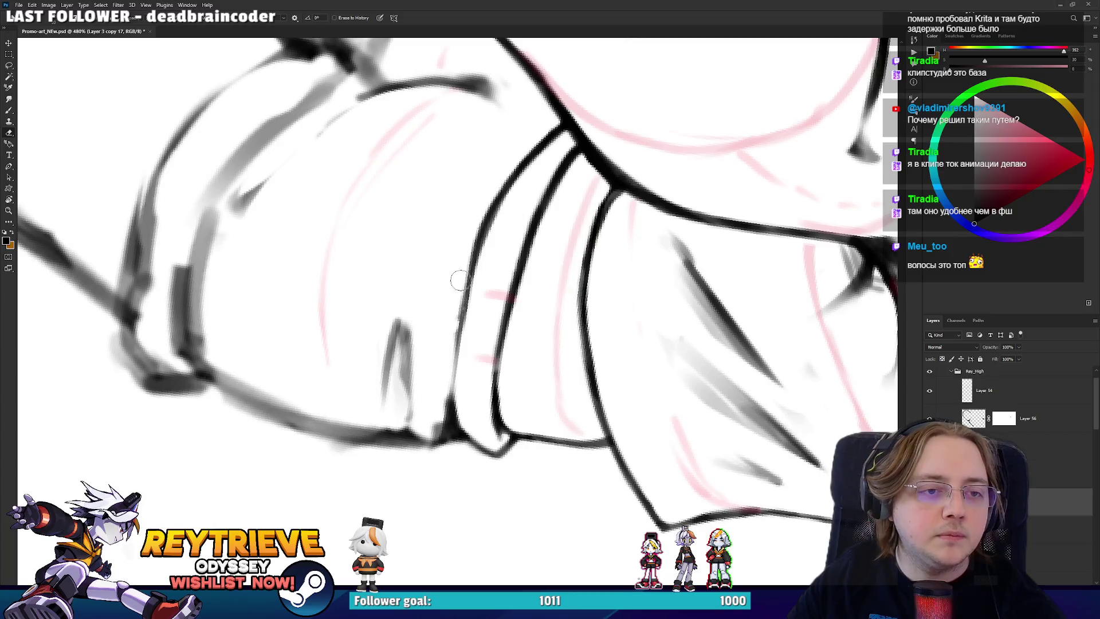
- Rotate the view and erase stray grey strokes beside the knee outline
left_click_drag(454, 300, 519, 247)
key("r")
mouse_move(493, 284)
left_mouse_down()
mouse_move(455, 294)
mouse_move(462, 240)
mouse_move(455, 319)
mouse_move(393, 398)
left_mouse_up()
key("e")
left_click_drag(393, 358, 383, 315)
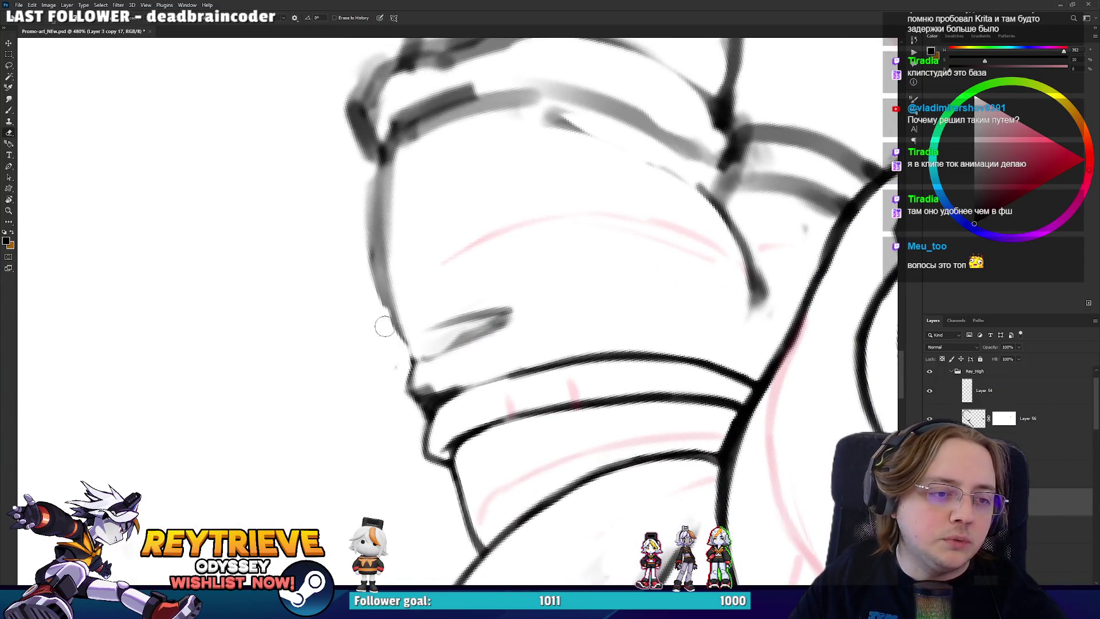
- Redraw the knee contour with darker outline strokes and clean stray grey along it
key("b")
left_click_drag(417, 401, 384, 294)
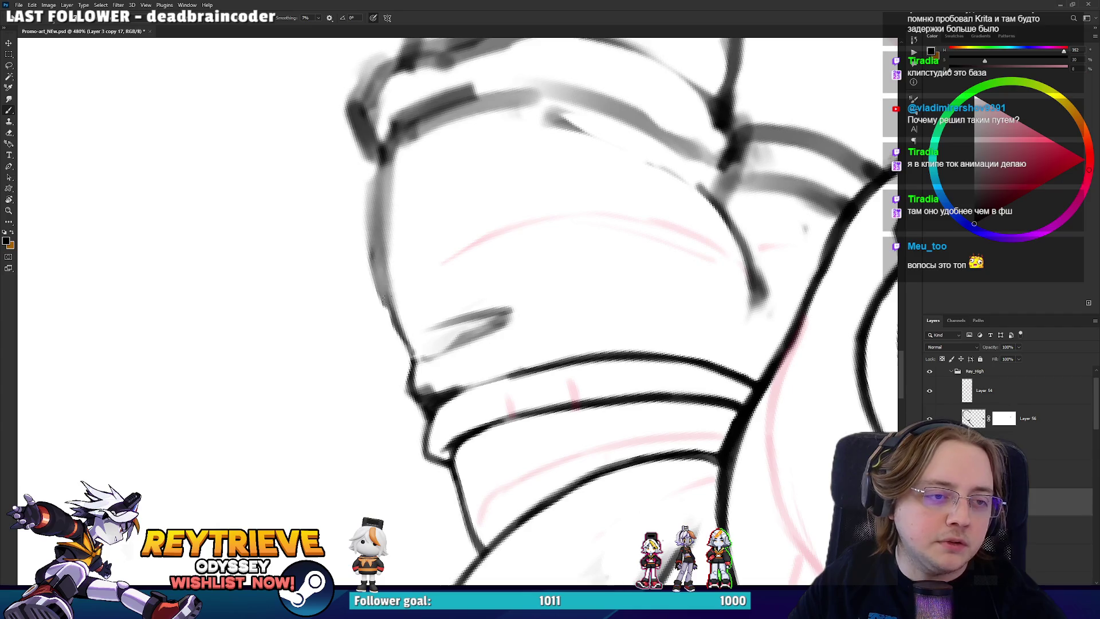
left_click_drag(410, 351, 375, 224)
left_click_drag(395, 317, 366, 165)
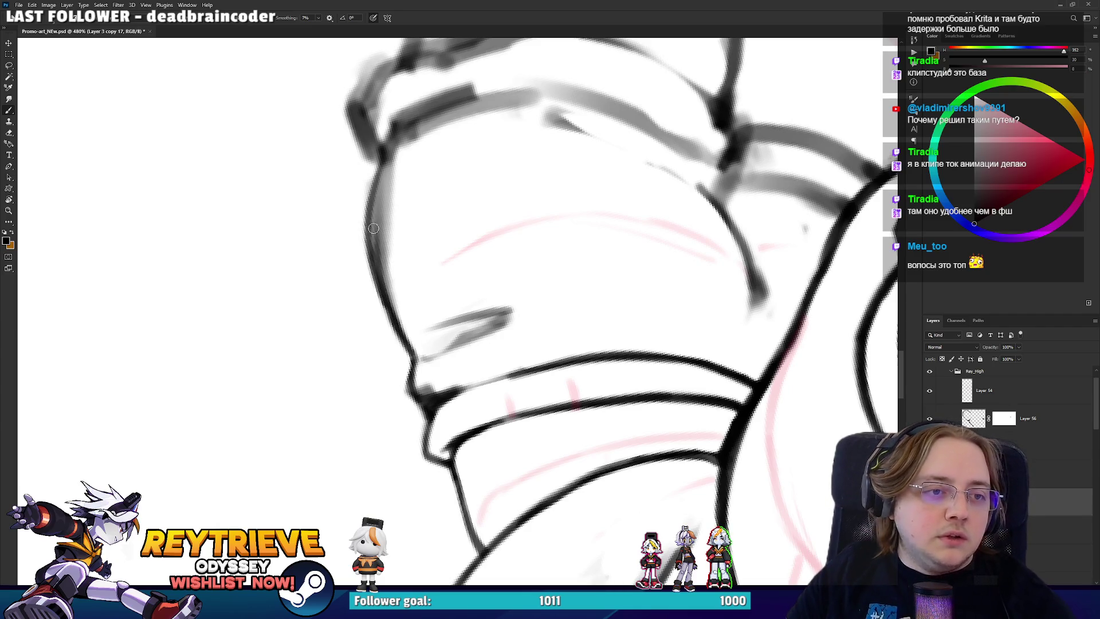
key("e")
left_click_drag(402, 285, 394, 152)
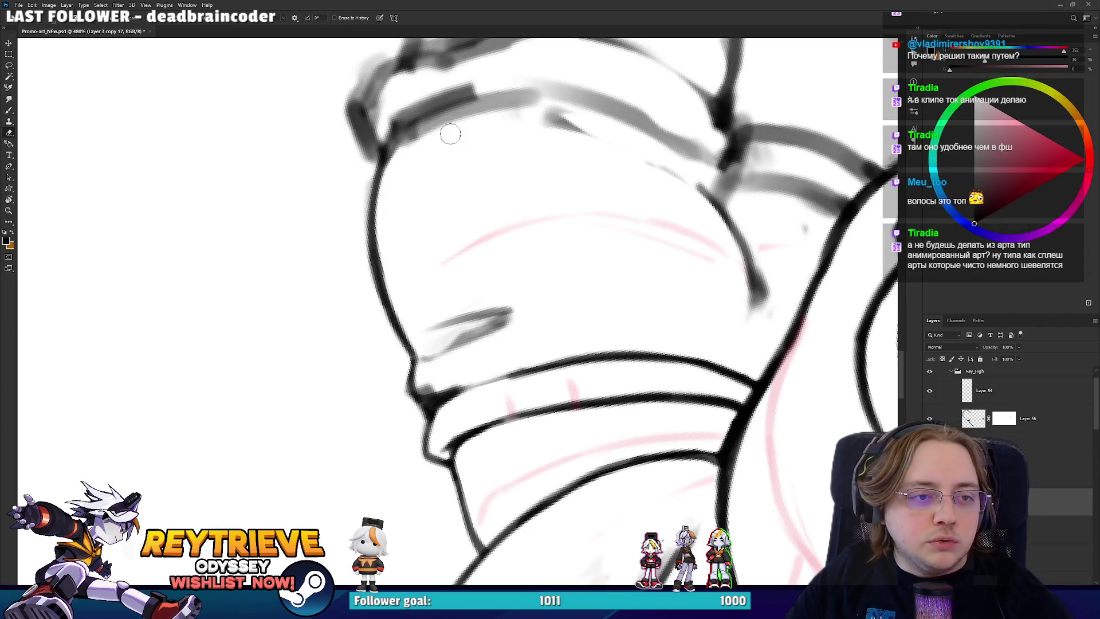
- Turn the canvas view about 180° and ink a darker line along the crease
key("ctrl+h")
scroll(553, 231, "down", 8)
scroll(544, 231, "up", 6)
scroll(542, 230, "up", 3)
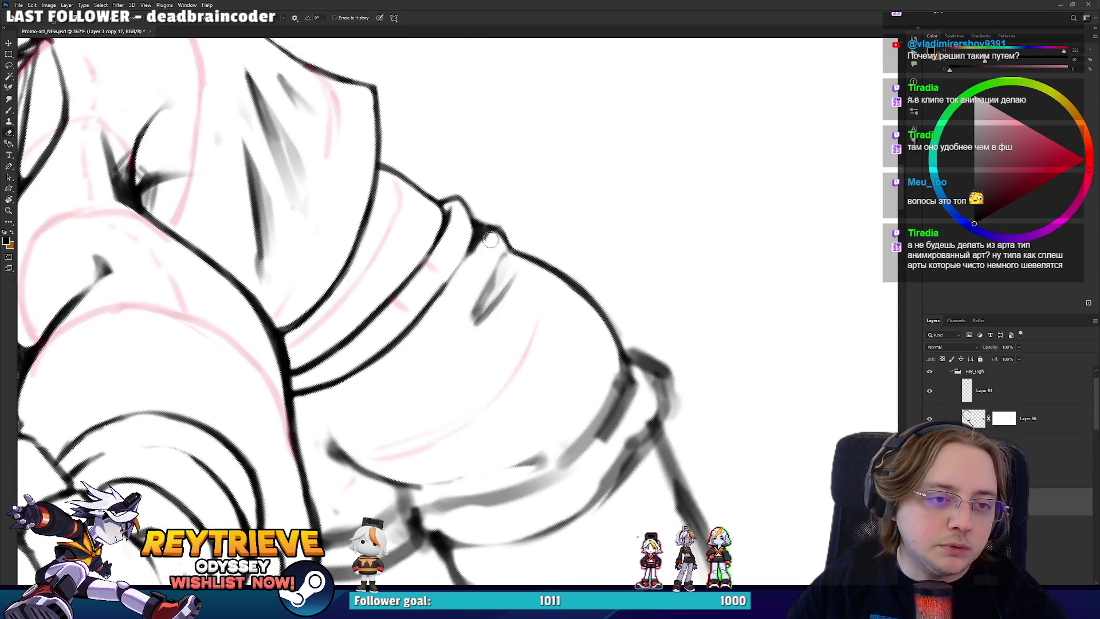
left_click_drag(488, 243, 452, 396)
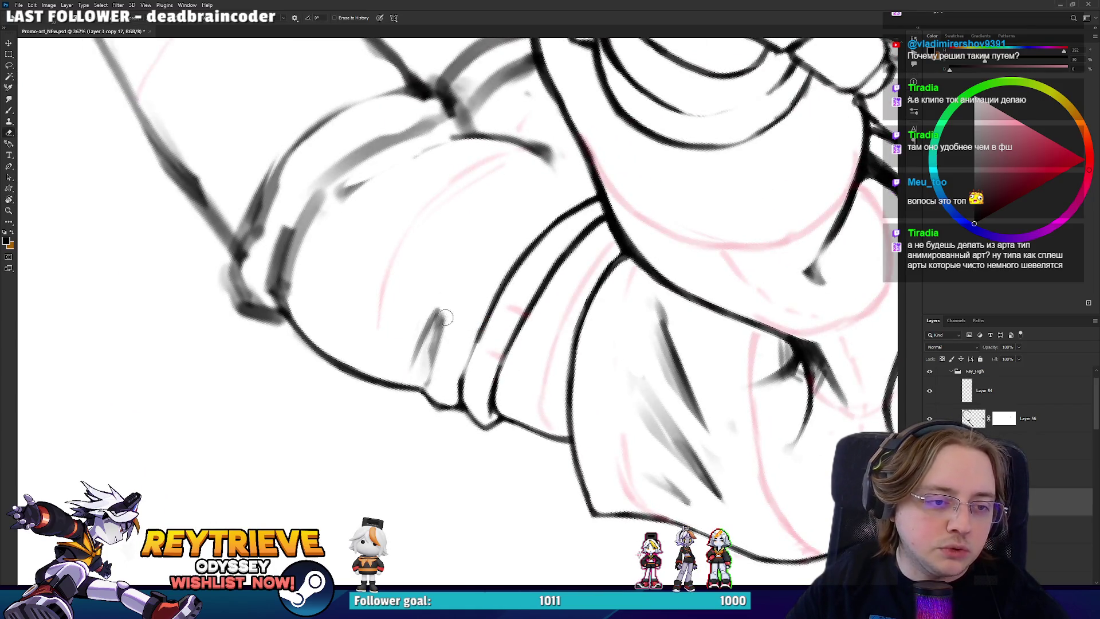
key("b")
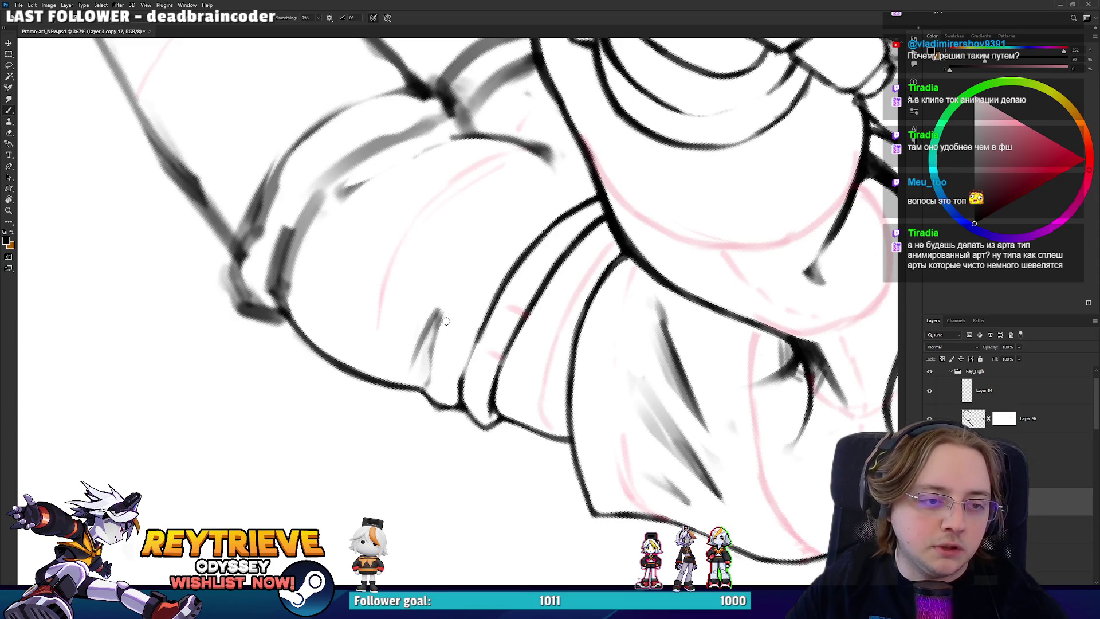
mouse_move(447, 303)
left_mouse_down()
mouse_move(428, 332)
mouse_move(433, 355)
left_mouse_up()
- Draw a new dark contour stroke and lighten its top end
key("e")
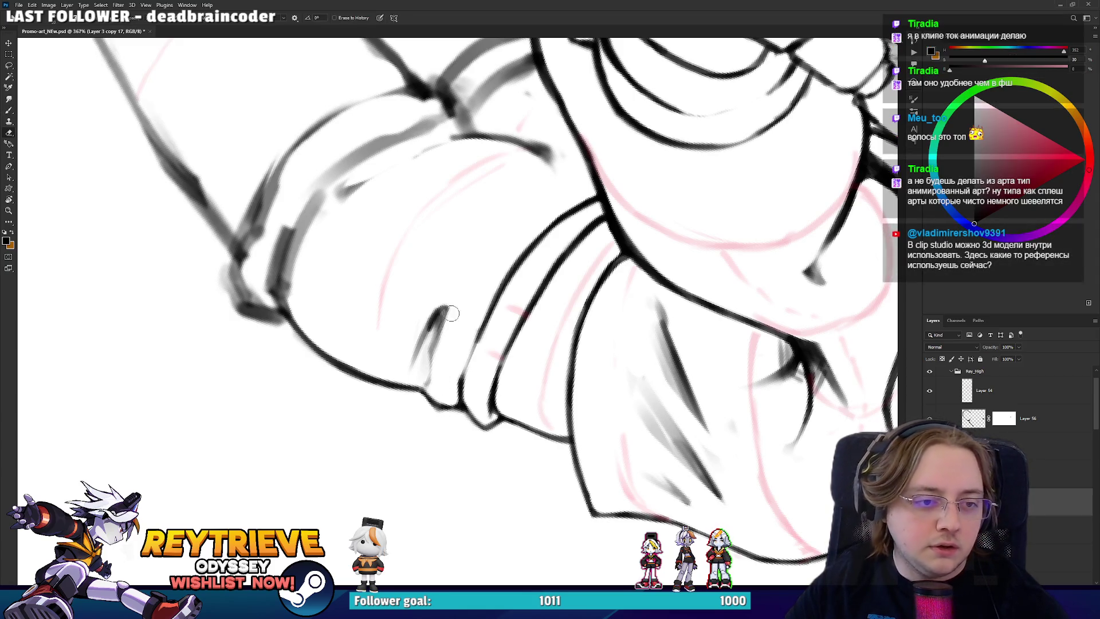
mouse_move(491, 272)
left_mouse_down()
mouse_move(449, 294)
mouse_move(458, 275)
left_mouse_up()
key("b")
mouse_move(478, 315)
left_mouse_down()
mouse_move(471, 237)
mouse_move(478, 289)
left_mouse_up()
key("e")
mouse_move(477, 245)
left_mouse_down()
mouse_move(480, 286)
mouse_move(459, 293)
mouse_move(443, 318)
mouse_move(457, 342)
mouse_move(450, 312)
mouse_move(436, 401)
mouse_move(458, 470)
mouse_move(427, 381)
mouse_move(447, 332)
mouse_move(497, 395)
left_mouse_up()
- Ink and trim the cuff stroke, then rotate the view about 30° clockwise
key("b")
key("e")
key("b")
key("e")
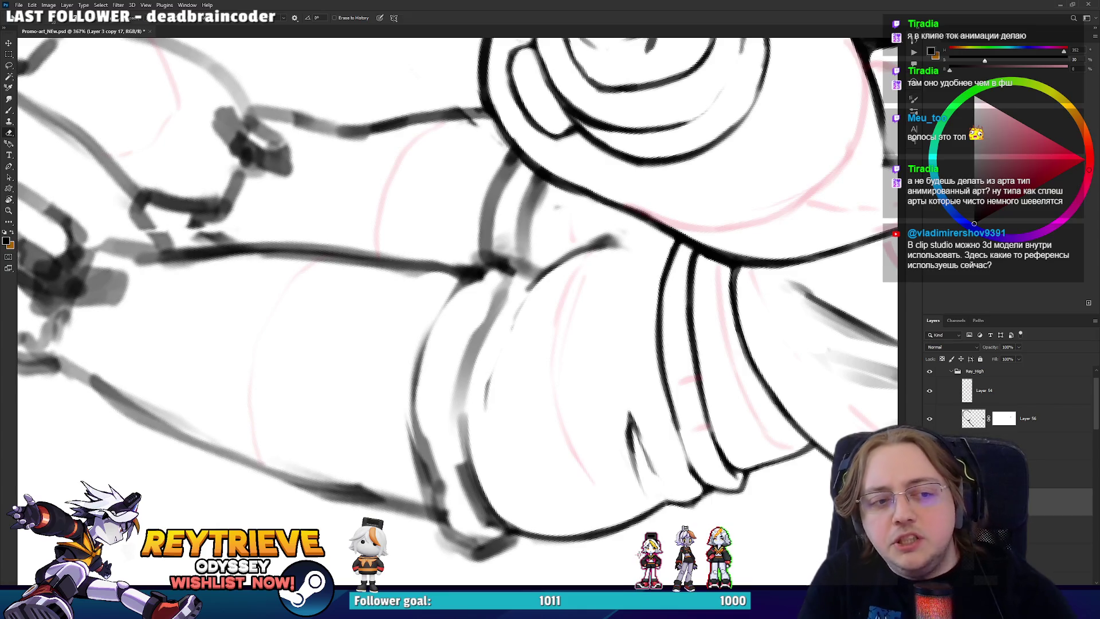
key("r")
left_click_drag(583, 373, 468, 477)
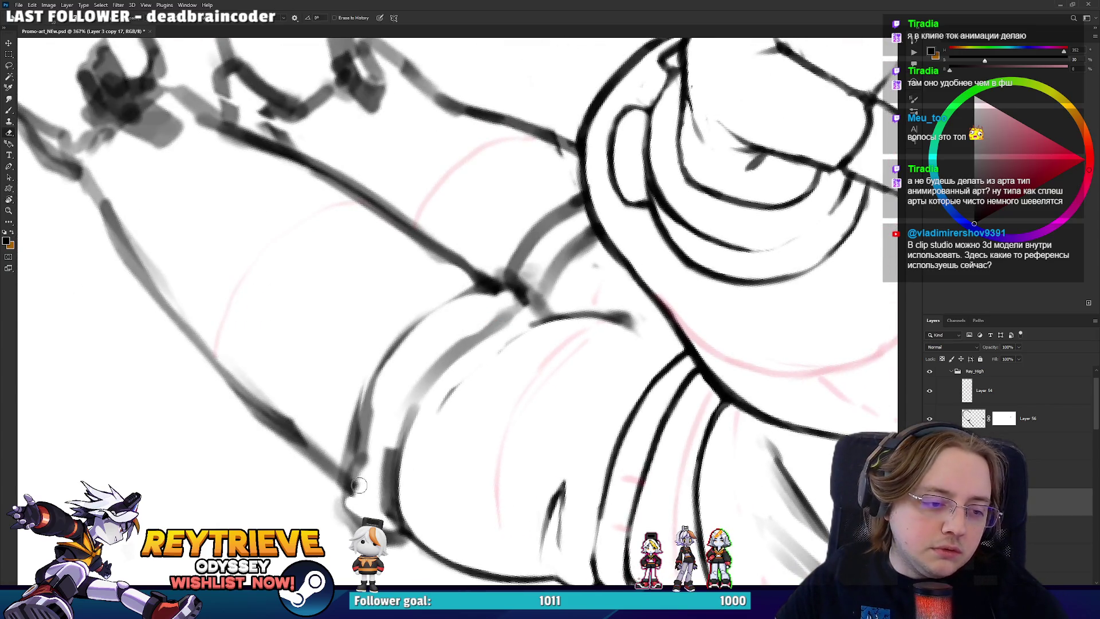
- Zoom in on the cuff and erase the smudge along its lower edge
left_click_drag(404, 344, 415, 317)
key("ctrl+0")
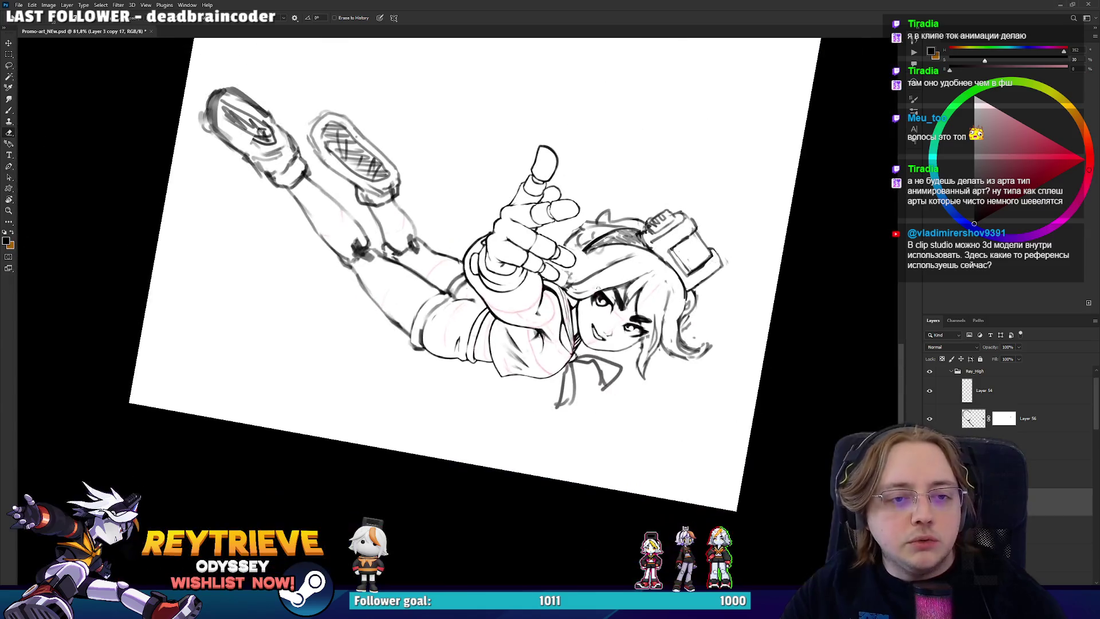
scroll(534, 249, "up", 8)
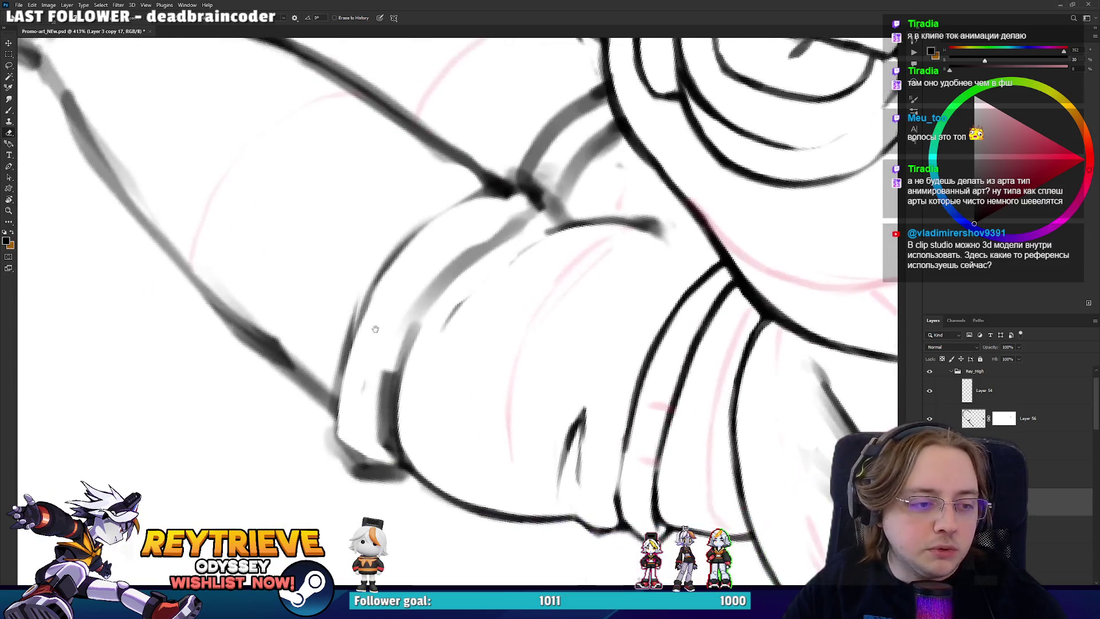
left_click_drag(334, 463, 384, 479)
- Ink a clean dark line up the cuff's left edge, undoing failed attempts
key("b")
left_click_drag(331, 443, 346, 365)
left_click_drag(335, 421, 388, 277)
key("ctrl+z")
left_click_drag(338, 385, 402, 246)
key("ctrl+z")
left_click_drag(331, 420, 403, 245)
- Rotate the view and trim the cuff's left edge slightly
key("r")
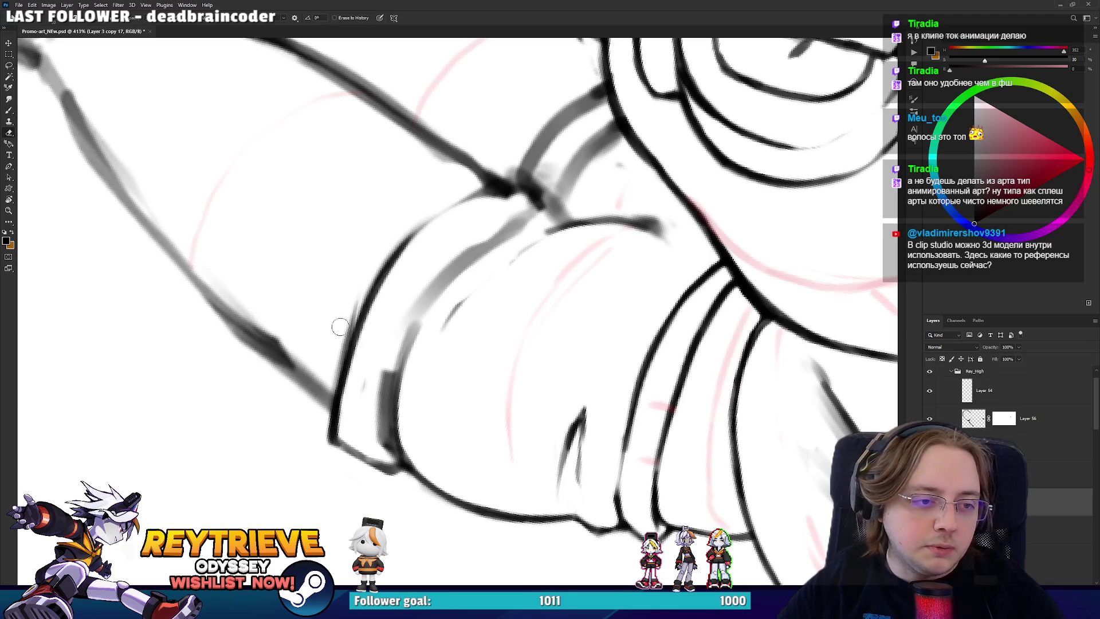
mouse_move(346, 307)
left_mouse_down()
mouse_move(458, 436)
mouse_move(644, 338)
mouse_move(640, 267)
left_mouse_up()
key("e")
mouse_move(572, 198)
left_mouse_down()
mouse_move(541, 284)
mouse_move(568, 203)
left_mouse_up()
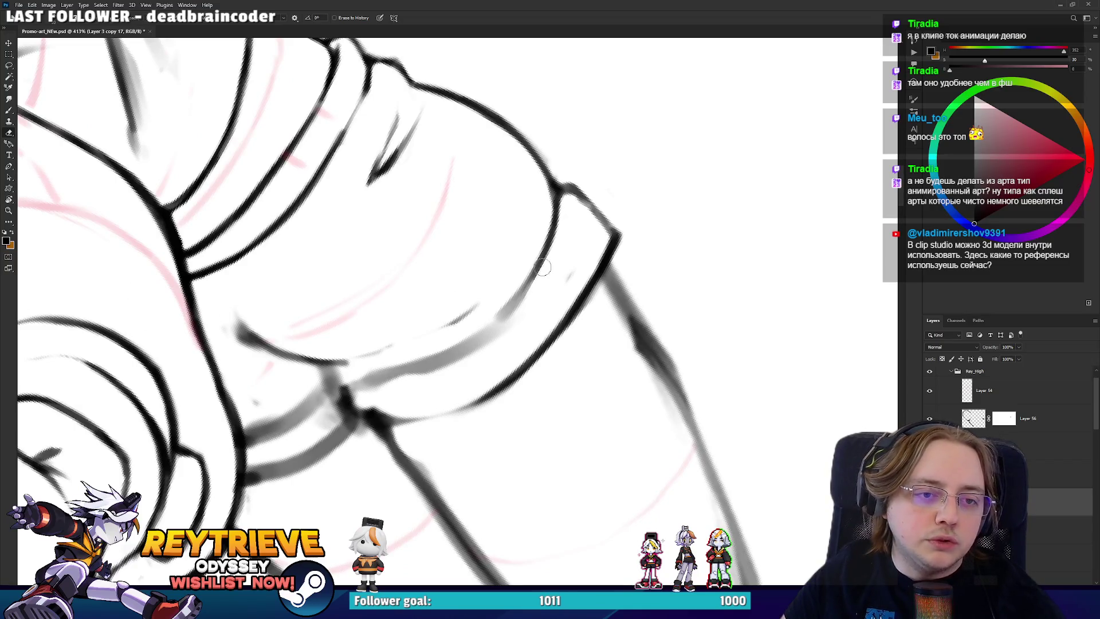
- Reset the canvas rotation to upright and ink a stroke up the cuff's right edge
key("r")
key("Escape")
key("e")
key("b")
mouse_move(630, 360)
left_mouse_down()
mouse_move(626, 298)
mouse_move(619, 286)
mouse_move(610, 298)
left_mouse_up()
- Touch up the cuff's right edge with eraser and brush, then switch to the Miro board
key("e")
key("b")
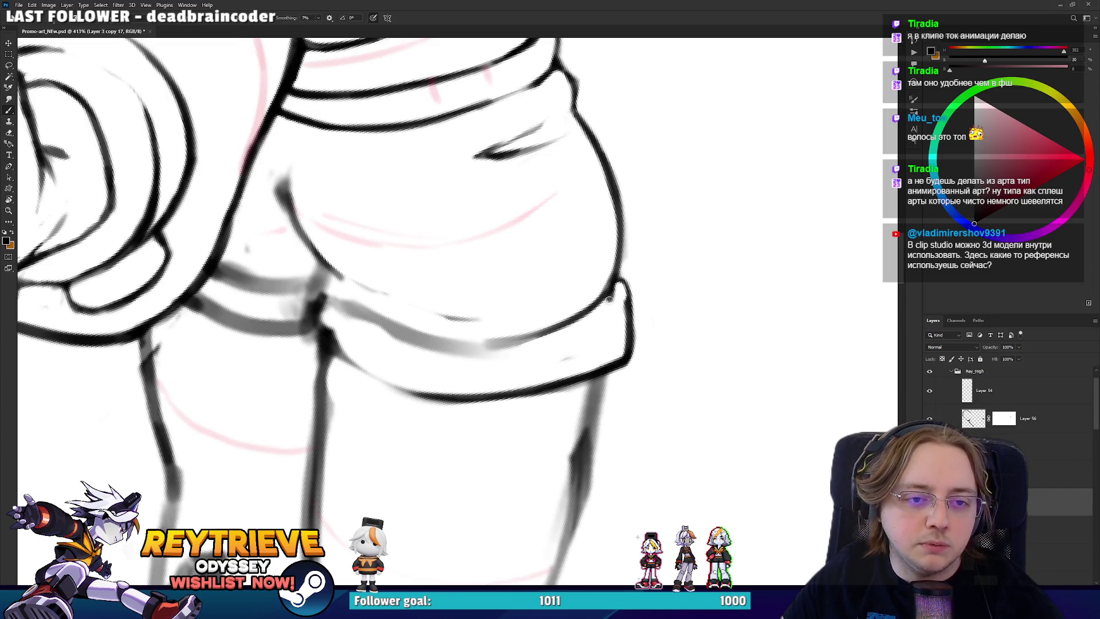
key("e")
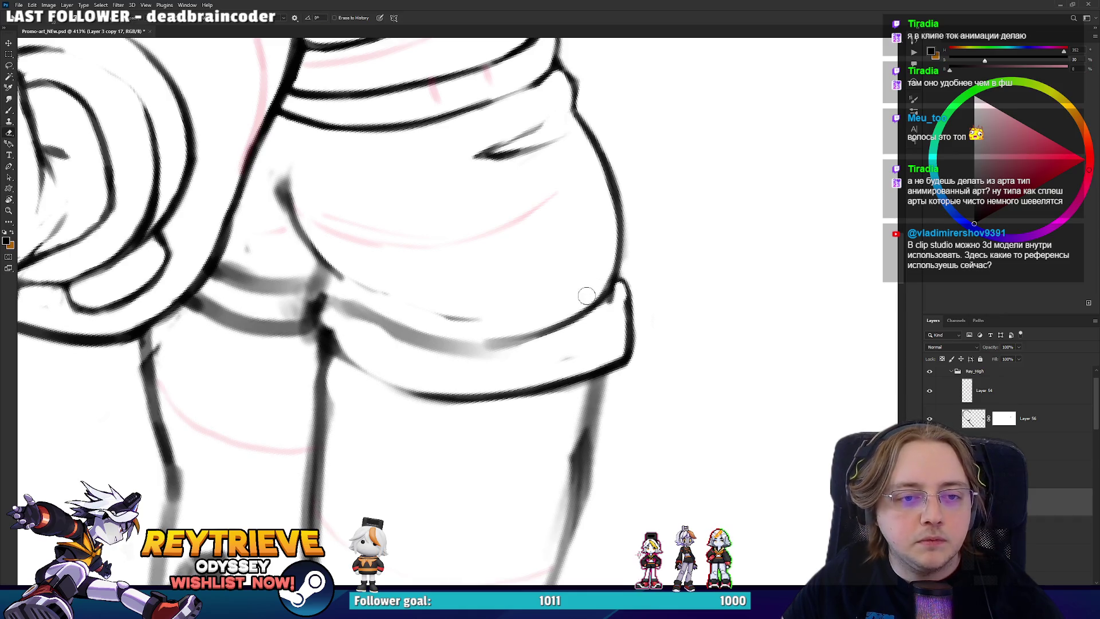
key("b")
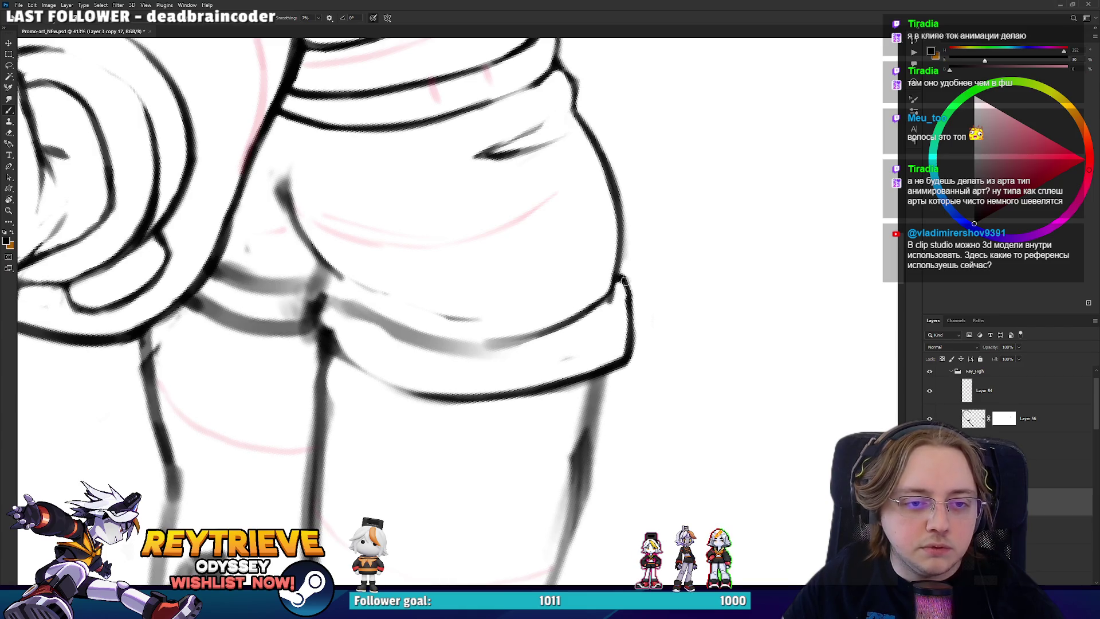
left_click_drag(637, 288, 629, 337)
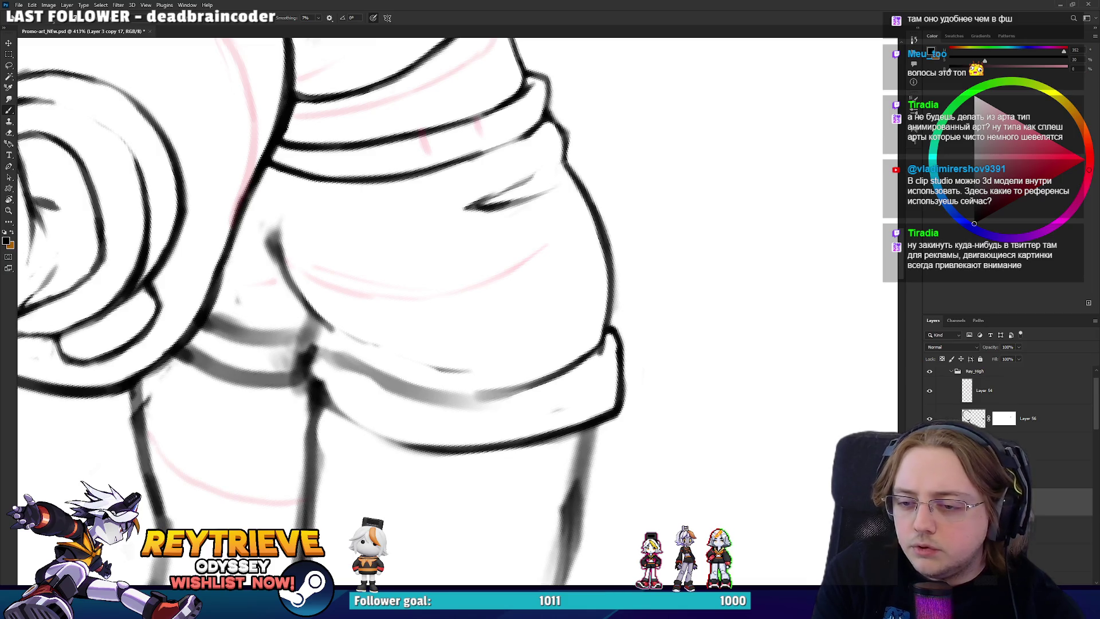
key("alt+Tab")
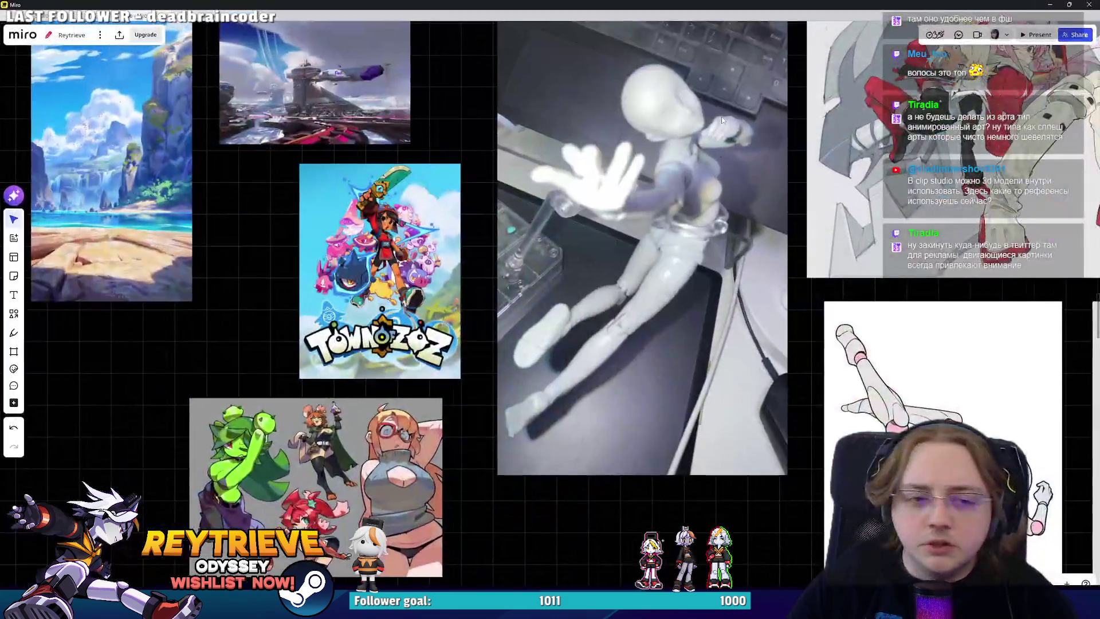
- Browse the Miro board from the doll pose photo up to the 3D model images
scroll(447, 172, "up", 5)
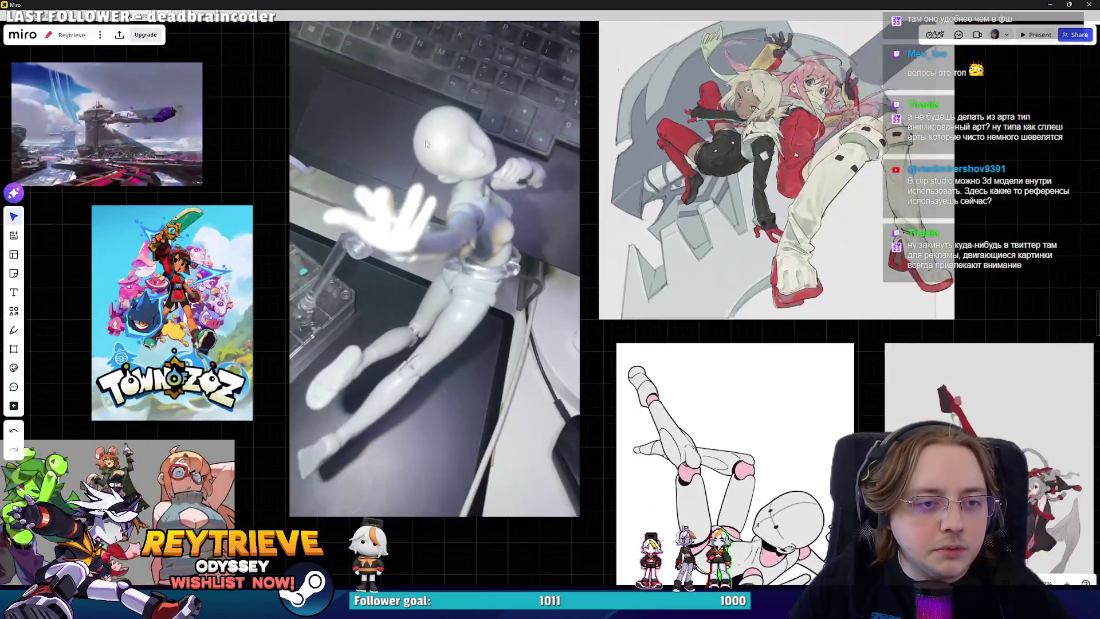
left_click_drag(428, 143, 425, 177)
scroll(425, 178, "down", 5)
left_click_drag(516, 344, 646, 134)
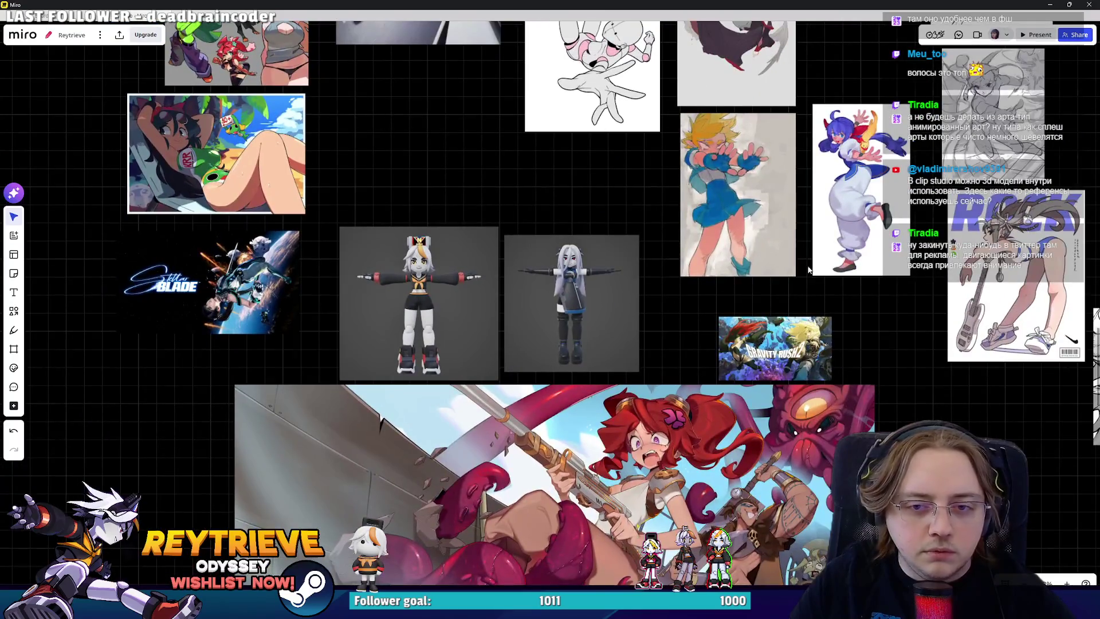
scroll(803, 277, "up", 5)
scroll(723, 253, "up", 2)
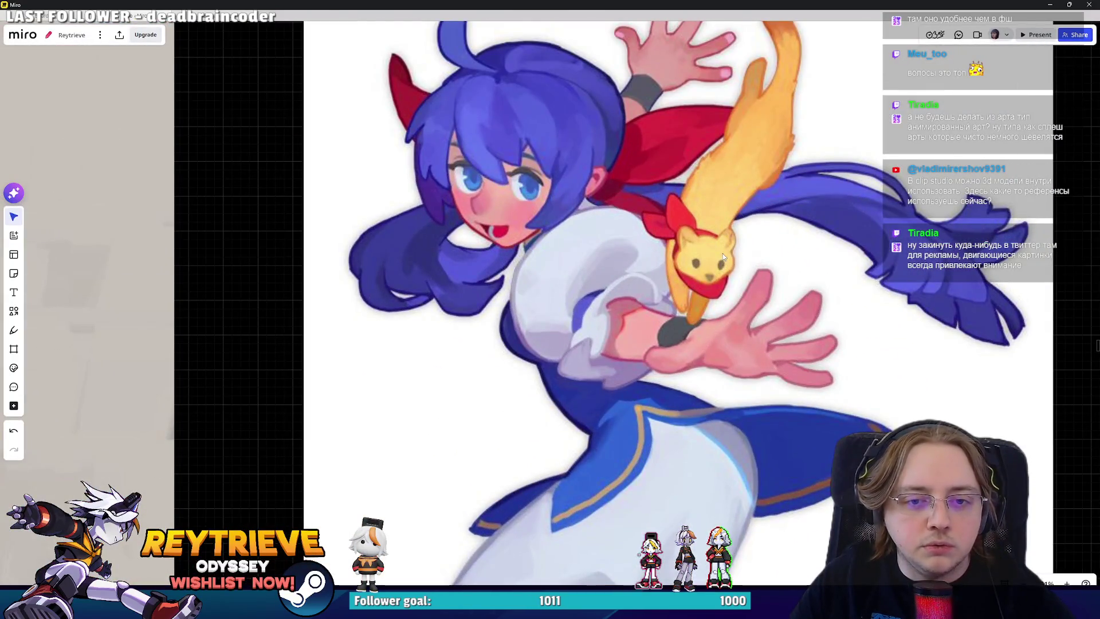
scroll(619, 315, "down", 2)
scroll(620, 315, "down", 6)
- Move the blue-haired girl reference to a new spot, then return to Photoshop
mouse_move(653, 252)
left_mouse_down()
mouse_move(661, 327)
mouse_move(612, 138)
mouse_move(187, 244)
mouse_move(187, 281)
mouse_move(468, 125)
left_mouse_up()
scroll(468, 125, "down", 5)
scroll(459, 331, "up", 3)
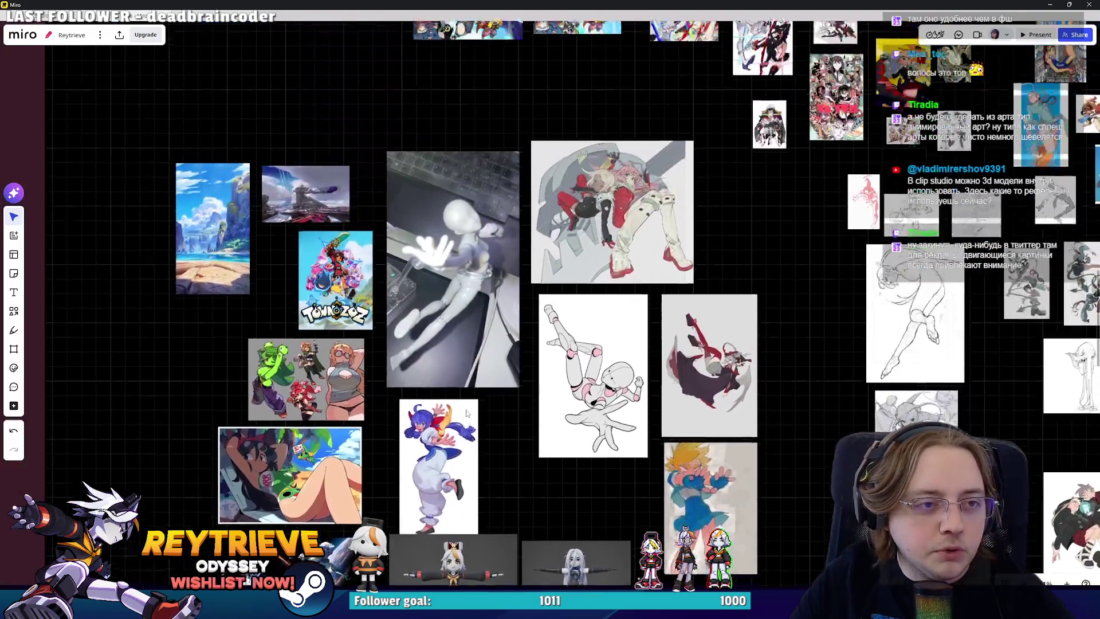
scroll(475, 443, "up", 5)
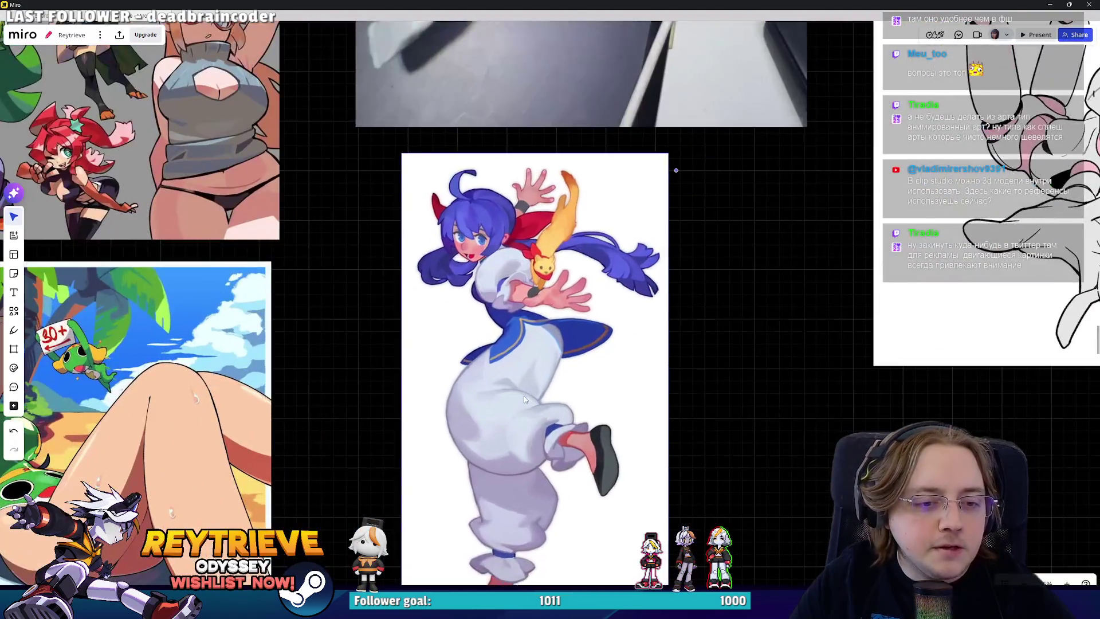
scroll(502, 412, "down", 2)
scroll(490, 418, "down", 5)
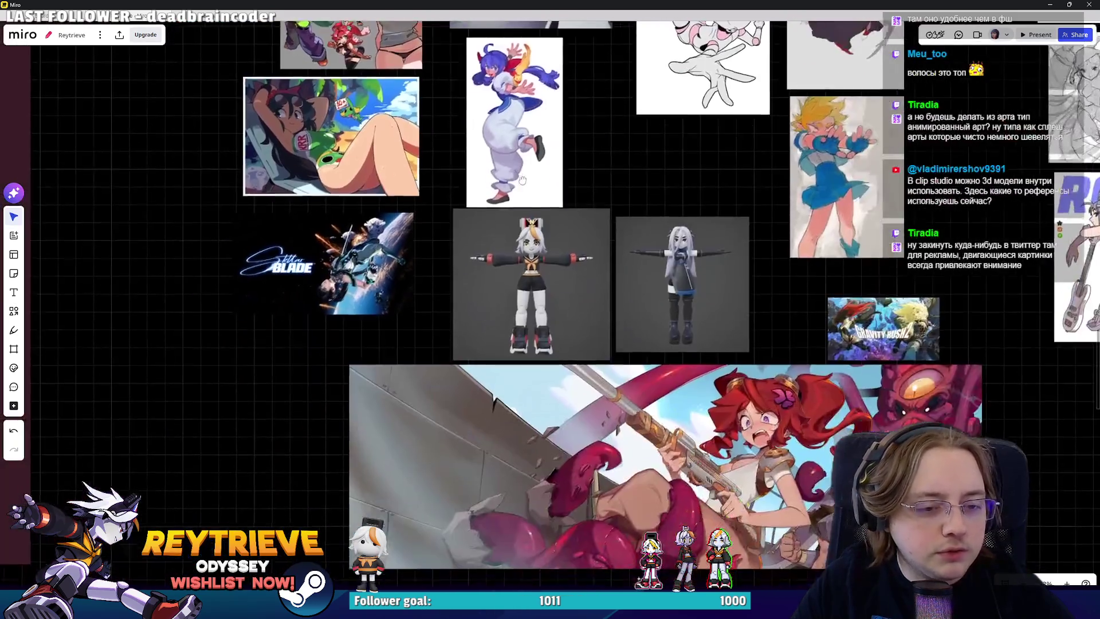
key("alt+Tab")
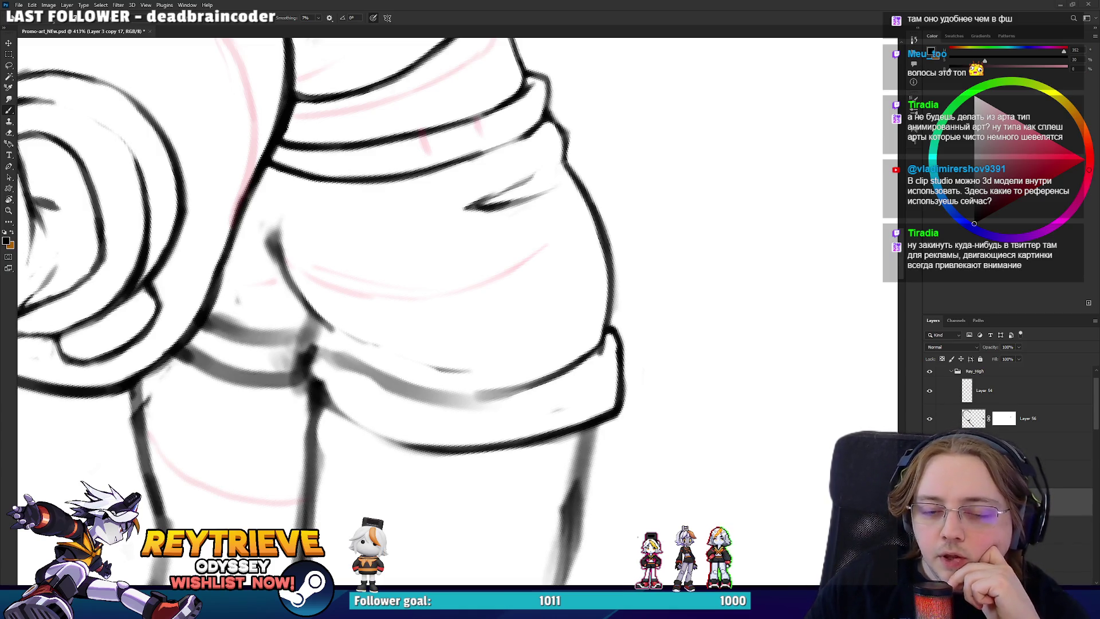
- Ink a dark line along the sleeve edge, replacing the grey stroke
key("e")
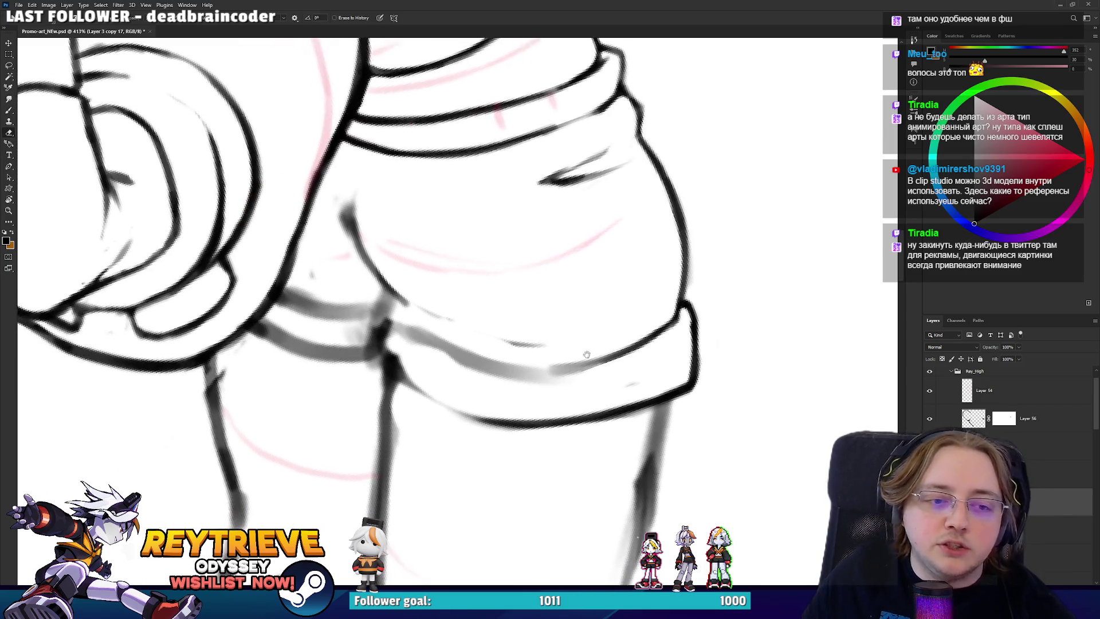
key("b")
left_click_drag(476, 500, 436, 385)
mouse_move(453, 469)
left_mouse_down()
mouse_move(430, 332)
mouse_move(446, 302)
left_mouse_up()
key("ctrl+z")
left_click_drag(449, 264, 442, 295)
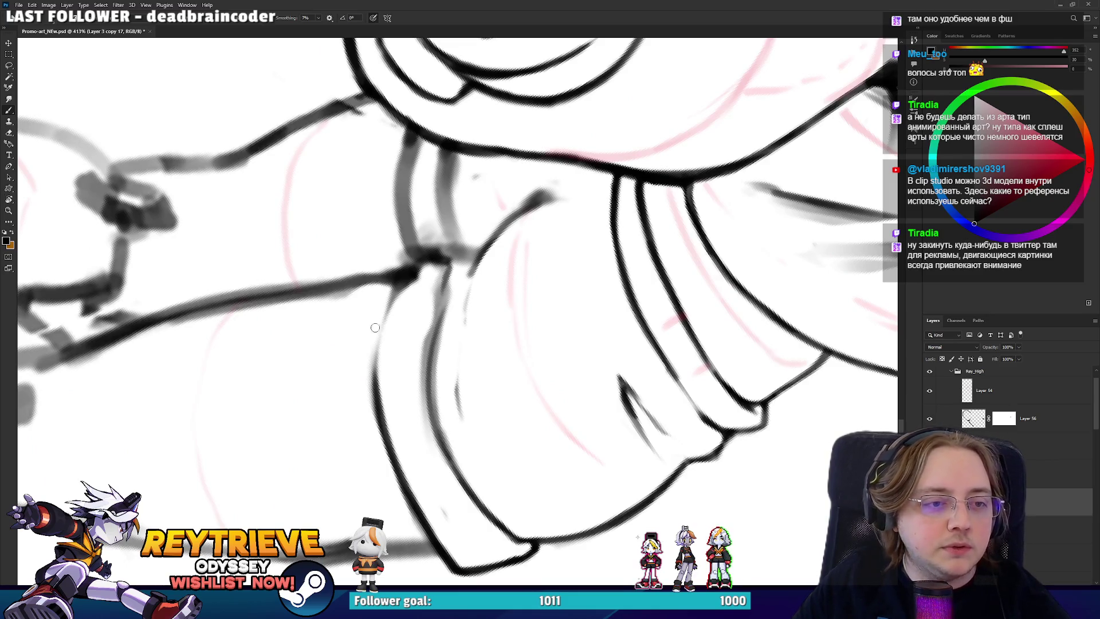
mouse_move(379, 408)
left_mouse_down()
mouse_move(473, 371)
mouse_move(468, 343)
mouse_move(513, 237)
mouse_move(515, 287)
left_mouse_up()
- Rotate the view and ink a stroke along the cuff
key("e")
key("r")
key("b")
key("r")
mouse_move(496, 286)
left_mouse_down()
mouse_move(516, 269)
mouse_move(504, 293)
mouse_move(537, 365)
mouse_move(504, 321)
mouse_move(499, 355)
mouse_move(522, 444)
mouse_move(515, 370)
left_mouse_up()
key("r")
key("e")
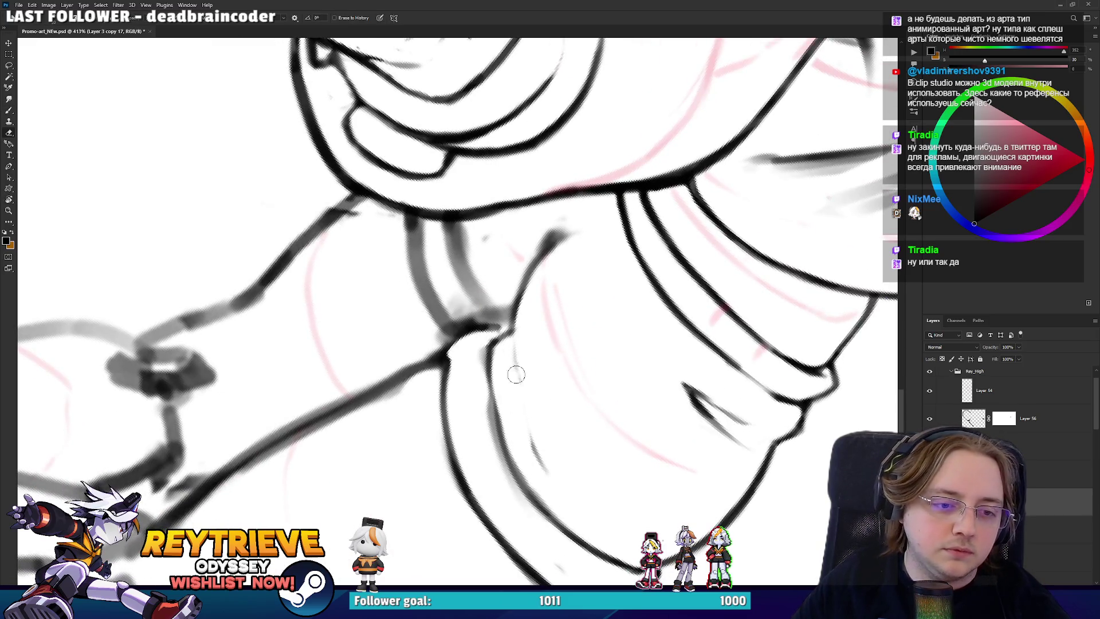
- Erase faint lines between the cuff outlines, then ink and trim a new cuff stroke
left_click_drag(525, 500, 489, 442)
key("ctrl+z")
mouse_move(479, 350)
left_mouse_down()
mouse_move(525, 518)
mouse_move(479, 391)
left_mouse_up()
key("b")
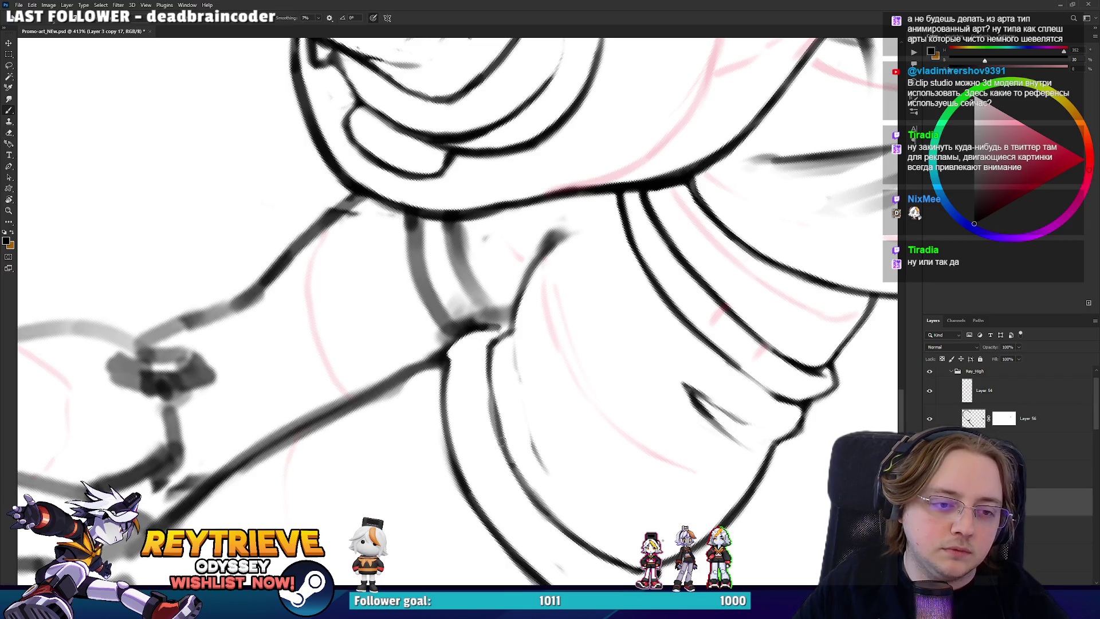
left_click_drag(507, 453, 492, 365)
key("e")
mouse_move(523, 457)
left_mouse_down()
mouse_move(498, 372)
mouse_move(504, 344)
mouse_move(471, 279)
mouse_move(498, 343)
mouse_move(409, 356)
left_mouse_up()
key("r")
- Erase the grey shading along the strap and ink a dark line along its edge
key("b")
left_click_drag(461, 273, 456, 274)
mouse_move(519, 263)
left_mouse_down()
mouse_move(454, 307)
mouse_move(479, 338)
mouse_move(464, 344)
mouse_move(447, 281)
mouse_move(459, 289)
mouse_move(467, 306)
mouse_move(453, 321)
mouse_move(436, 316)
mouse_move(437, 304)
mouse_move(480, 232)
left_mouse_up()
key("r")
key("e")
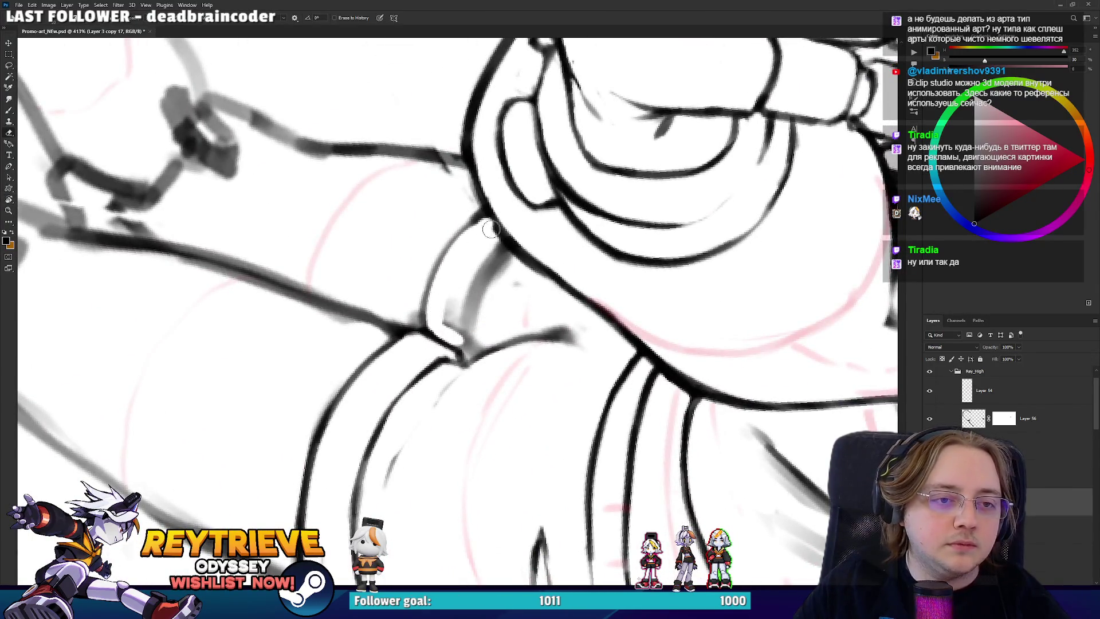
mouse_move(490, 232)
left_mouse_down()
mouse_move(497, 245)
mouse_move(459, 326)
mouse_move(488, 262)
mouse_move(479, 245)
left_mouse_up()
key("b")
mouse_move(465, 350)
left_mouse_down()
mouse_move(503, 247)
mouse_move(467, 338)
mouse_move(507, 261)
mouse_move(522, 255)
left_mouse_up()
key("e")
key("space")
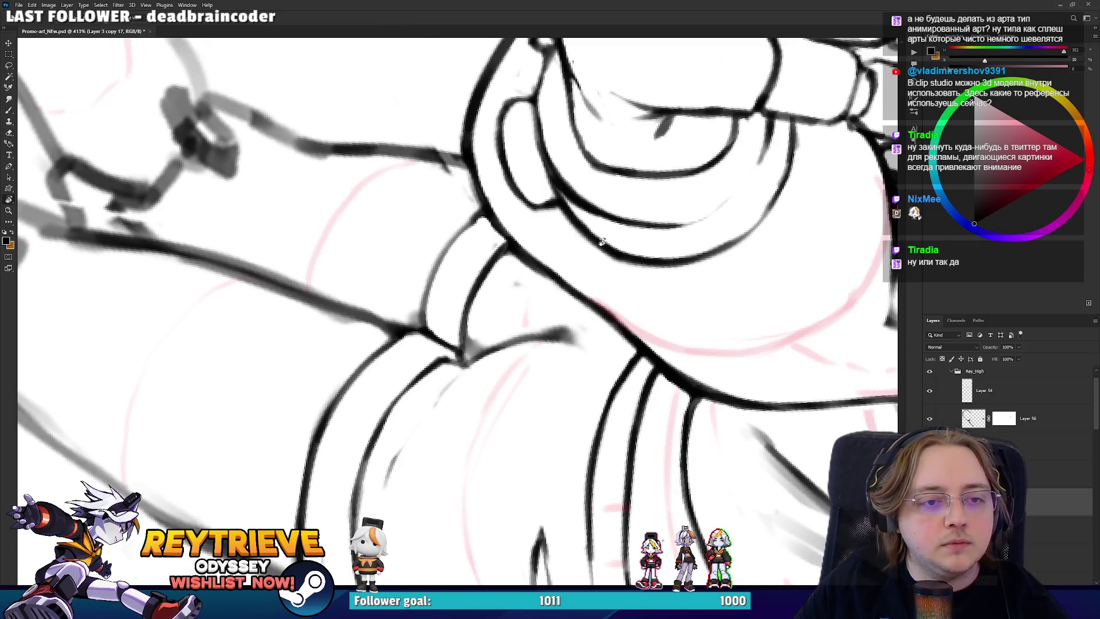
- Pan to the strap junction and ink the strap line darker and thicker
left_click_drag(601, 242, 258, 256)
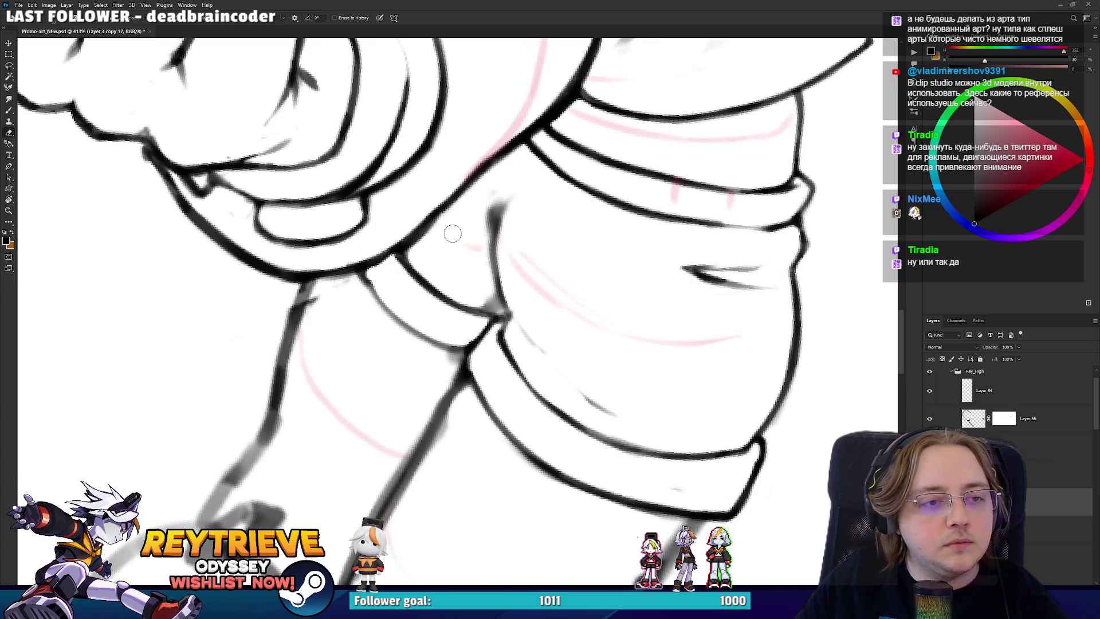
left_click_drag(478, 220, 493, 270)
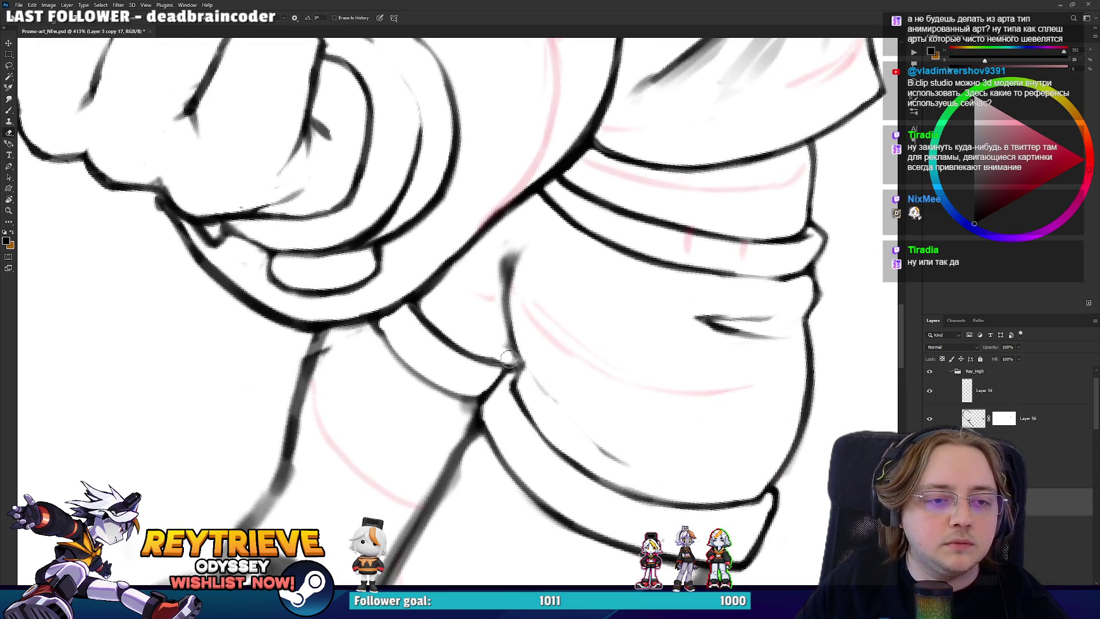
key("b")
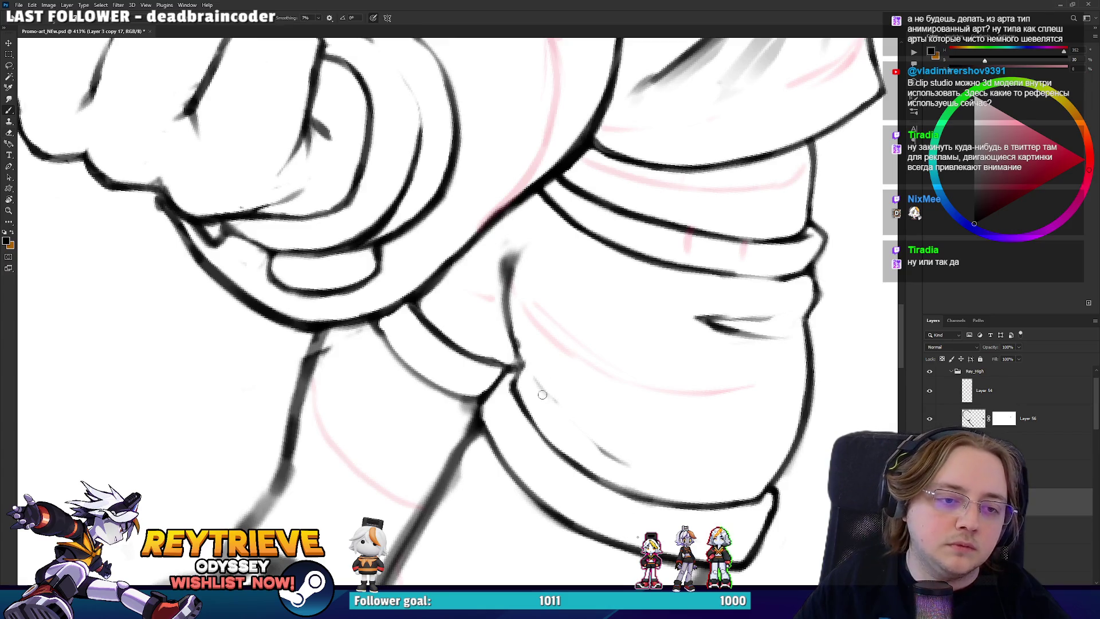
left_click_drag(508, 317, 521, 161)
- Rotate the canvas to a comfortable working angle for the thigh contours
key("e")
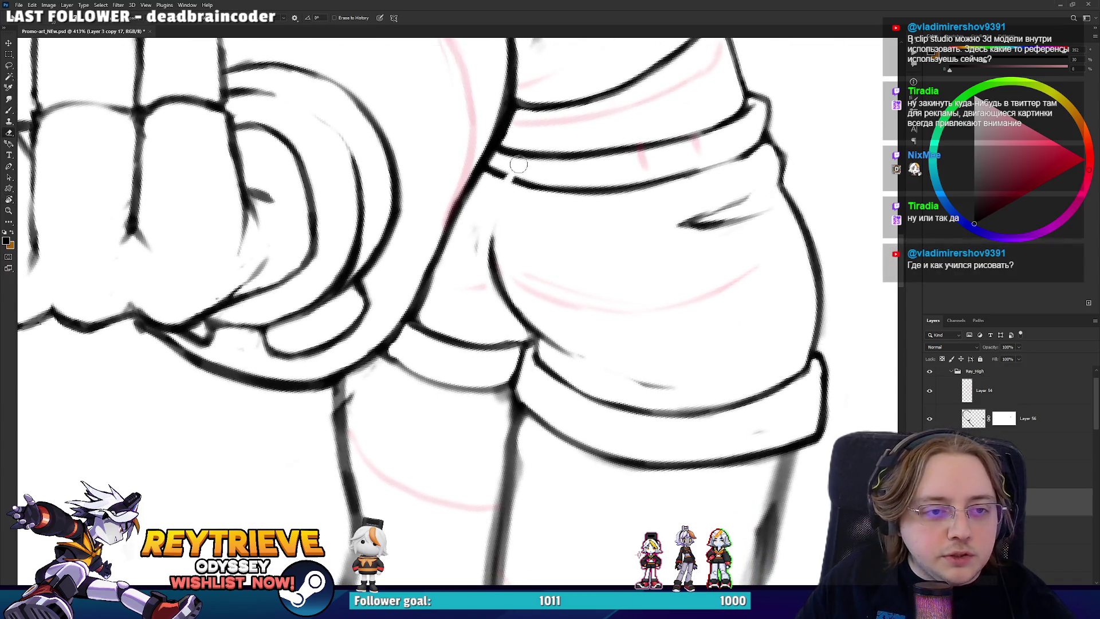
key("r")
mouse_move(508, 223)
left_mouse_down()
mouse_move(510, 424)
mouse_move(493, 418)
left_mouse_up()
mouse_move(475, 373)
left_mouse_down()
mouse_move(432, 463)
mouse_move(459, 413)
left_mouse_up()
key("b")
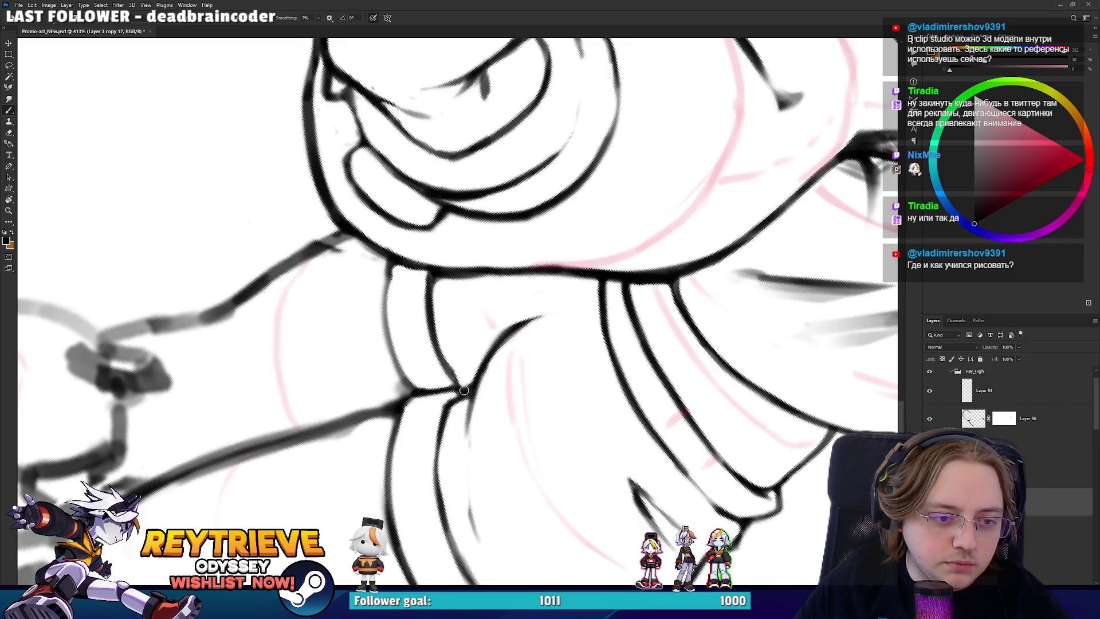
key("r")
mouse_move(464, 395)
left_mouse_down()
mouse_move(459, 373)
mouse_move(496, 311)
mouse_move(435, 412)
mouse_move(481, 321)
mouse_move(551, 265)
mouse_move(567, 262)
mouse_move(558, 363)
mouse_move(605, 356)
left_mouse_up()
- Turn the limb vertical, lighten the sketch line and ink it dark up the thigh
key("e")
key("r")
key("b")
key("r")
key("b")
key("e")
left_click_drag(590, 340, 579, 196)
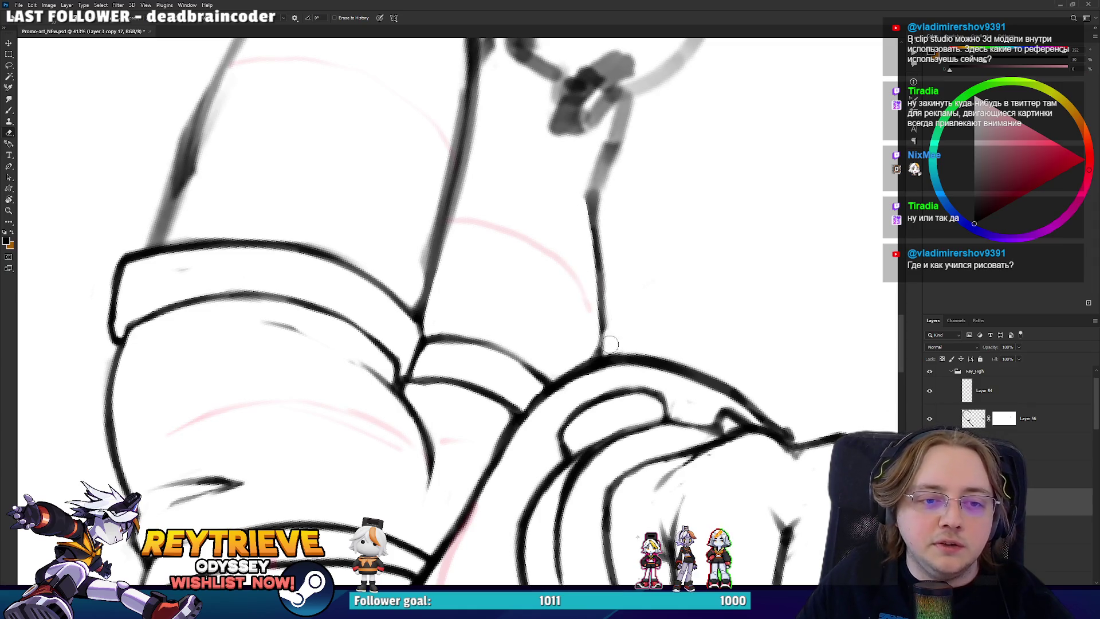
key("b")
left_click_drag(602, 361, 600, 294)
mouse_move(606, 239)
left_mouse_down()
mouse_move(607, 330)
mouse_move(590, 275)
mouse_move(623, 193)
left_mouse_up()
- Darken the lower thigh line into clean ink and erase the redrawn vertical line
key("e")
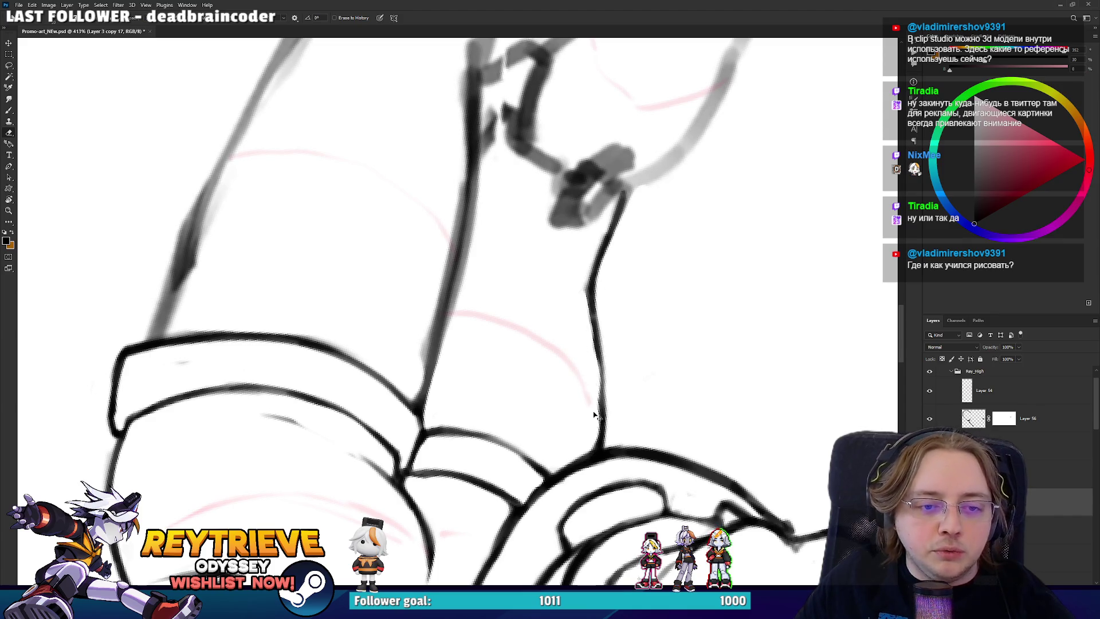
key("b")
left_click_drag(601, 410, 600, 367)
key("e")
left_click_drag(423, 389, 456, 229)
key("ctrl+z")
left_click_drag(418, 363, 462, 184)
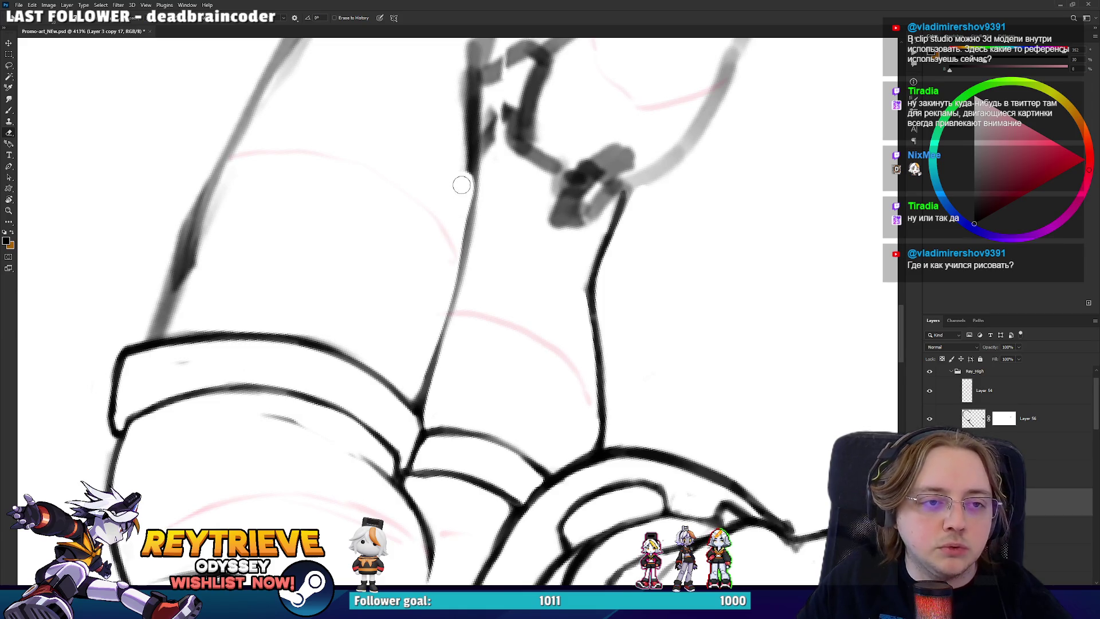
key("ctrl+z")
mouse_move(418, 364)
left_mouse_down()
mouse_move(450, 250)
mouse_move(462, 118)
left_mouse_up()
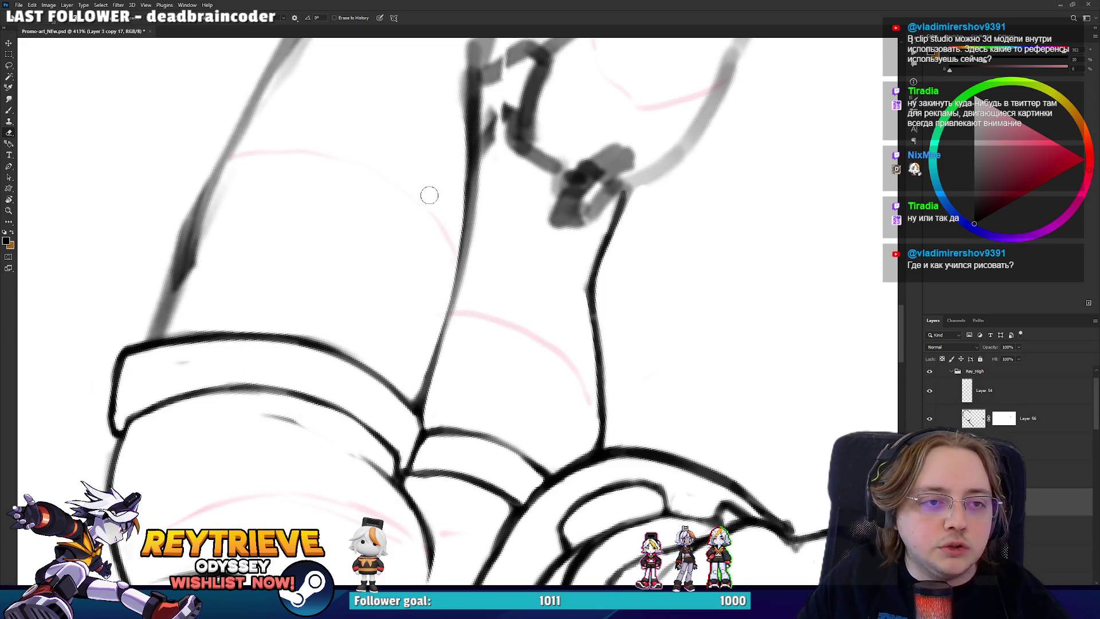
- Lighten the left contour sketch line and move the view toward the shorts cuff
left_click_drag(164, 329, 229, 154)
key("ctrl+z")
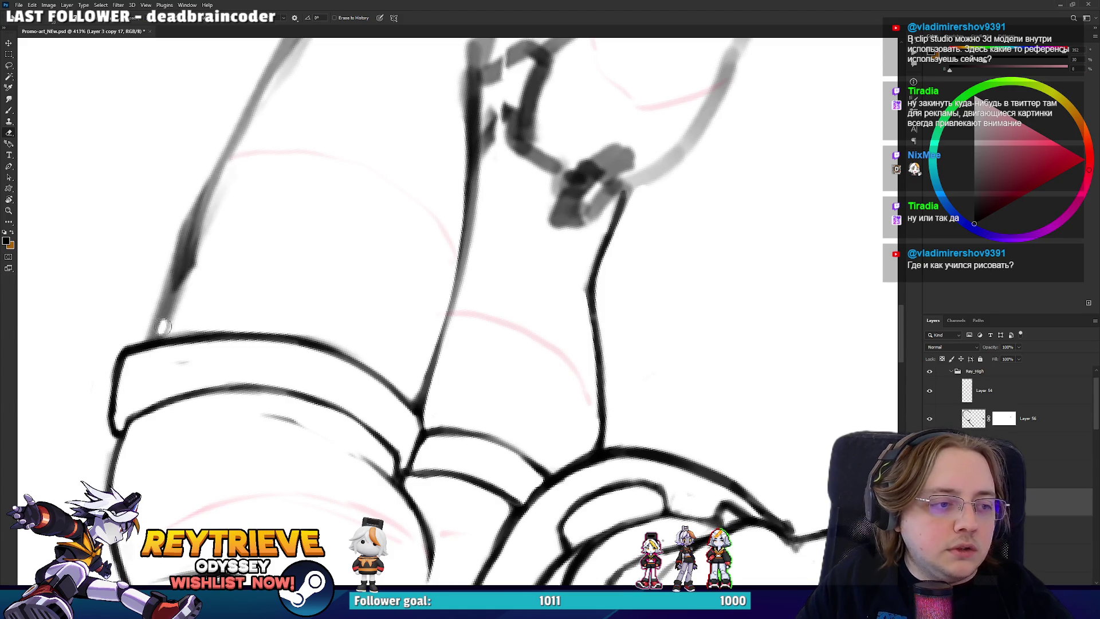
left_click_drag(164, 325, 235, 160)
left_click_drag(180, 292, 231, 172)
left_click_drag(240, 212, 312, 267)
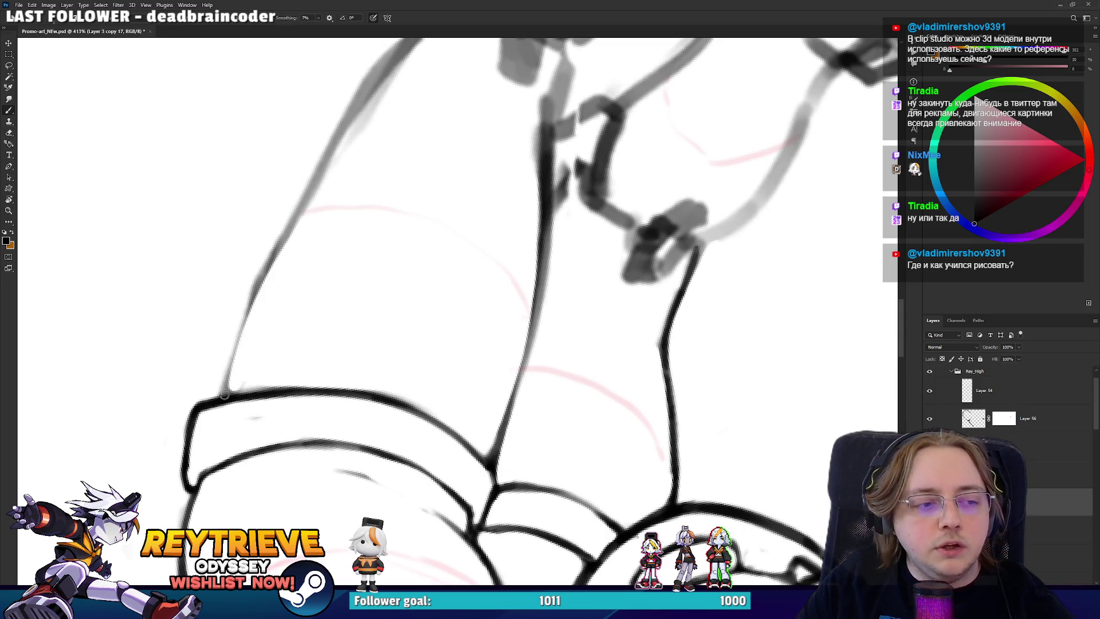
- Ink the leg's left edge with several retried strokes, then trim its upper part
key("b")
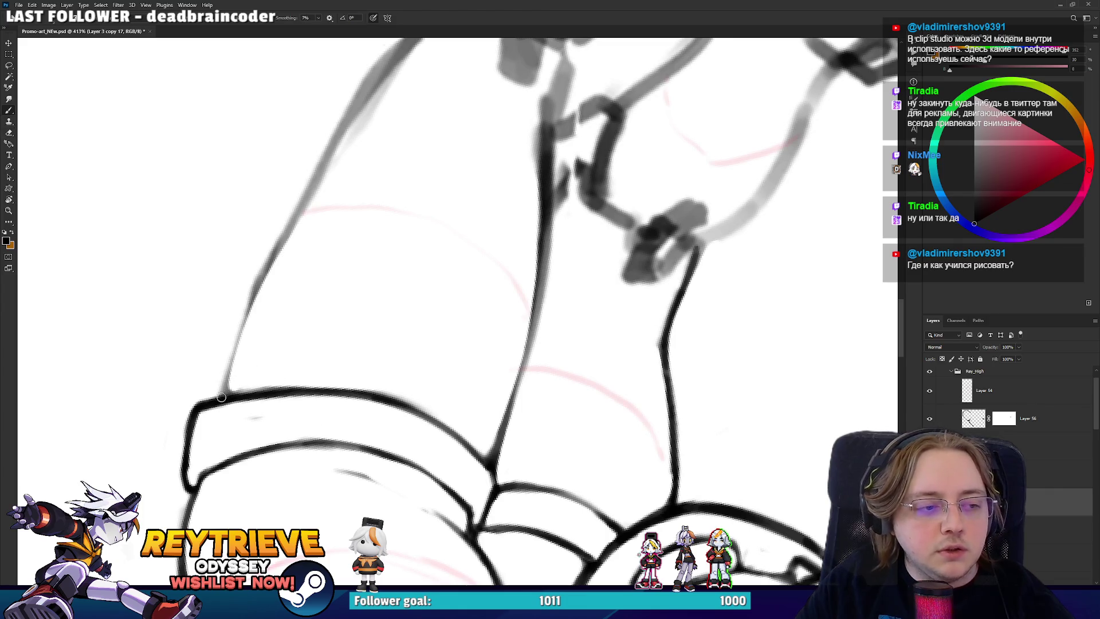
mouse_move(228, 392)
left_mouse_down()
mouse_move(256, 285)
mouse_move(299, 230)
left_mouse_up()
key("ctrl+z")
key("ctrl+z")
left_click_drag(223, 396, 281, 250)
key("ctrl+z")
left_click_drag(222, 395, 304, 206)
- Darken, trim and redraw the lower-left leg edge as one dark stroke
key("ctrl+z")
key("ctrl+z")
key("e")
mouse_move(273, 257)
left_mouse_down()
mouse_move(356, 123)
mouse_move(307, 272)
left_mouse_up()
left_click_drag(321, 223, 379, 152)
- Redraw the upper leg edge darker and touch it up
key("b")
left_click_drag(261, 309, 384, 133)
key("e")
left_click_drag(275, 269, 384, 128)
key("b")
left_click_drag(223, 387, 265, 302)
key("ctrl+z")
left_click_drag(220, 402, 263, 304)
key("e")
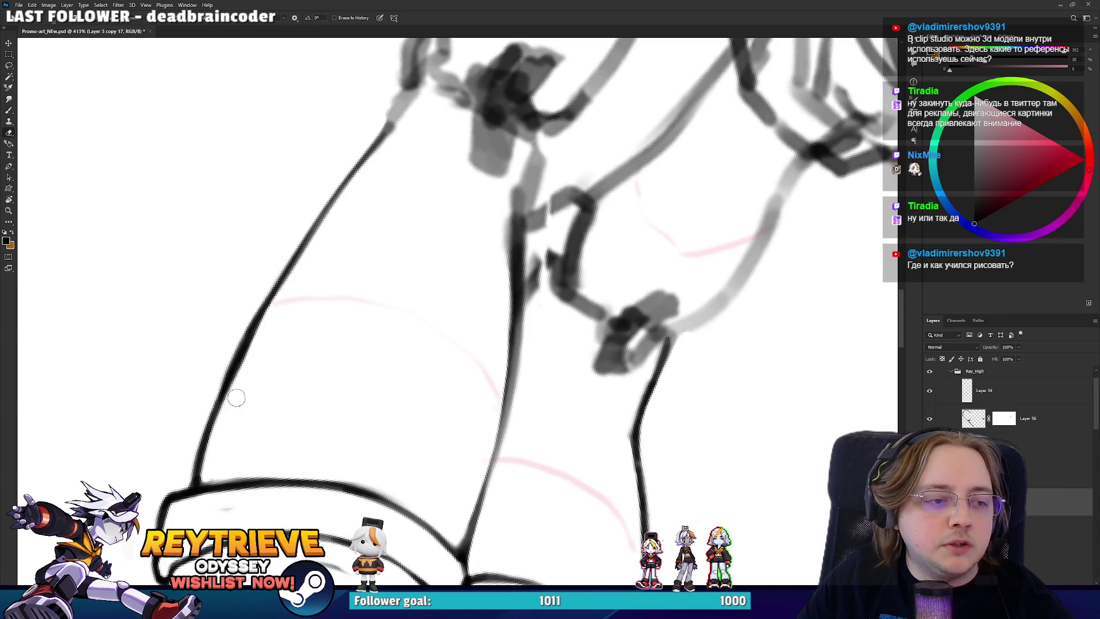
left_click_drag(227, 404, 263, 315)
key("ctrl+z")
left_click_drag(226, 416, 289, 289)
key("b")
left_click_drag(197, 468, 234, 357)
key("ctrl+z")
left_click_drag(193, 481, 254, 324)
- Zoom in, darken the stroke up the leg edge and lighten its upper part
scroll(254, 324, "up", 5)
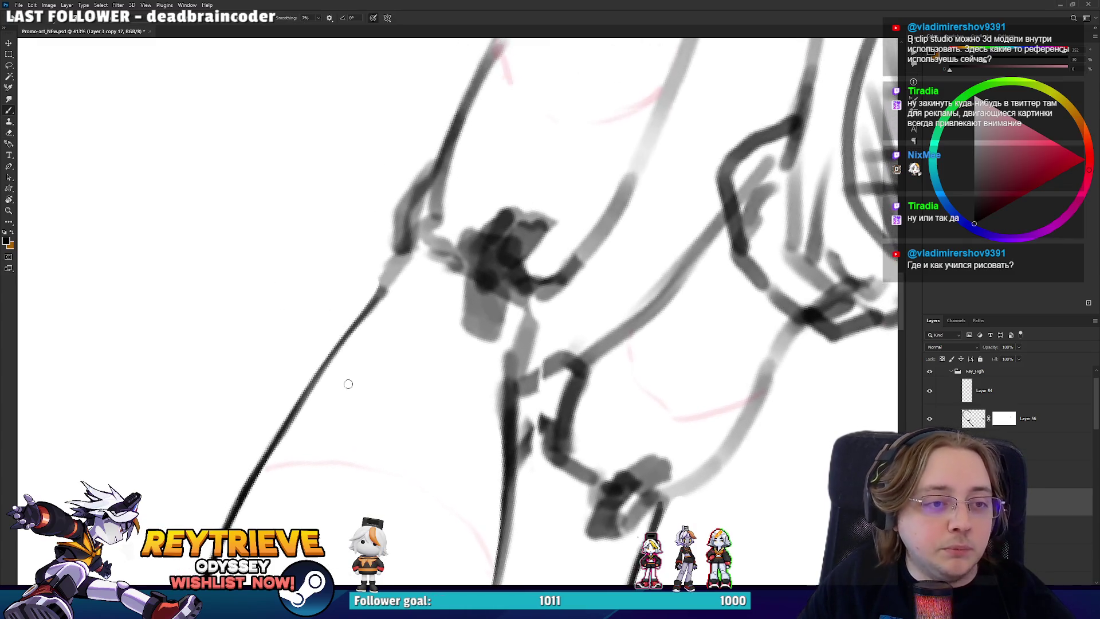
key("e")
key("b")
left_click_drag(367, 312, 414, 245)
key("e")
mouse_move(372, 287)
left_mouse_down()
mouse_move(404, 241)
mouse_move(408, 191)
mouse_move(430, 167)
mouse_move(503, 402)
mouse_move(516, 401)
mouse_move(510, 424)
mouse_move(505, 396)
mouse_move(518, 360)
mouse_move(569, 288)
left_mouse_up()
- Turn the view and ink a dark line along the full leg contour
key("r")
key("b")
key("e")
key("b")
mouse_move(399, 314)
left_mouse_down()
mouse_move(381, 207)
mouse_move(424, 388)
mouse_move(404, 240)
mouse_move(414, 139)
left_mouse_up()
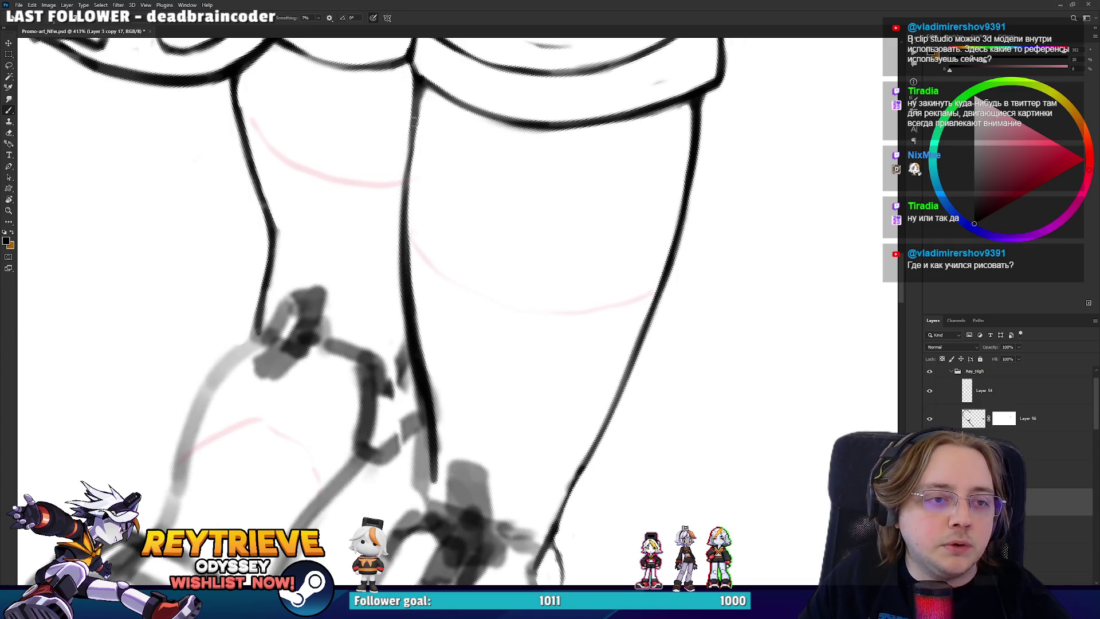
mouse_move(417, 92)
left_mouse_down()
mouse_move(404, 182)
mouse_move(429, 319)
left_mouse_up()
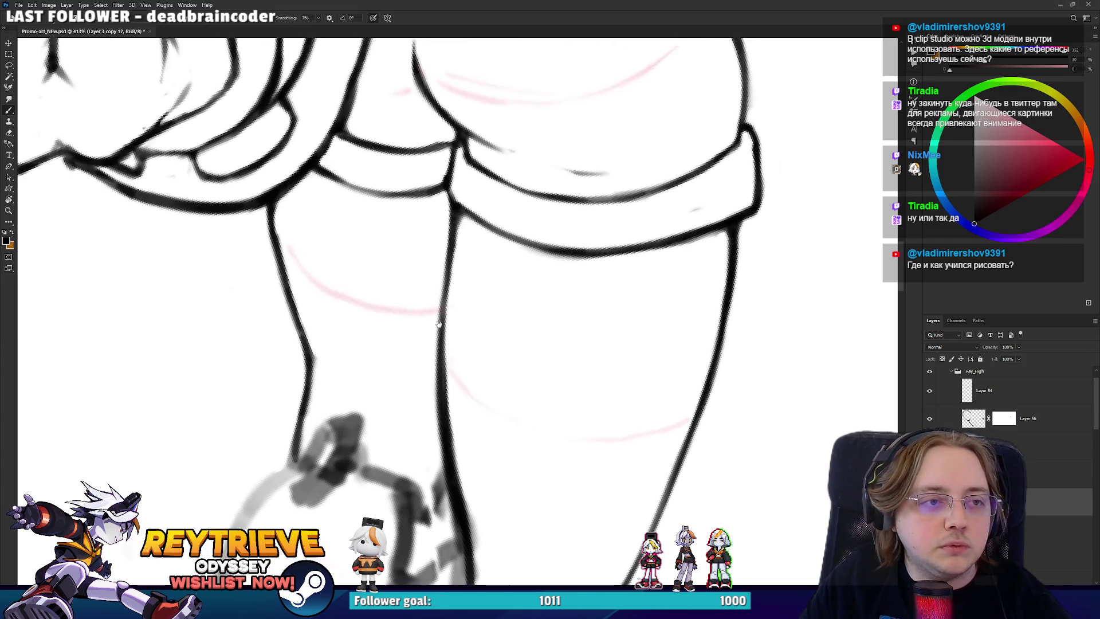
- Move to the lower leg, erase part of the black line and redraw it darker
mouse_move(570, 266)
left_mouse_down()
mouse_move(578, 232)
mouse_move(573, 261)
mouse_move(566, 206)
mouse_move(454, 300)
mouse_move(496, 386)
mouse_move(468, 252)
left_mouse_up()
key("e")
left_click_drag(424, 356, 454, 424)
key("b")
left_click_drag(441, 354, 481, 476)
key("ctrl+z")
mouse_move(441, 367)
left_mouse_down()
mouse_move(484, 476)
mouse_move(471, 455)
left_mouse_up()
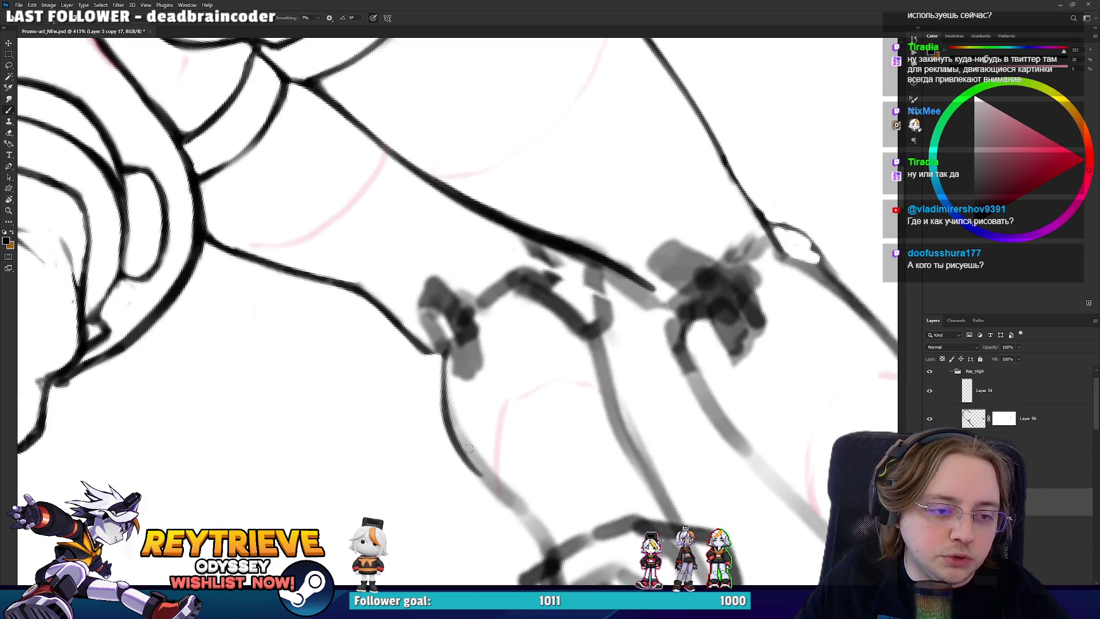
- Ink along the left leg line, then rotate the view diagonally and back upright
left_click_drag(471, 348, 409, 479)
mouse_move(367, 513)
left_mouse_down()
mouse_move(364, 401)
mouse_move(375, 454)
mouse_move(377, 436)
left_mouse_up()
key("e")
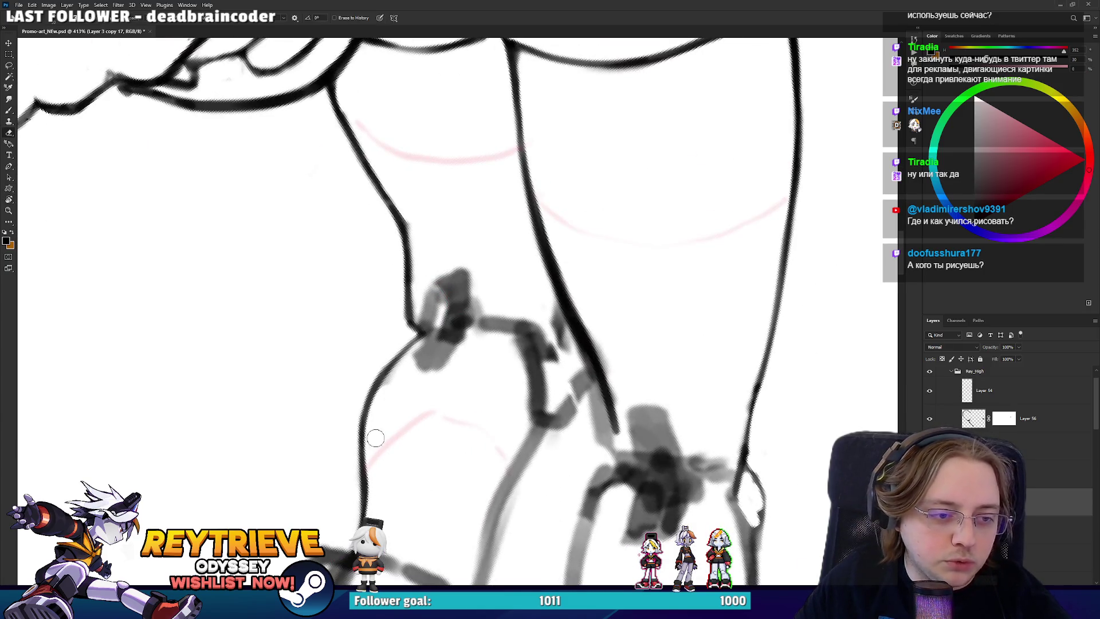
key("r")
mouse_move(413, 386)
left_mouse_down()
mouse_move(591, 290)
mouse_move(597, 198)
mouse_move(591, 231)
left_mouse_up()
scroll(483, 310, "down", 10)
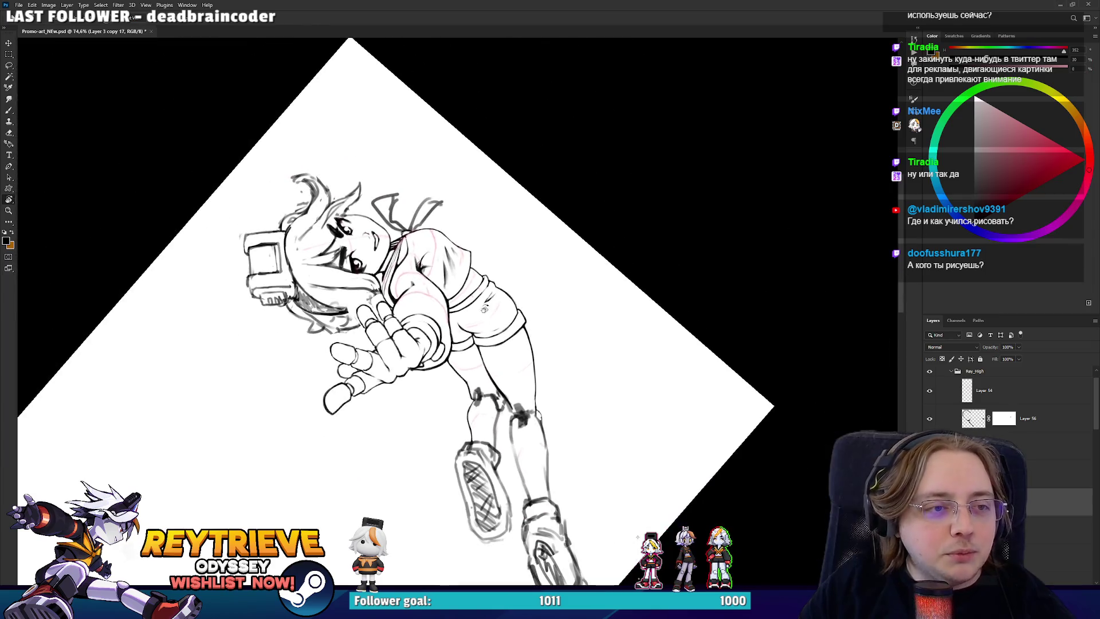
left_click_drag(484, 309, 581, 392)
key("alt+Tab")
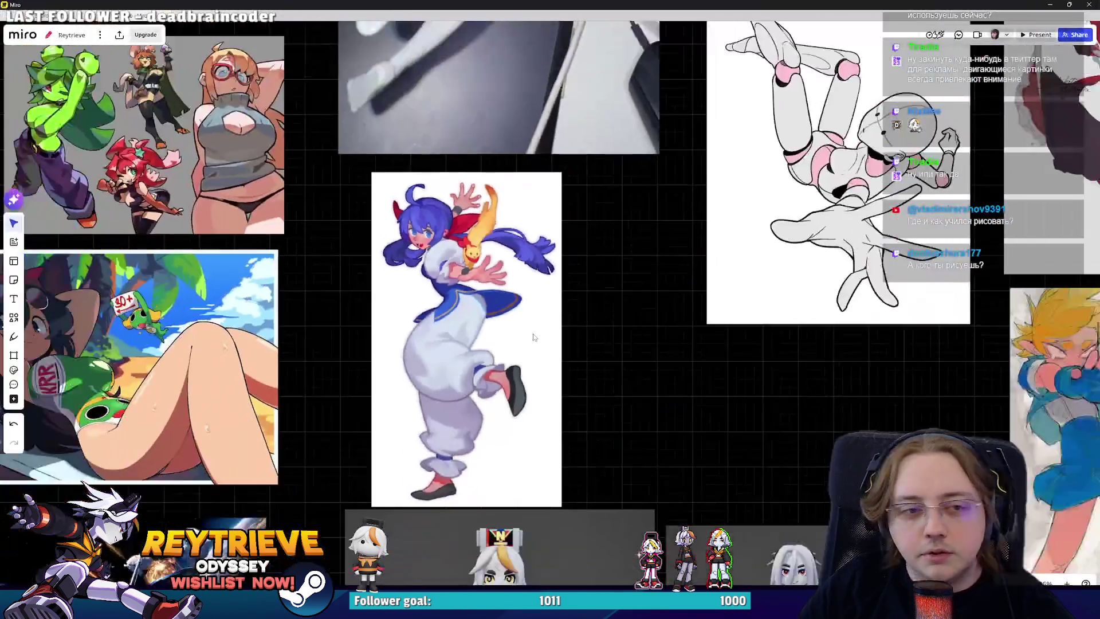
scroll(611, 182, "up", 5)
scroll(509, 315, "up", 5)
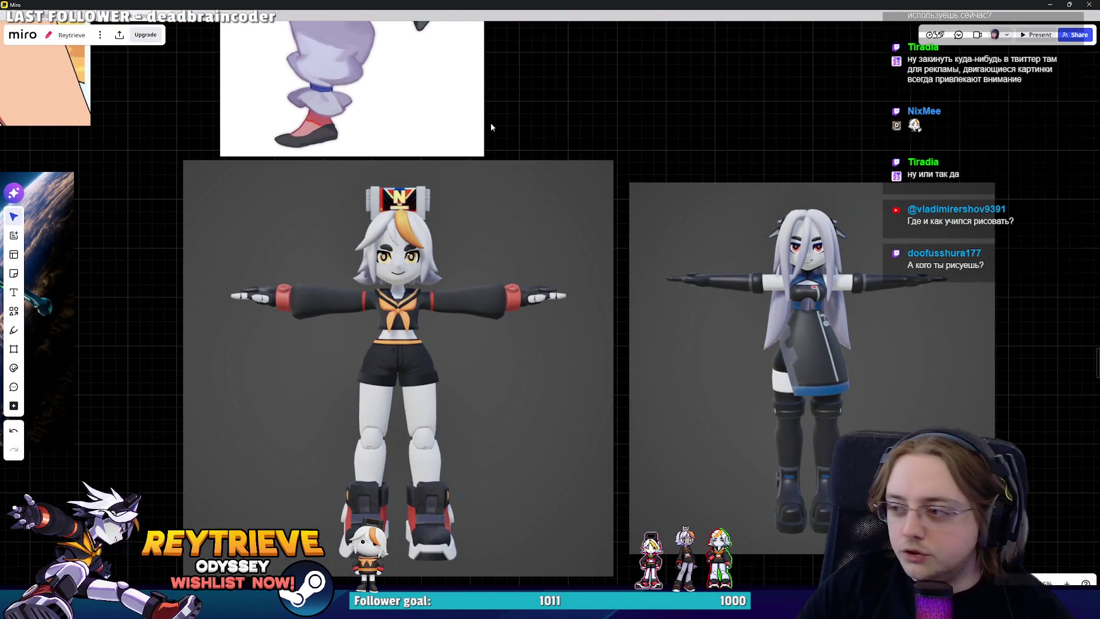
key("alt+Tab")
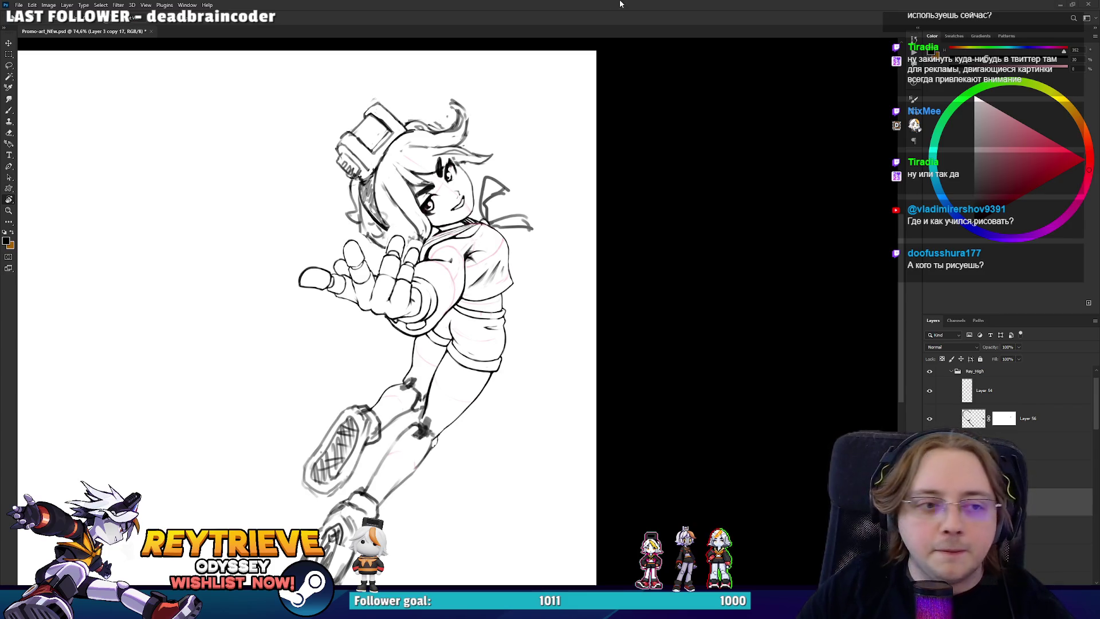
- Zoom in on the knee, erase the rough ink line and redraw it cleanly
scroll(520, 331, "up", 8)
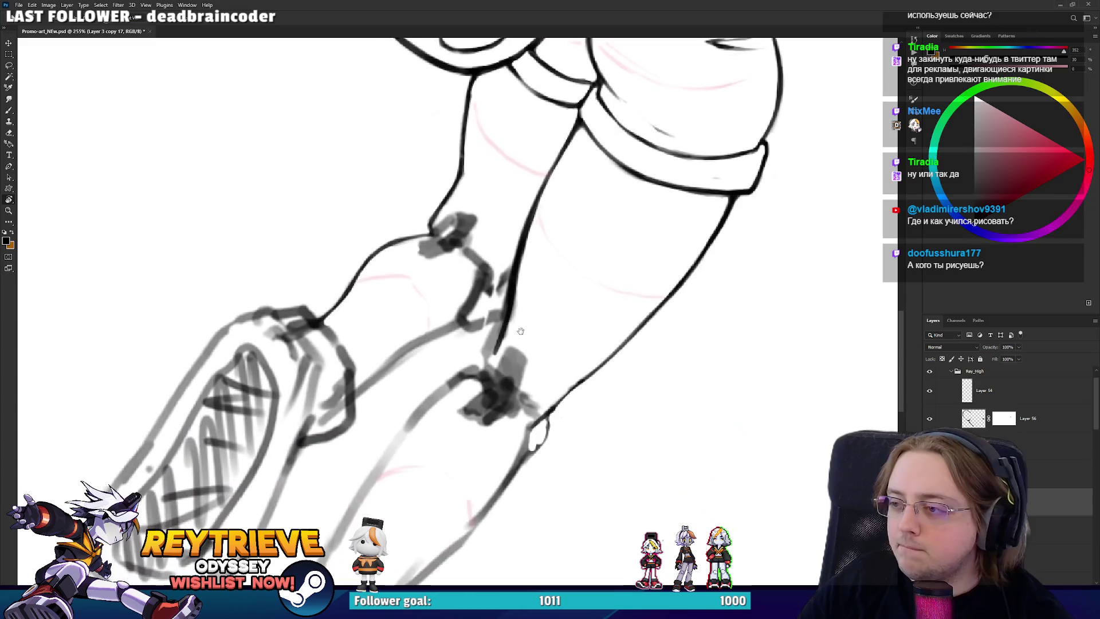
scroll(481, 397, "up", 1)
key("e")
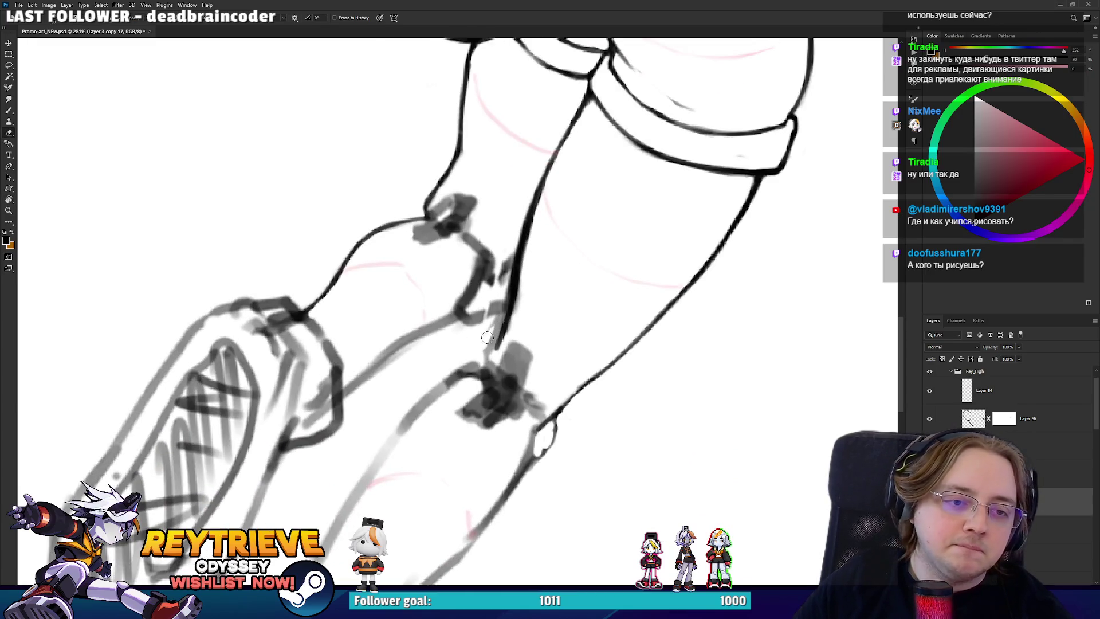
left_click_drag(499, 344, 528, 294)
left_click_drag(484, 336, 507, 301)
key("b")
left_click_drag(484, 338, 526, 275)
- Rotate the legs vertical, erase ink along the line's lower edge, then rotate clockwise
key("e")
key("r")
left_click_drag(568, 319, 440, 367)
key("e")
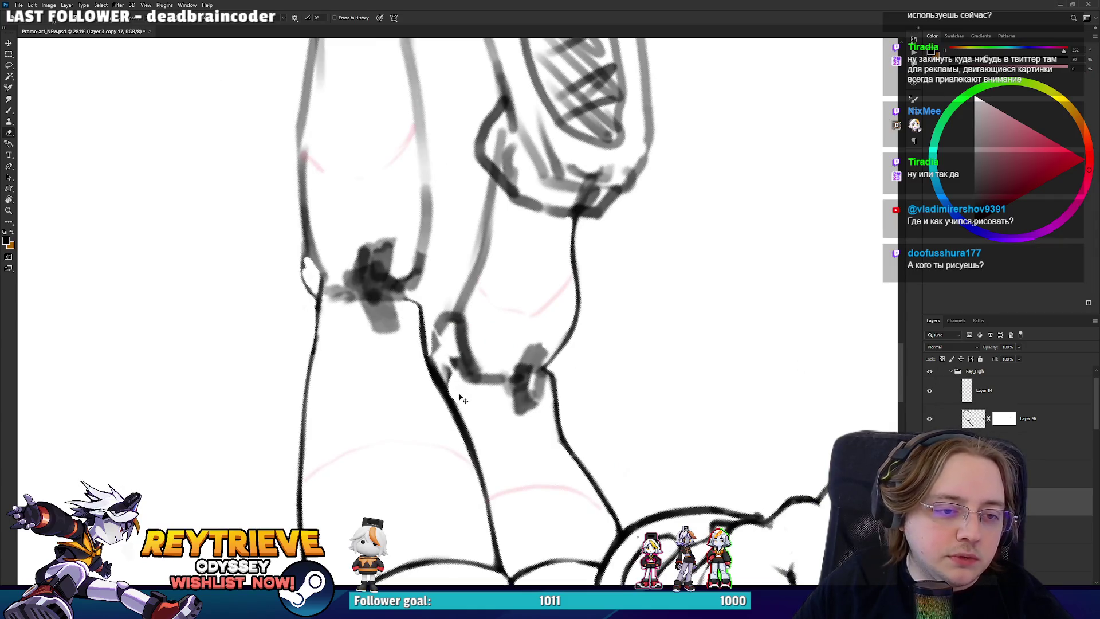
mouse_move(461, 373)
left_mouse_down()
mouse_move(539, 401)
mouse_move(555, 223)
mouse_move(418, 204)
mouse_move(393, 217)
left_mouse_up()
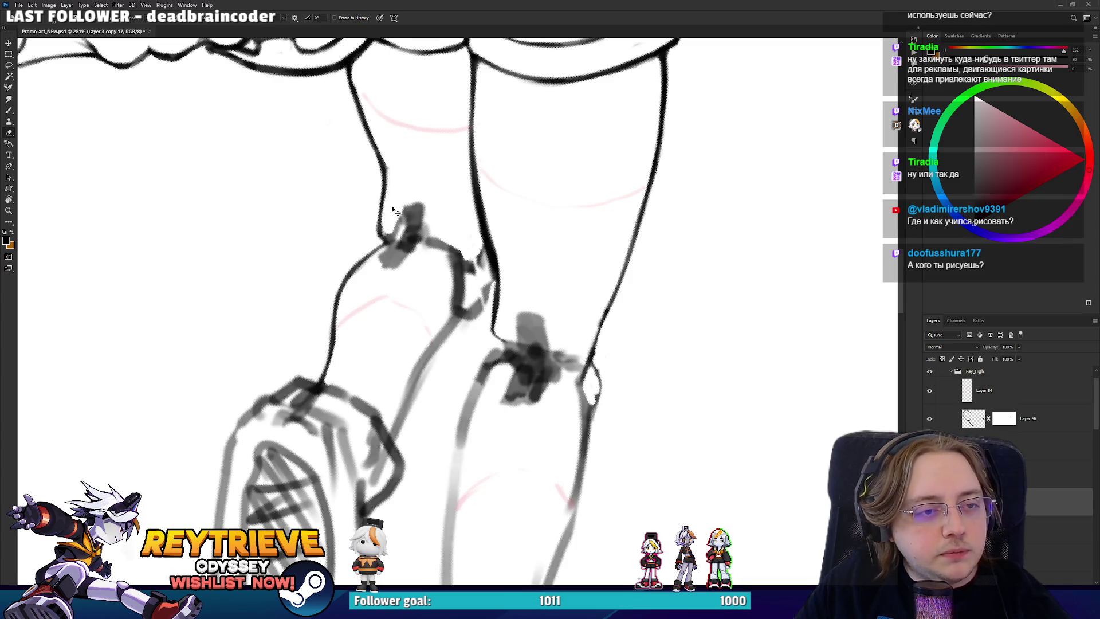
key("b")
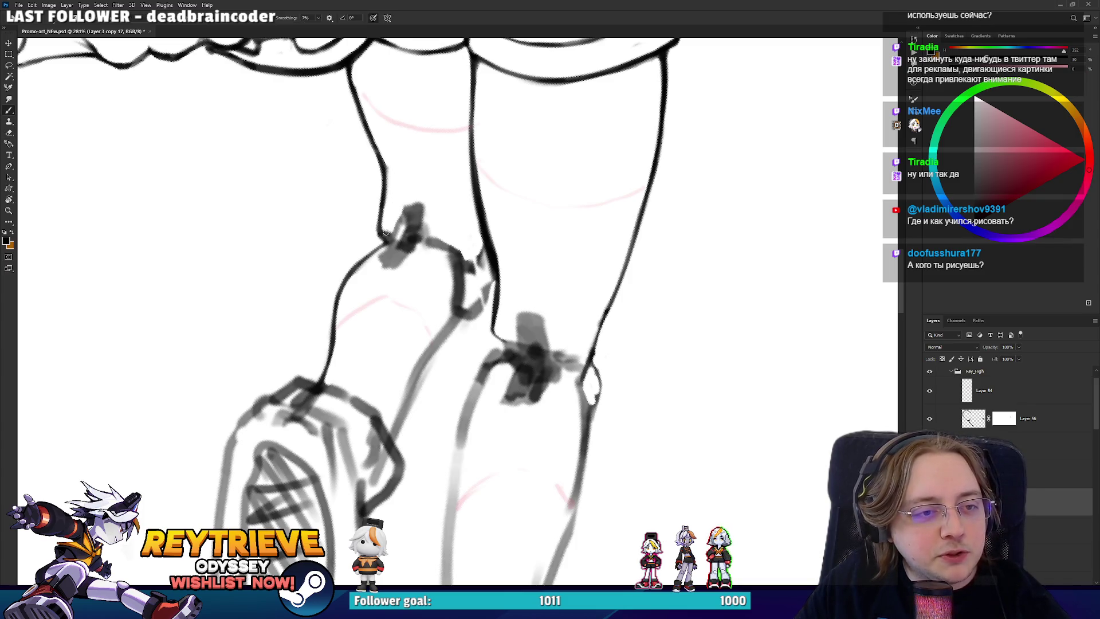
key("r")
left_click_drag(516, 177, 449, 272)
key("b")
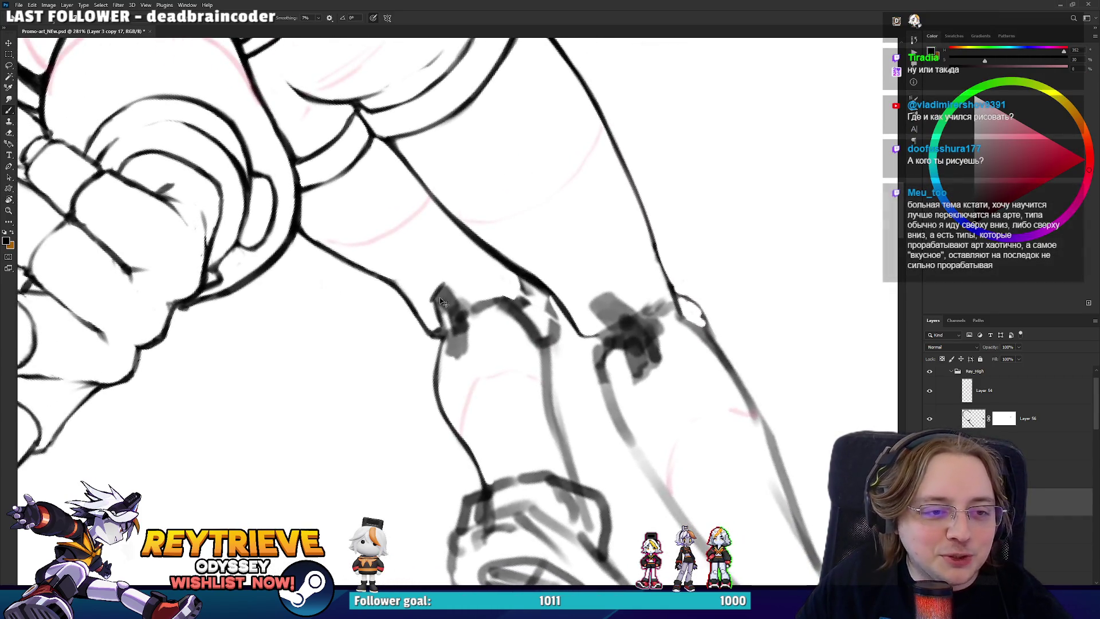
- Lighten the stroke near the knee joint and erase stray ink around it
key("e")
left_click_drag(440, 302, 449, 295)
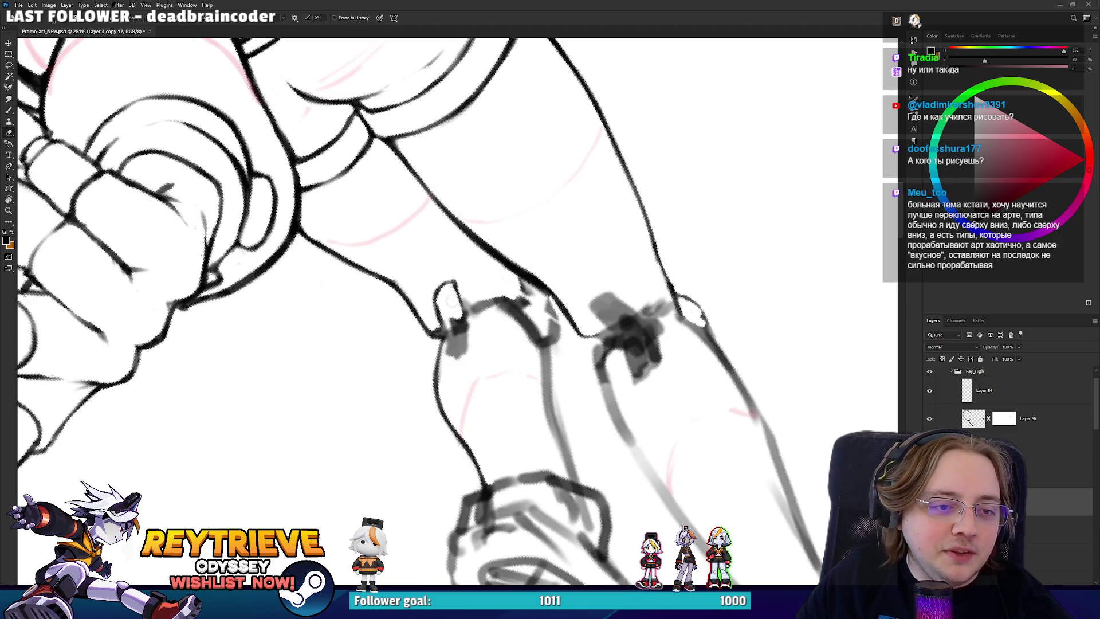
key("b")
left_click_drag(456, 287, 424, 312)
key("e")
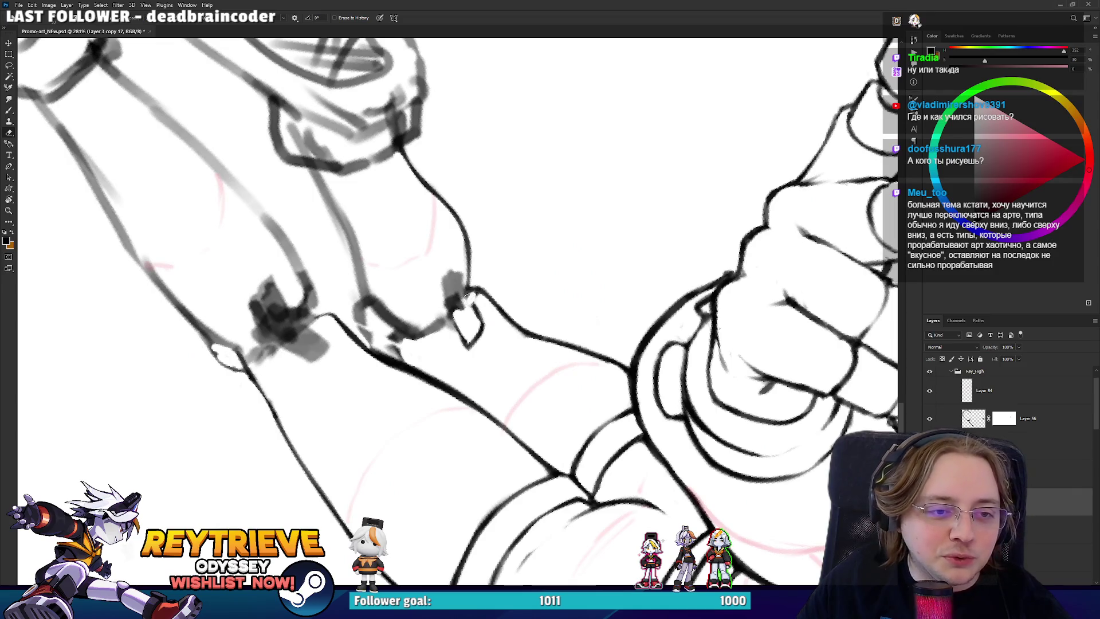
key("b")
key("e")
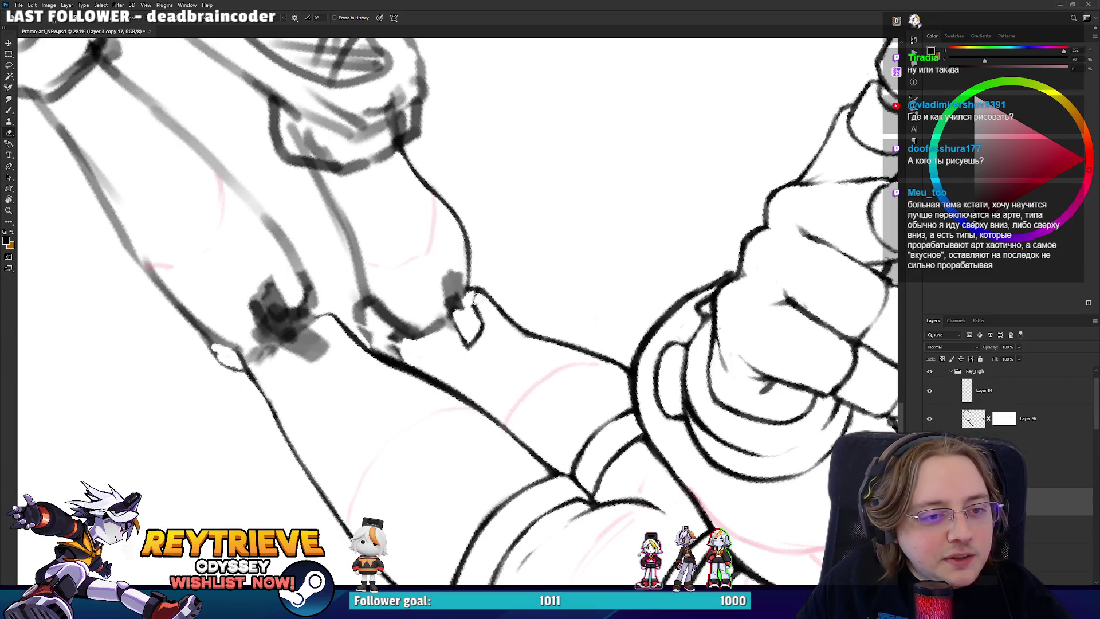
- Turn the canvas toward the other knee and the sleeve, then undo the last sleeve stroke
key("r")
mouse_move(473, 302)
left_mouse_down()
mouse_move(449, 295)
mouse_move(435, 330)
left_mouse_up()
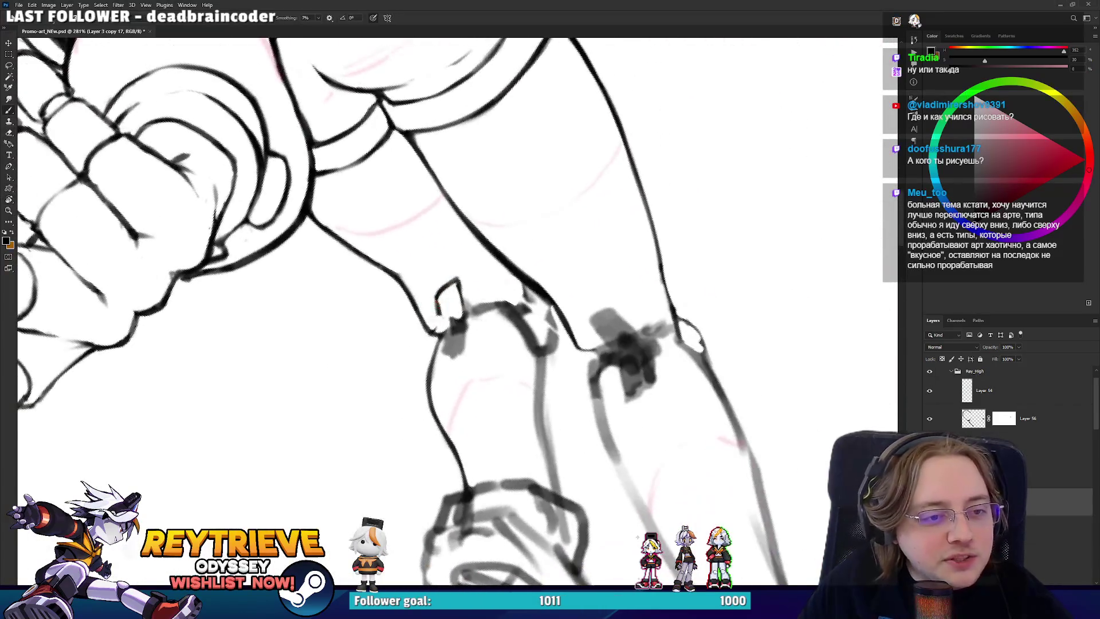
key("b")
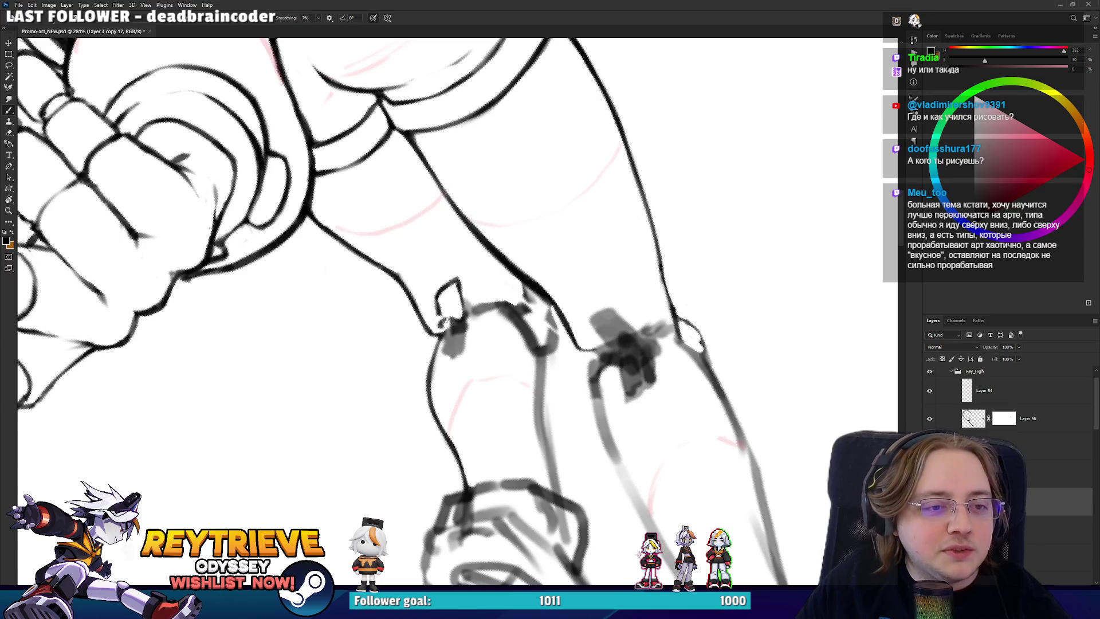
key("r")
left_click_drag(443, 311, 450, 300)
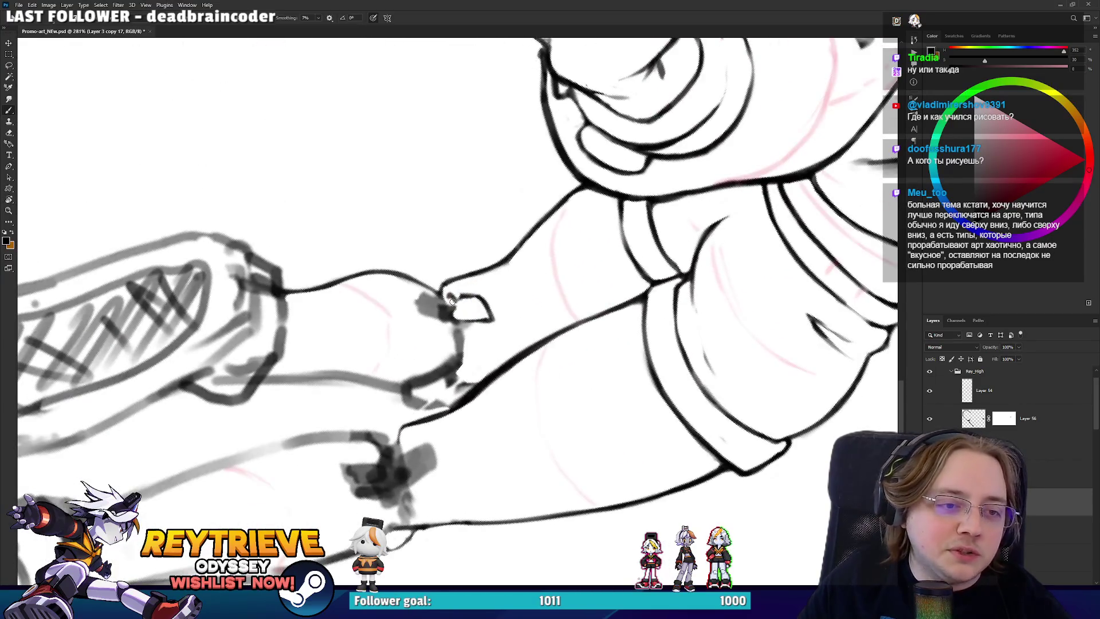
key("r")
left_click_drag(441, 301, 399, 250)
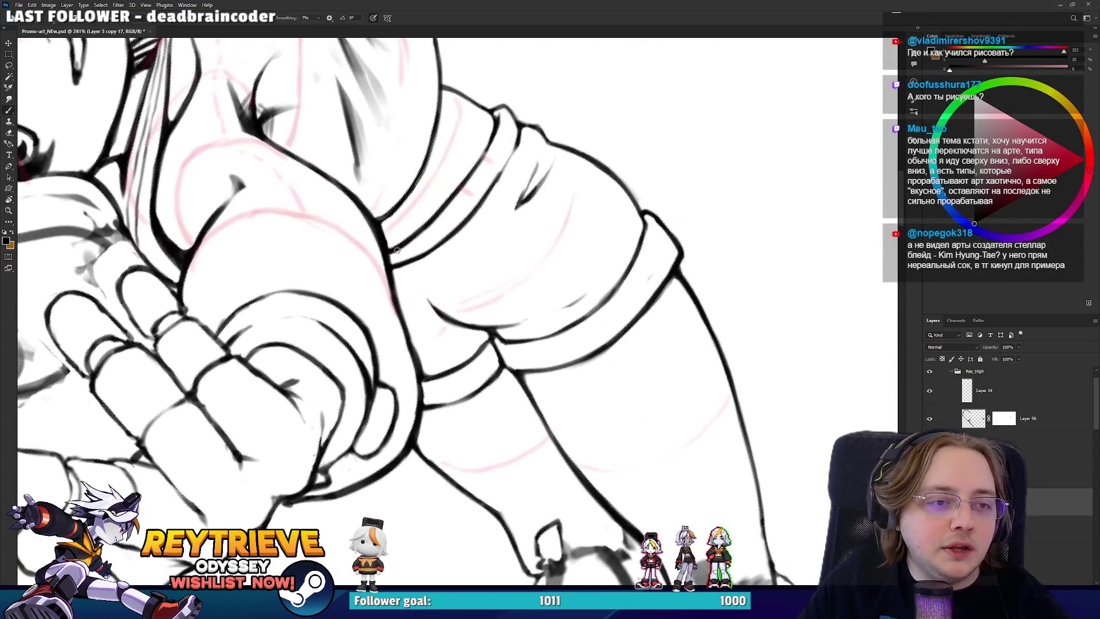
scroll(447, 309, "up", 4)
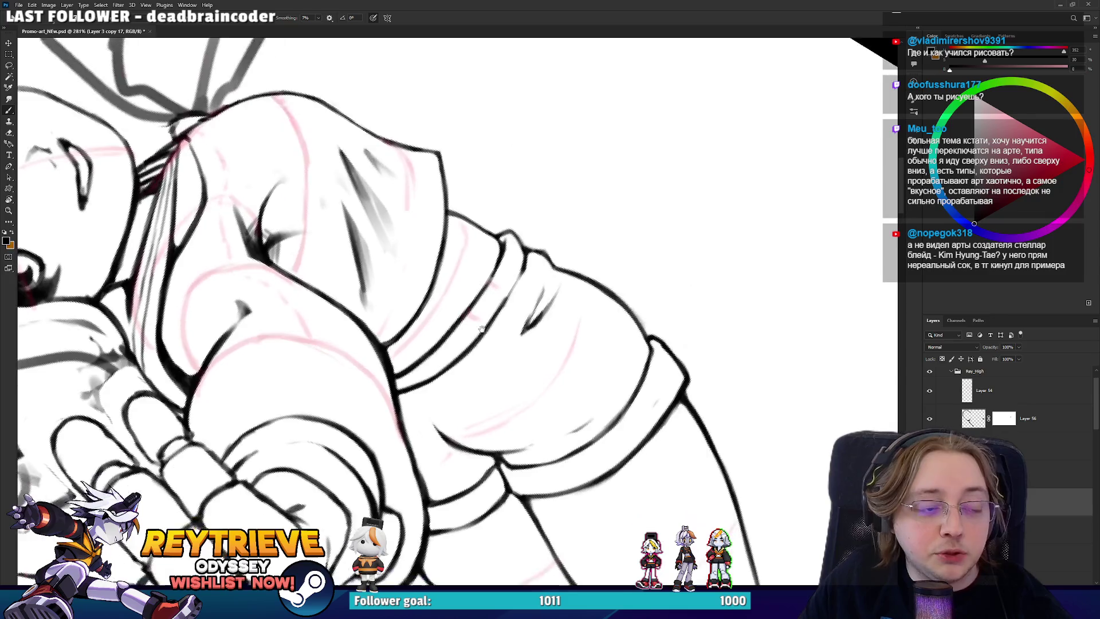
key("ctrl+z")
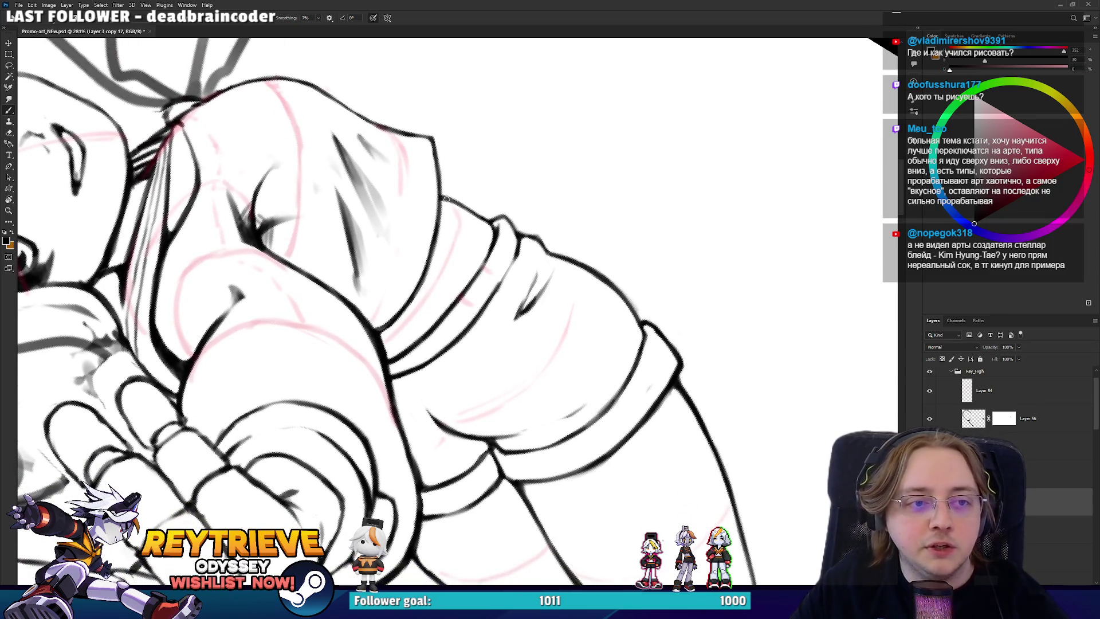
scroll(447, 310, "down", 5)
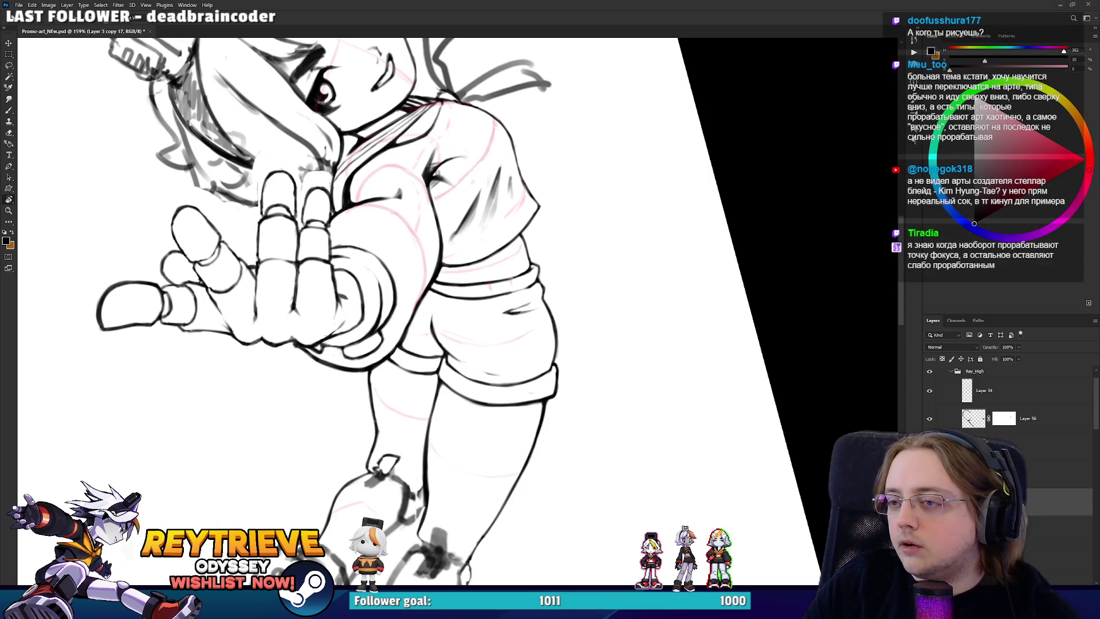
- Switch to the browser showing the ArtStation 'Etna' artwork page
key("alt+Tab")
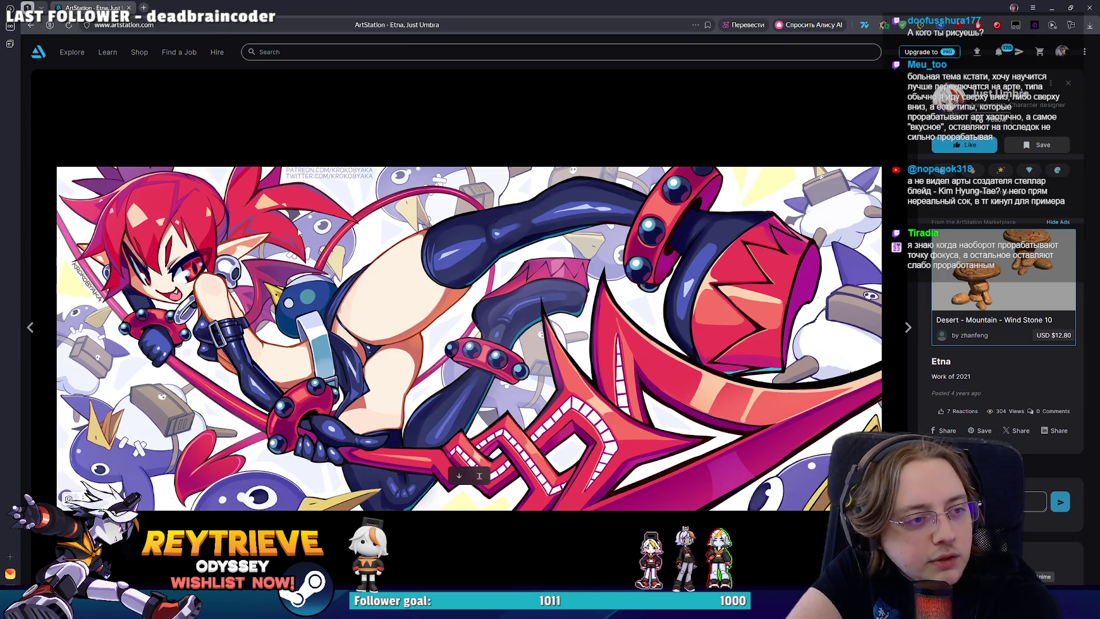
- Open full-size just-umbra-etna.jpg, zoom over its face, arms and legs, then return to Photoshop
left_click(480, 476)
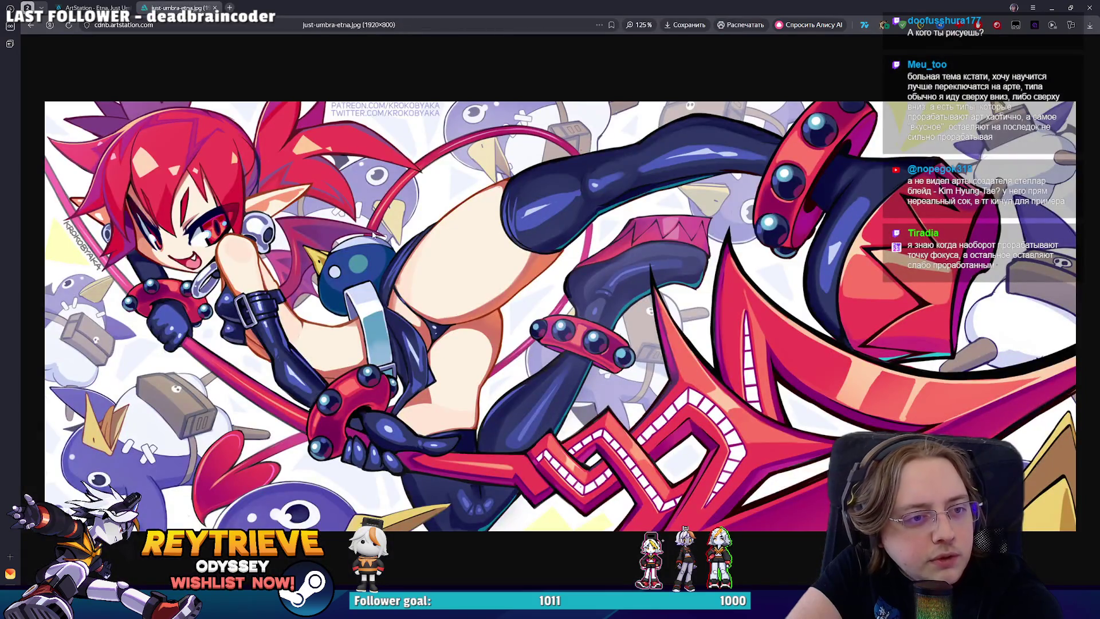
scroll(377, 235, "up", 7)
scroll(539, 242, "down", 3)
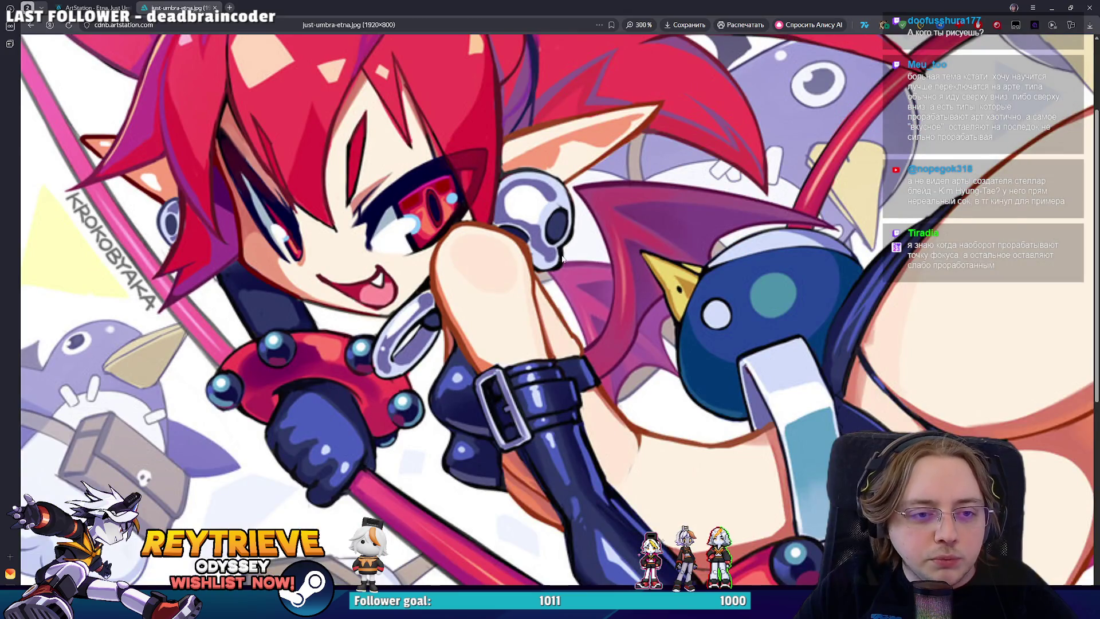
scroll(567, 245, "up", 1)
scroll(747, 455, "down", 1)
scroll(747, 455, "down", 1)
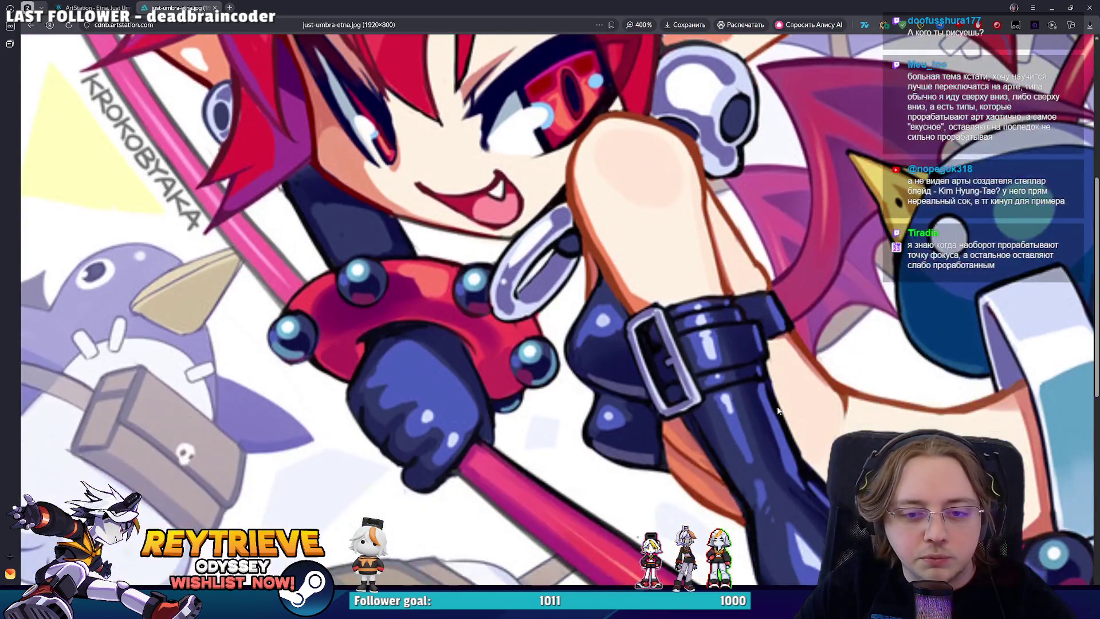
scroll(947, 235, "up", 1)
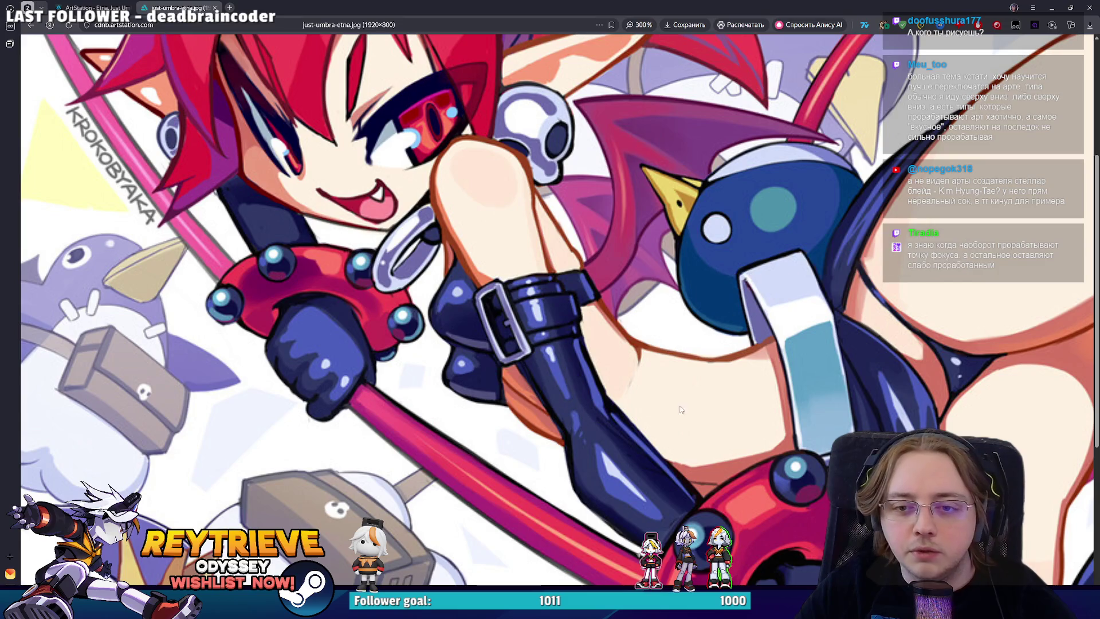
scroll(648, 474, "right", 5)
scroll(648, 474, "up", 2)
scroll(648, 474, "down", 4)
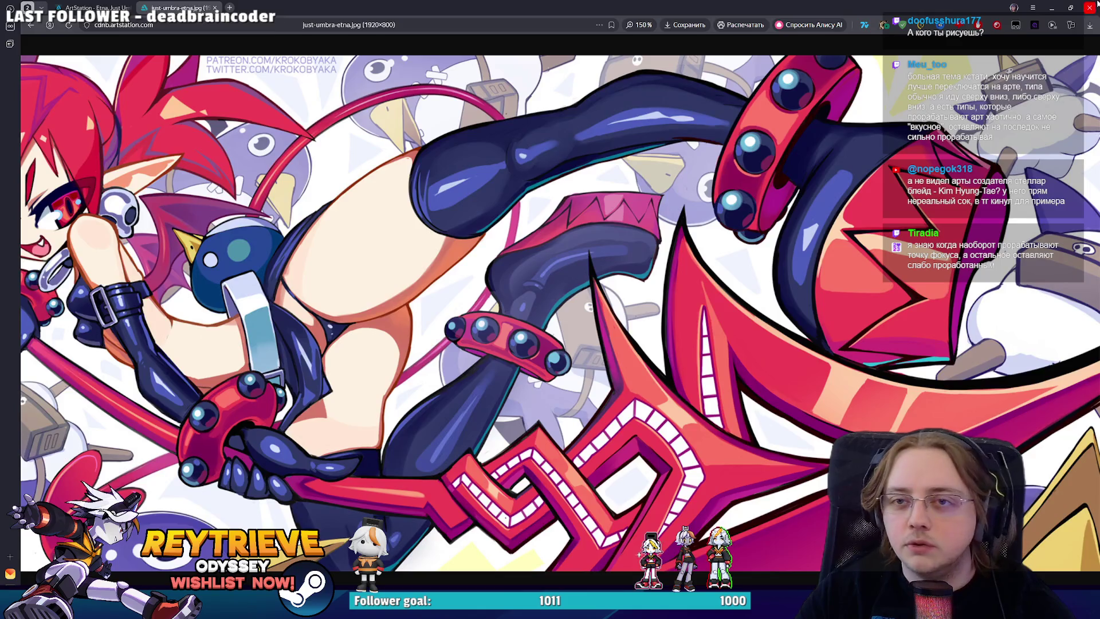
key("alt+Tab")
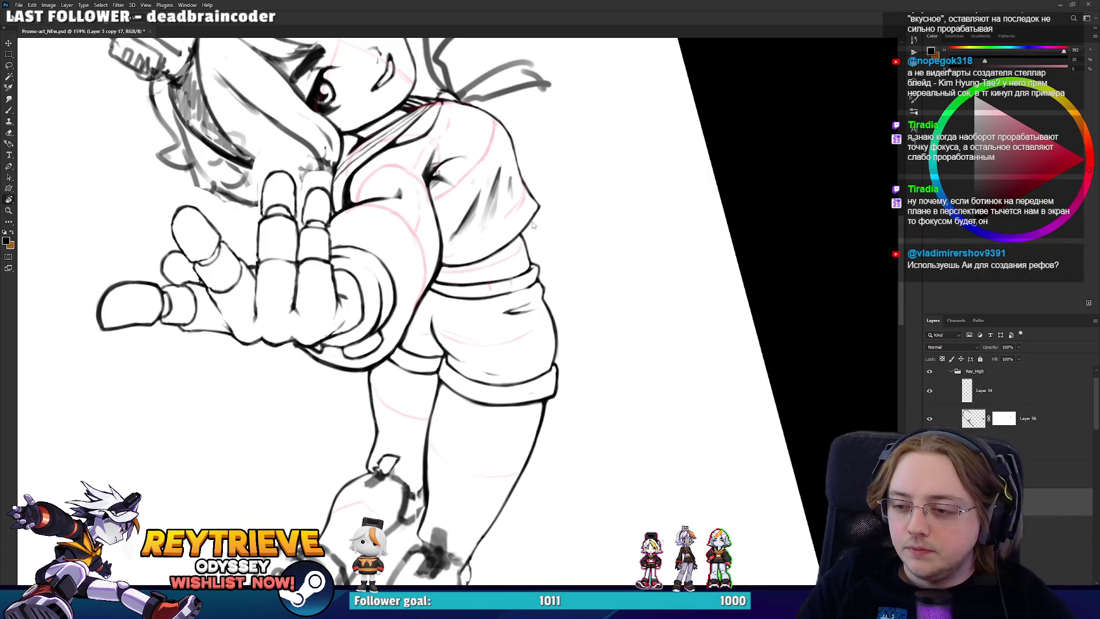
- Zoom to 255% on the leg and shoe and erase the dark sketch fill around the shoe tip
left_click_drag(418, 299, 545, 248)
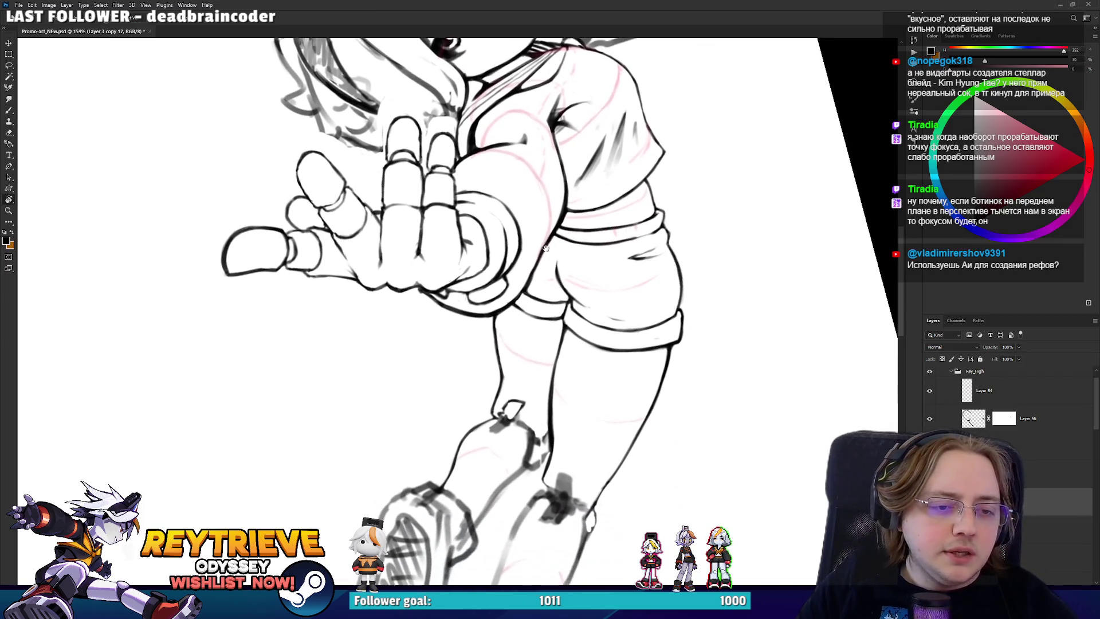
scroll(521, 362, "up", 4)
mouse_move(560, 440)
left_mouse_down()
mouse_move(602, 387)
mouse_move(627, 316)
mouse_move(652, 338)
mouse_move(630, 341)
mouse_move(636, 321)
mouse_move(641, 344)
mouse_move(673, 344)
mouse_move(563, 358)
mouse_move(559, 402)
mouse_move(576, 412)
mouse_move(605, 373)
mouse_move(617, 325)
left_mouse_up()
key("e")
key("b")
key("e")
key("r")
key("b")
key("r")
key("e")
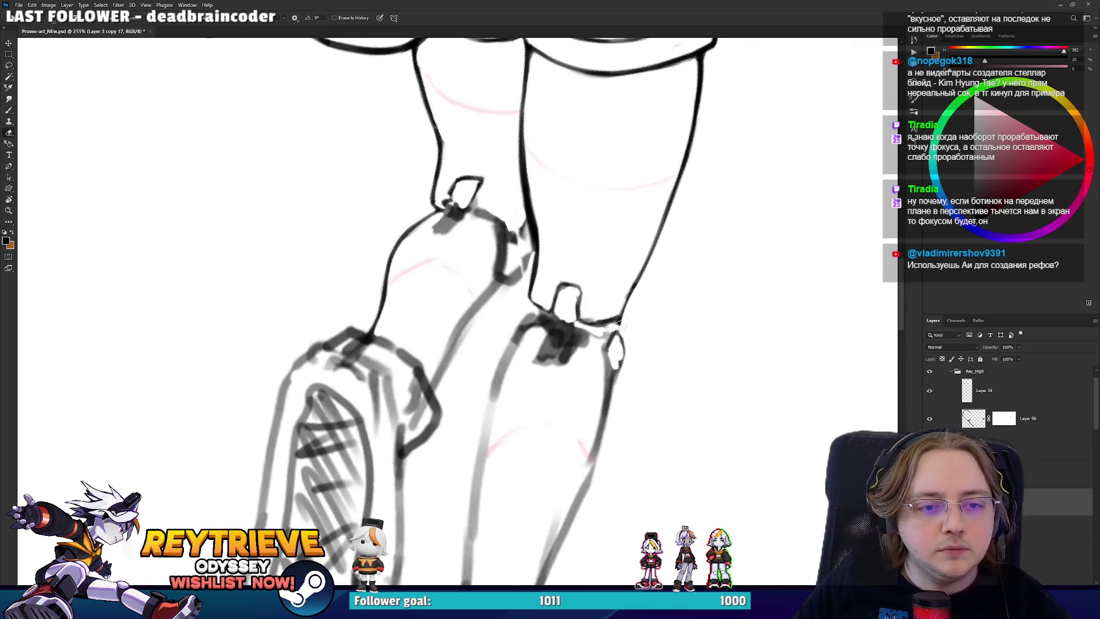
key("r")
left_click_drag(504, 240, 436, 355)
key("e")
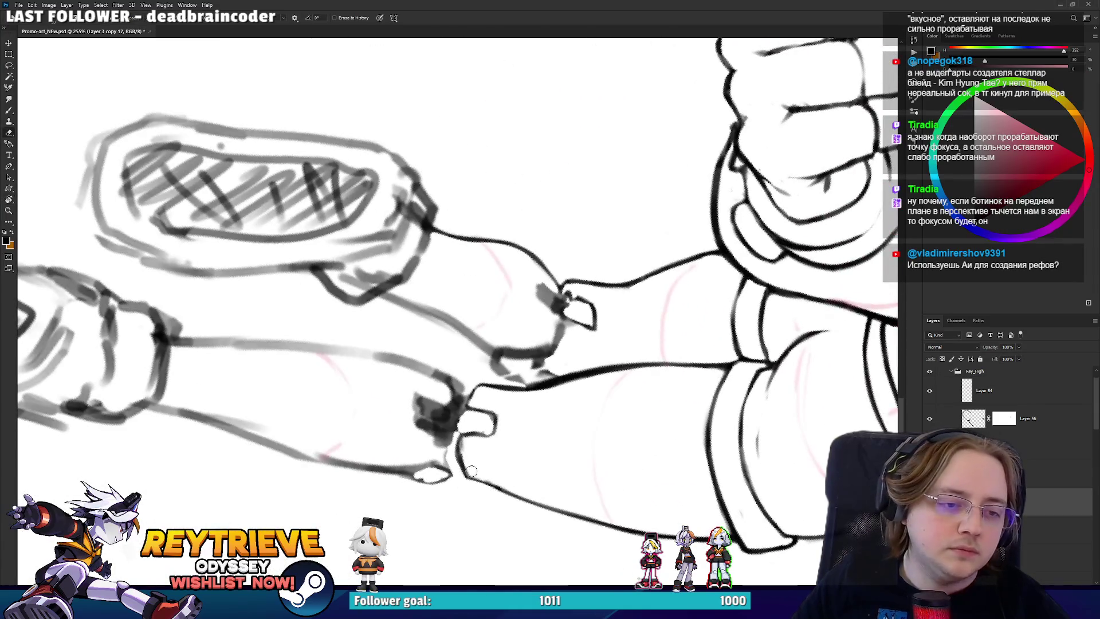
key("b")
key("e")
mouse_move(499, 423)
left_mouse_down()
mouse_move(500, 408)
mouse_move(378, 407)
mouse_move(483, 406)
mouse_move(508, 395)
mouse_move(466, 427)
mouse_move(505, 406)
mouse_move(499, 131)
mouse_move(512, 289)
left_mouse_up()
key("b")
- Ink the knee notch, darkening its left edge and adding short strokes on the protrusion
key("r")
key("e")
key("b")
key("r")
key("b")
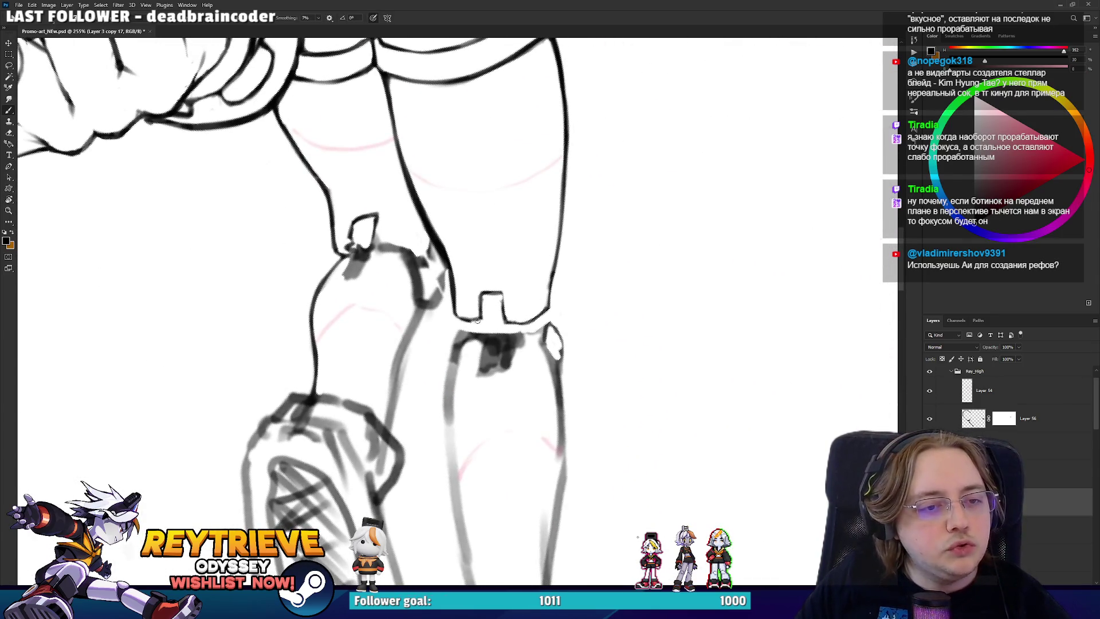
mouse_move(483, 317)
left_mouse_down()
mouse_move(484, 302)
mouse_move(469, 325)
left_mouse_up()
key("r")
key("b")
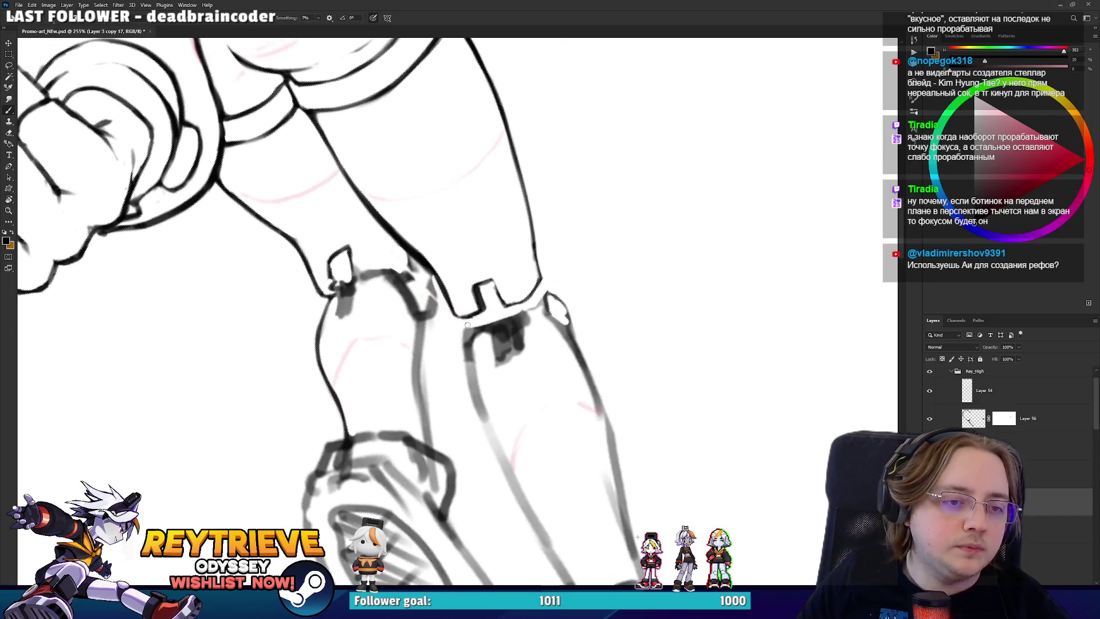
left_click_drag(539, 294, 535, 299)
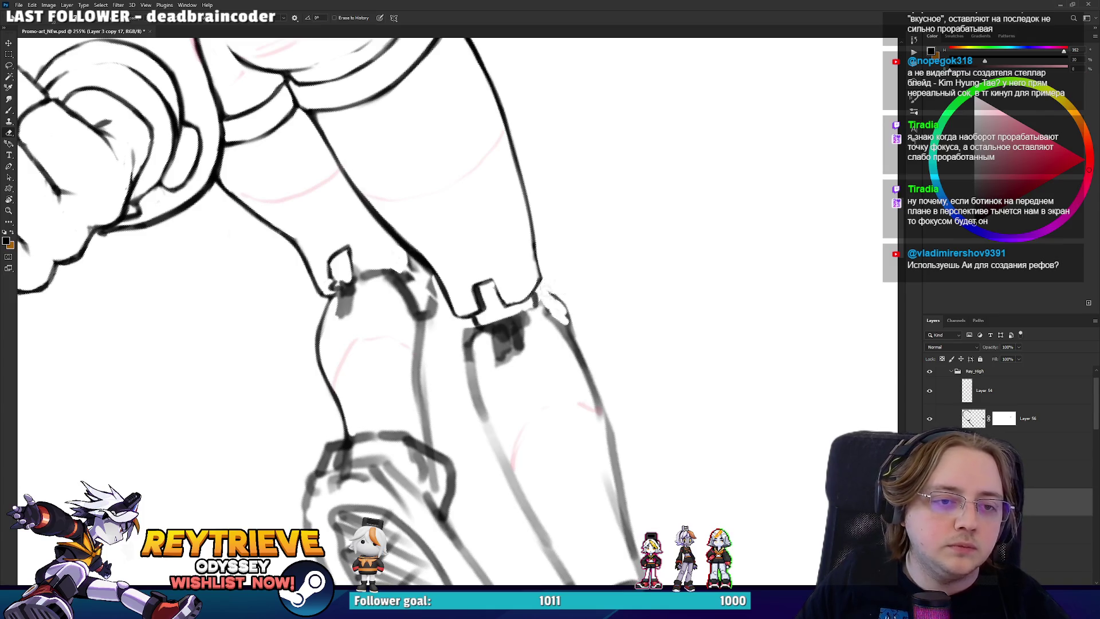
key("r")
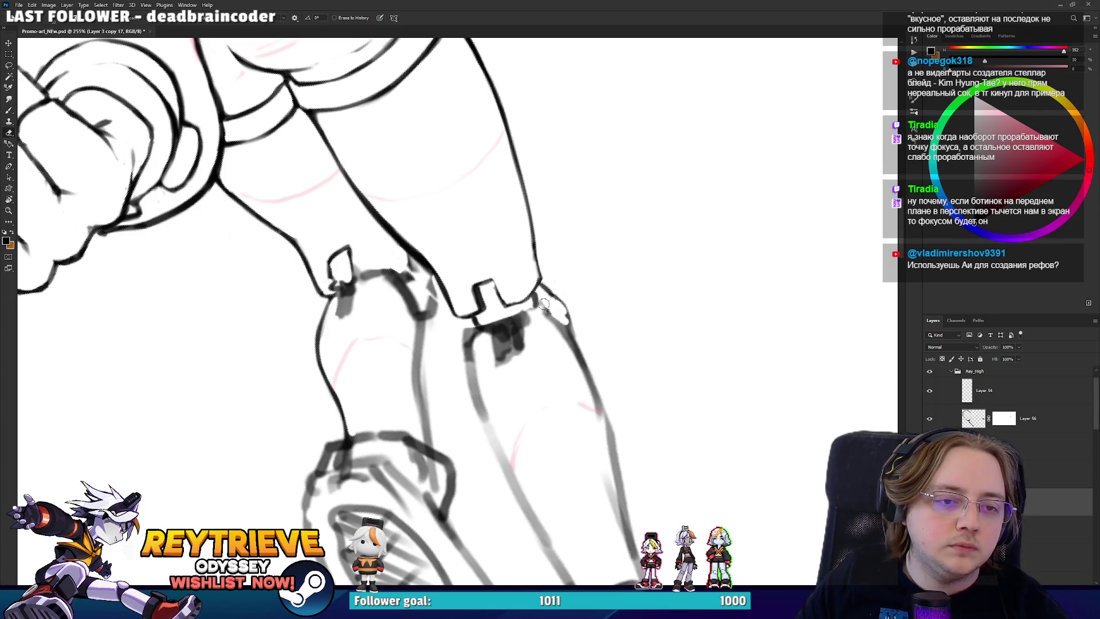
left_click_drag(592, 322, 521, 341)
- Erase dark sketch marks near the knee joint and ink the shoe strap
key("e")
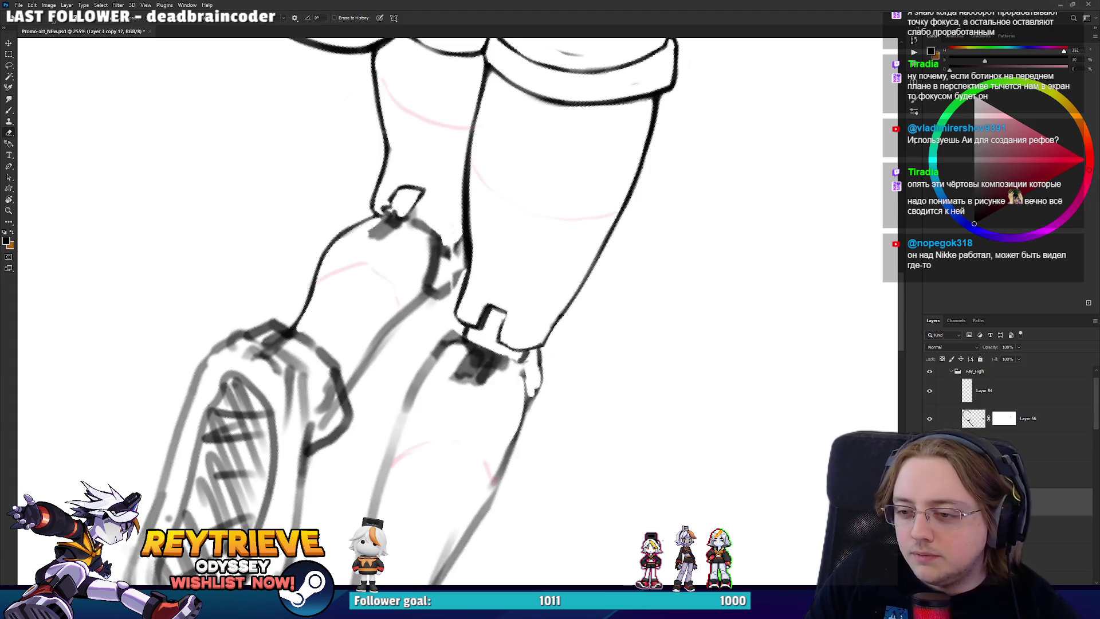
key("r")
left_click_drag(435, 366, 476, 339)
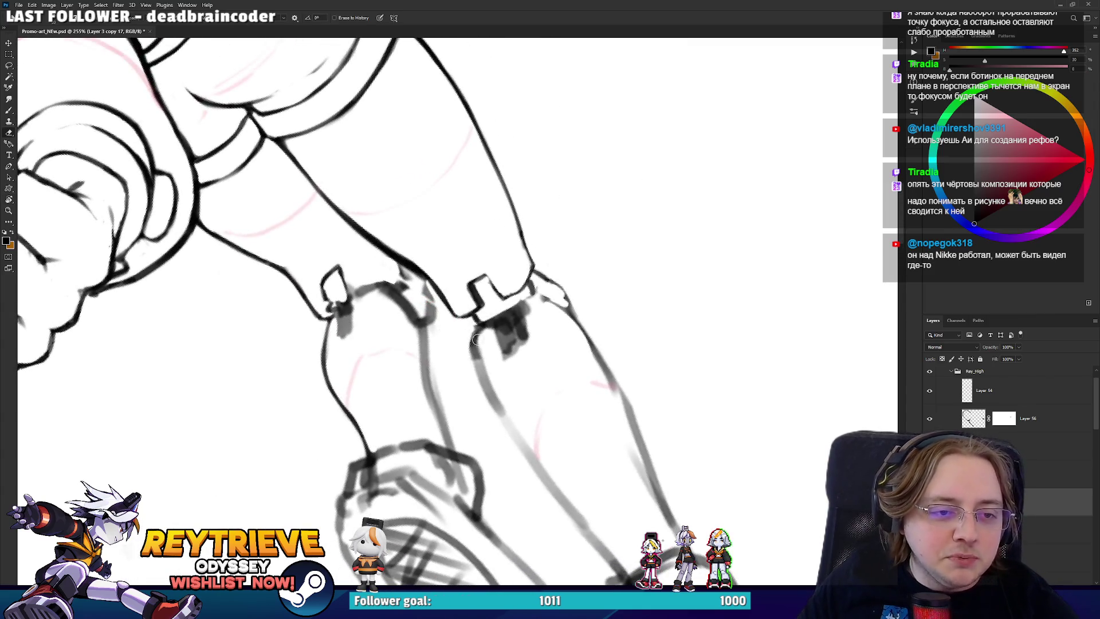
key("b")
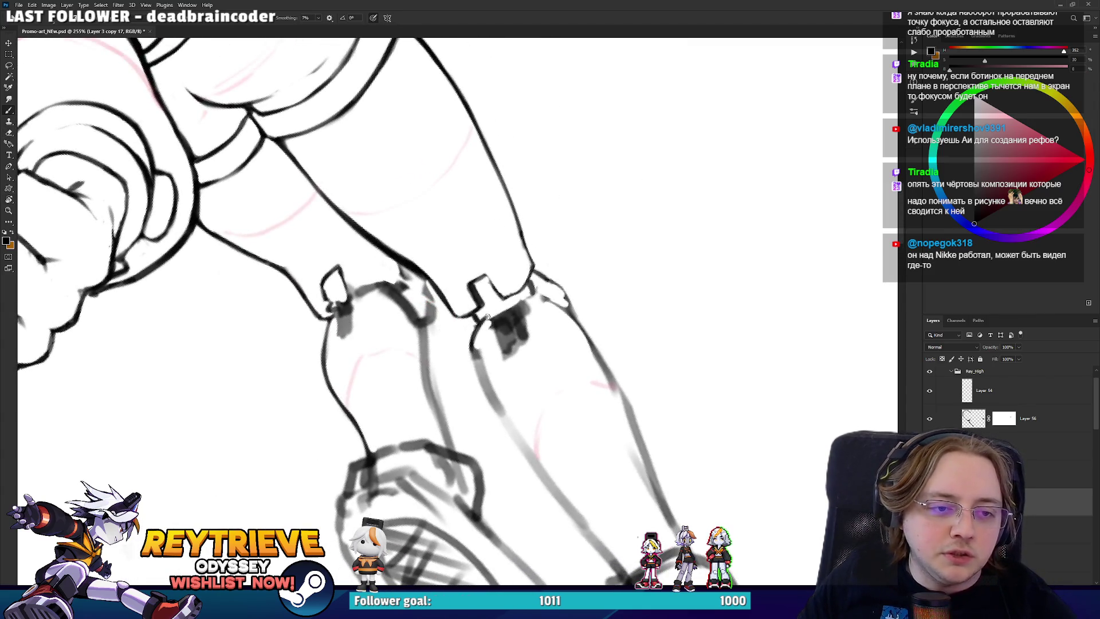
key("e")
mouse_move(494, 318)
left_mouse_down()
mouse_move(521, 321)
mouse_move(519, 299)
mouse_move(460, 214)
mouse_move(472, 239)
mouse_move(462, 243)
left_mouse_up()
key("b")
key("r")
key("e")
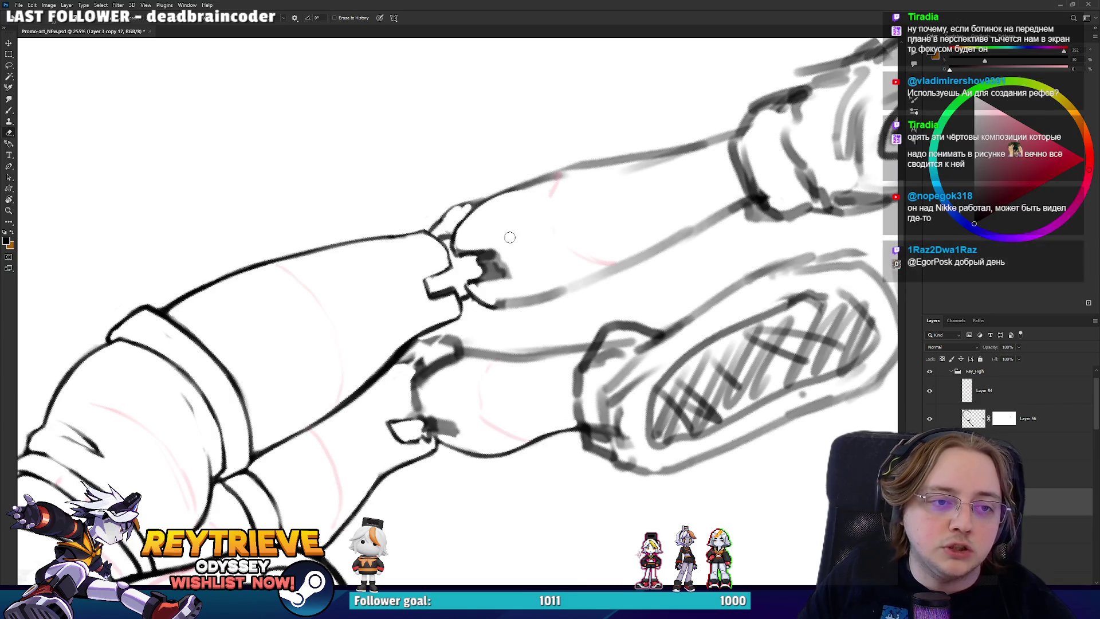
key("r")
left_click_drag(459, 247, 521, 309)
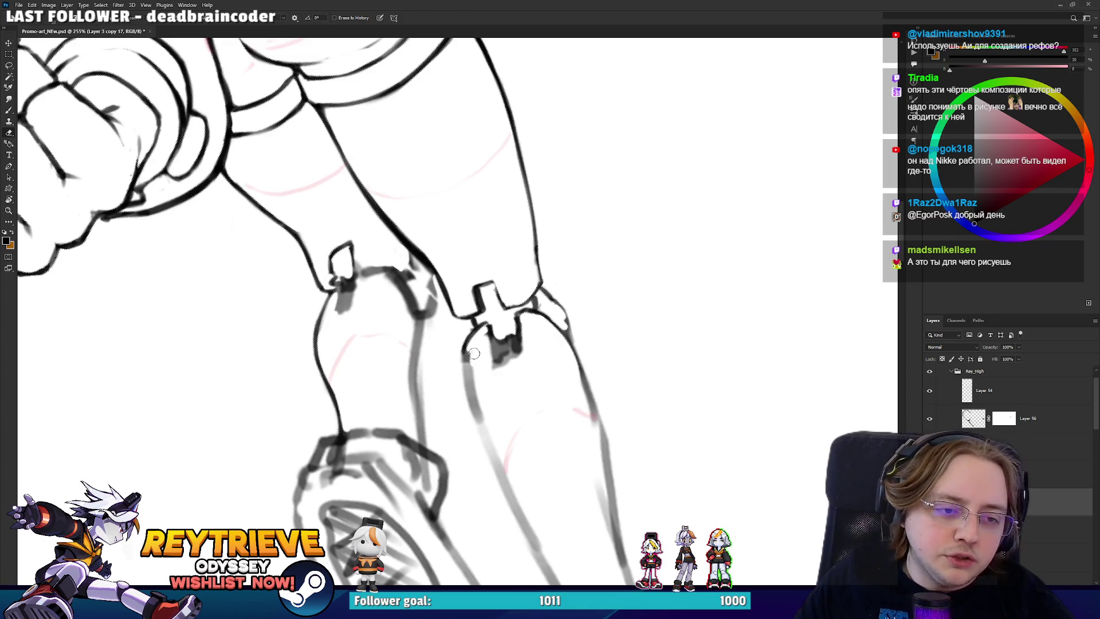
- Undo an accidental erase of the leg contour, zoom out and level the canvas upright
left_click_drag(474, 355, 509, 465)
key("ctrl+z")
scroll(471, 352, "down", 6)
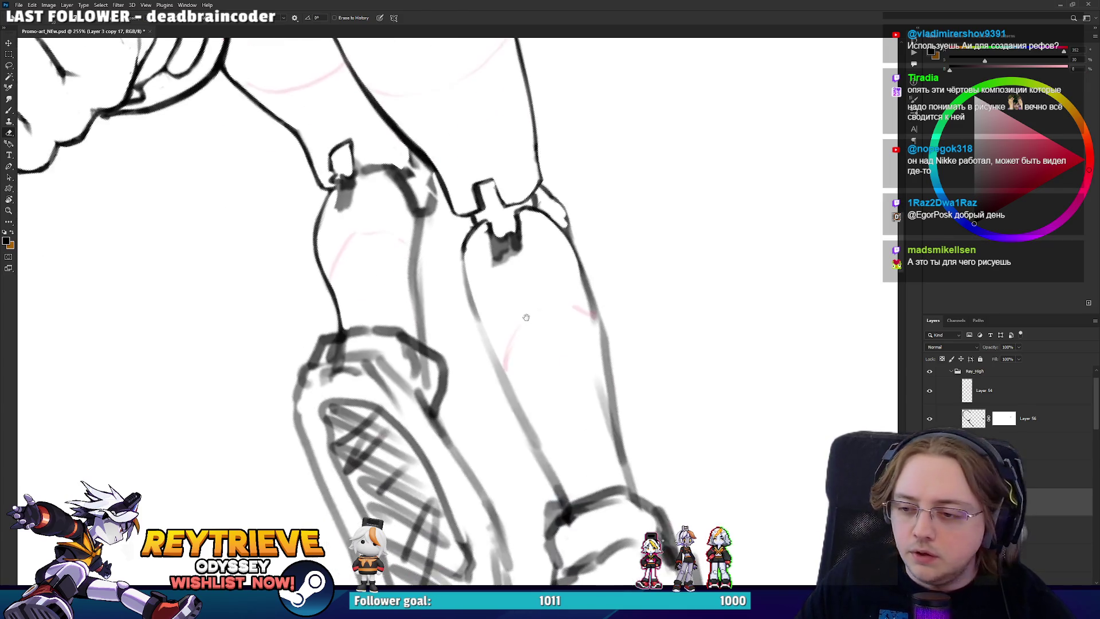
scroll(517, 238, "down", 2)
key("r")
left_click_drag(626, 319, 687, 370)
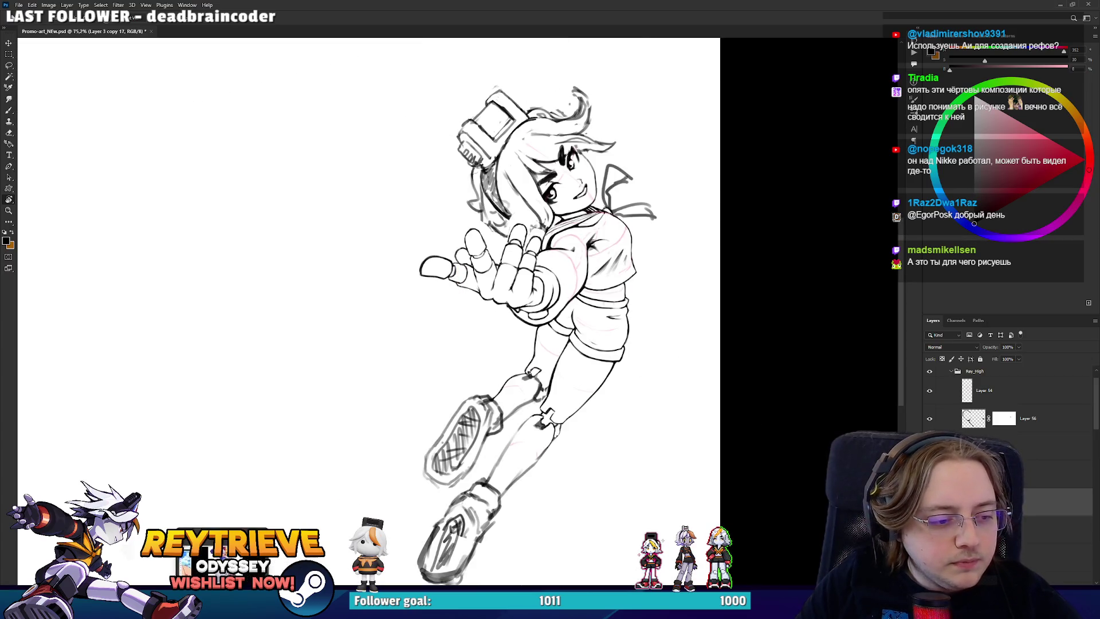
- Browse the Miro reference board, then minimize it back to Photoshop
key("alt+Tab")
scroll(600, 282, "down", 3)
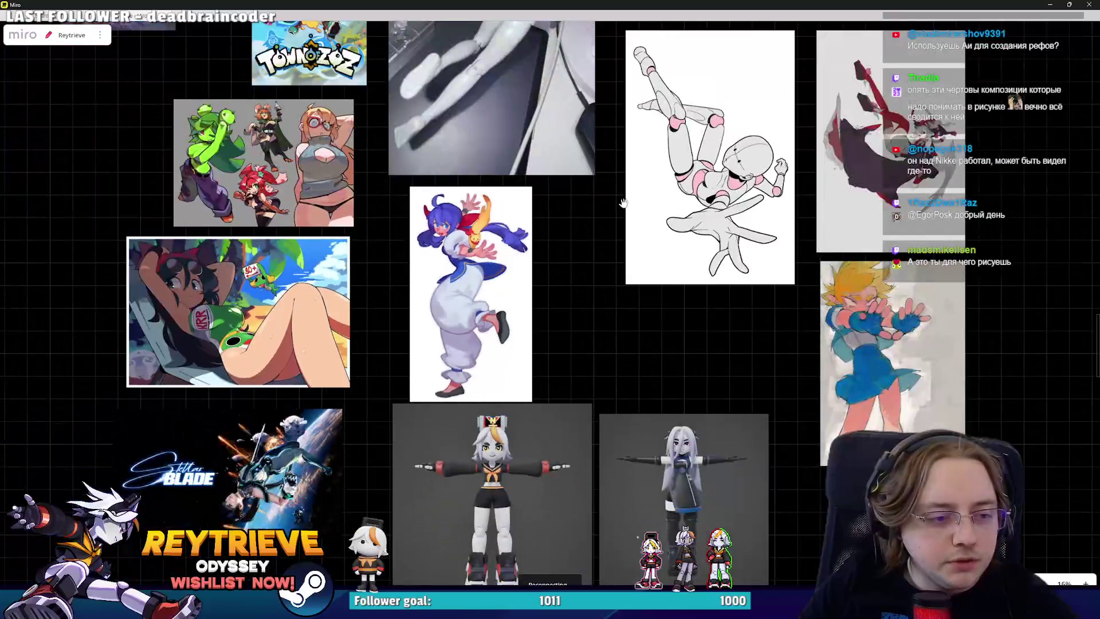
scroll(600, 283, "down", 5)
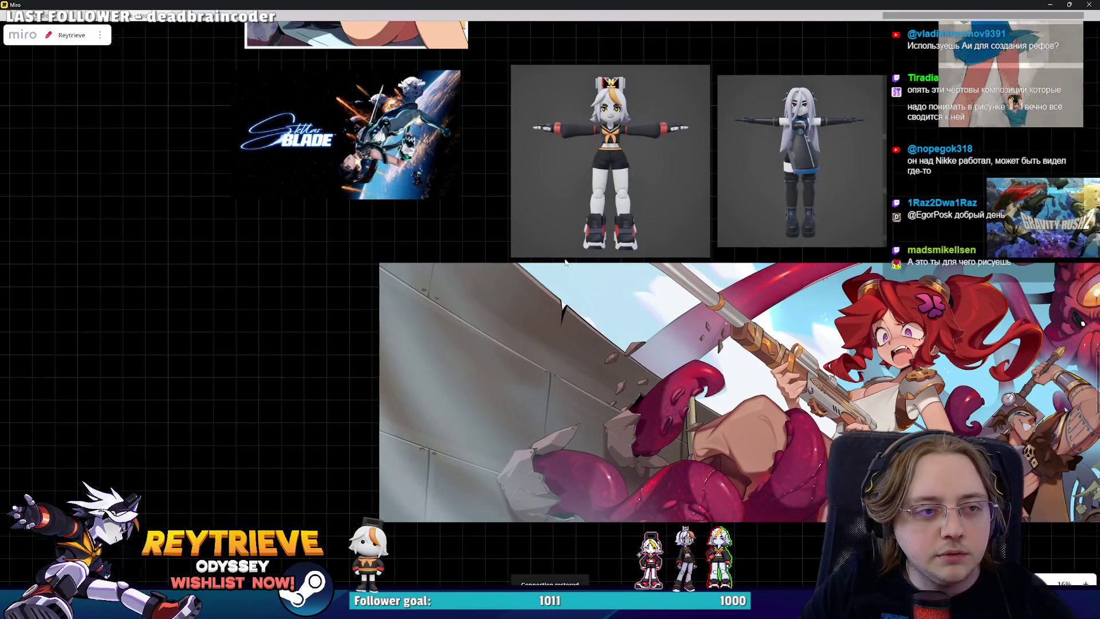
scroll(524, 420, "down", 3)
scroll(514, 391, "up", 5)
scroll(582, 342, "down", 5)
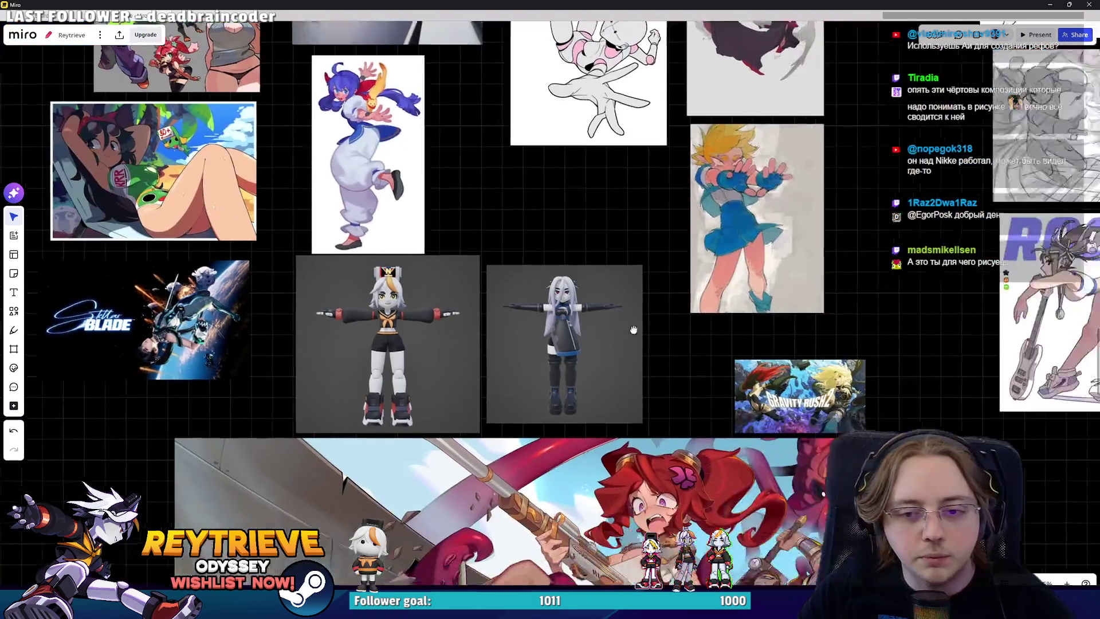
scroll(464, 362, "up", 6)
scroll(465, 362, "down", 3)
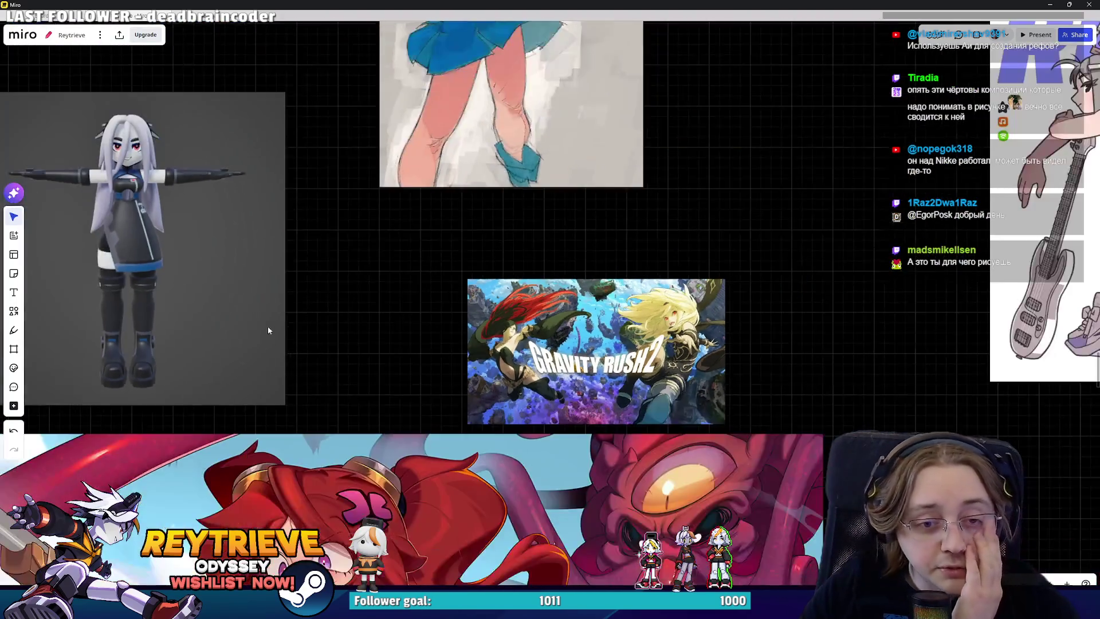
scroll(266, 332, "left", 5)
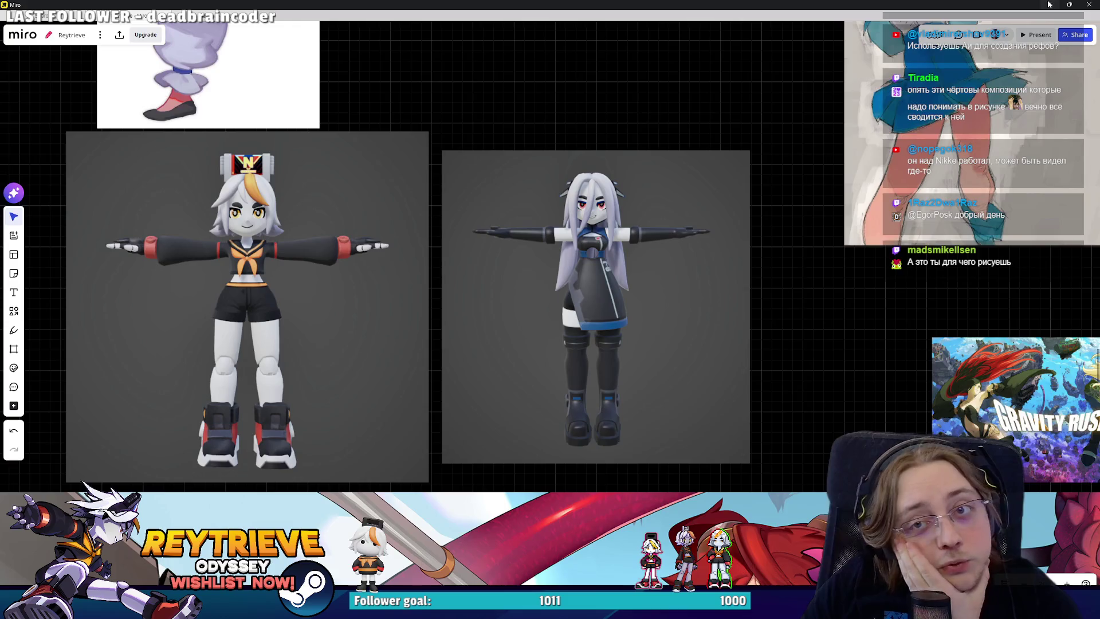
left_click(1050, 4)
- Erase part of the dark grey smudge on the lower knee notch
scroll(533, 377, "up", 8)
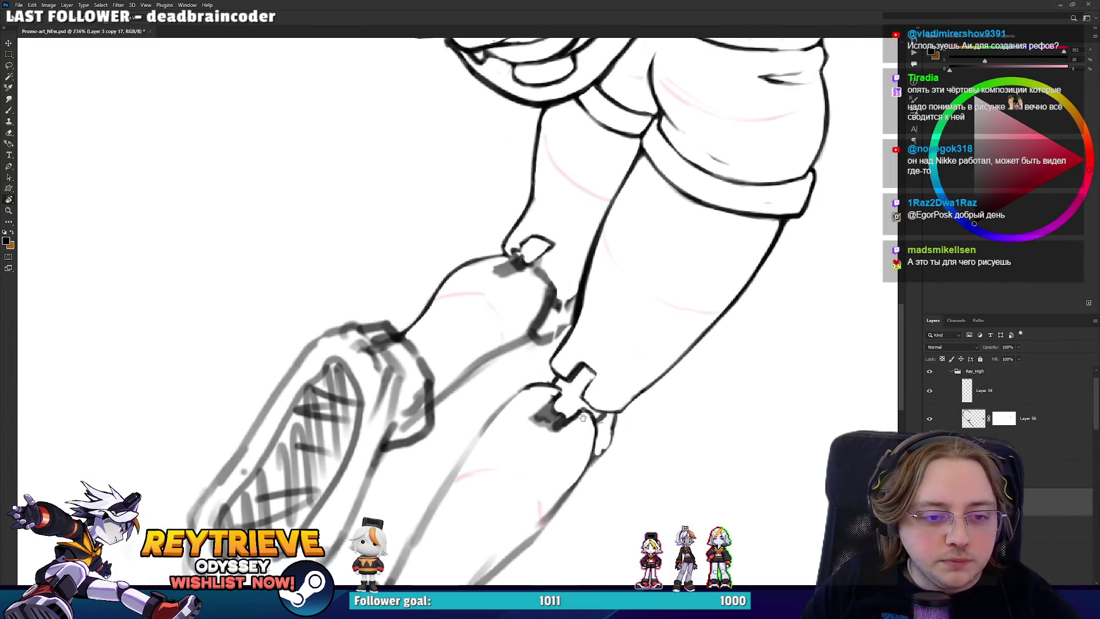
key("e")
left_click_drag(516, 423, 548, 440)
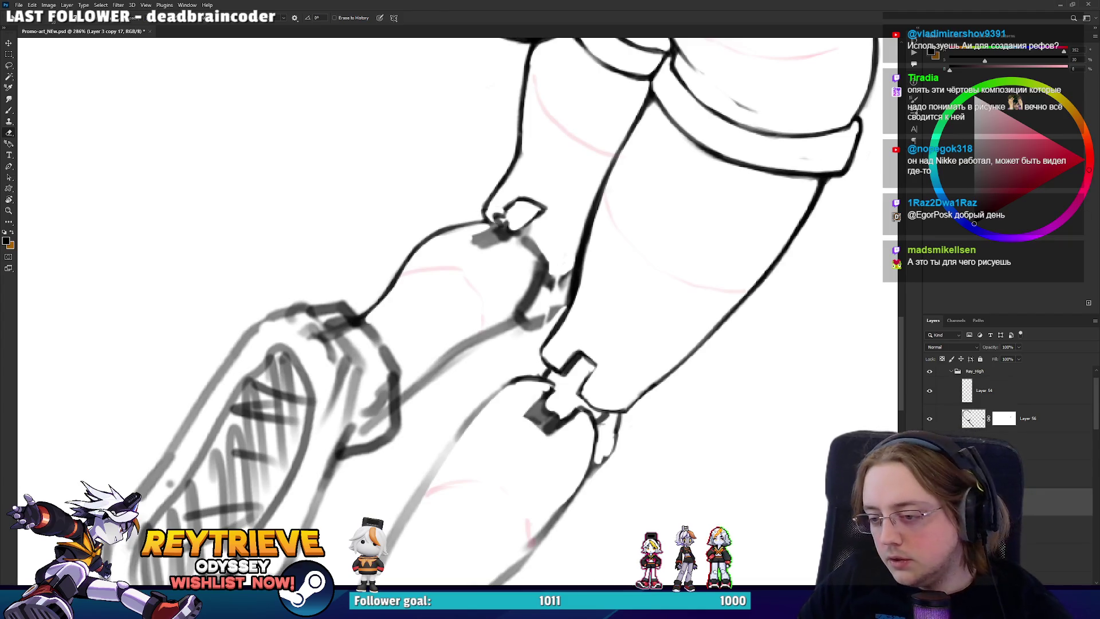
- Select the Steam page design image on the Miro board and return to Photoshop
key("alt+Tab")
scroll(617, 445, "down", 5)
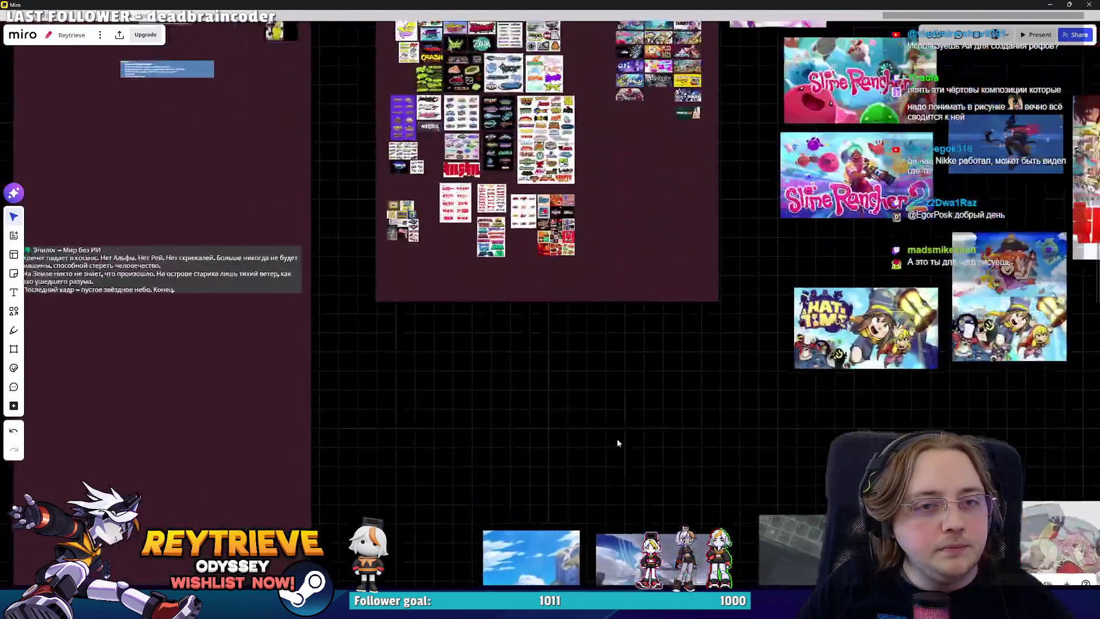
scroll(725, 271, "down", 3)
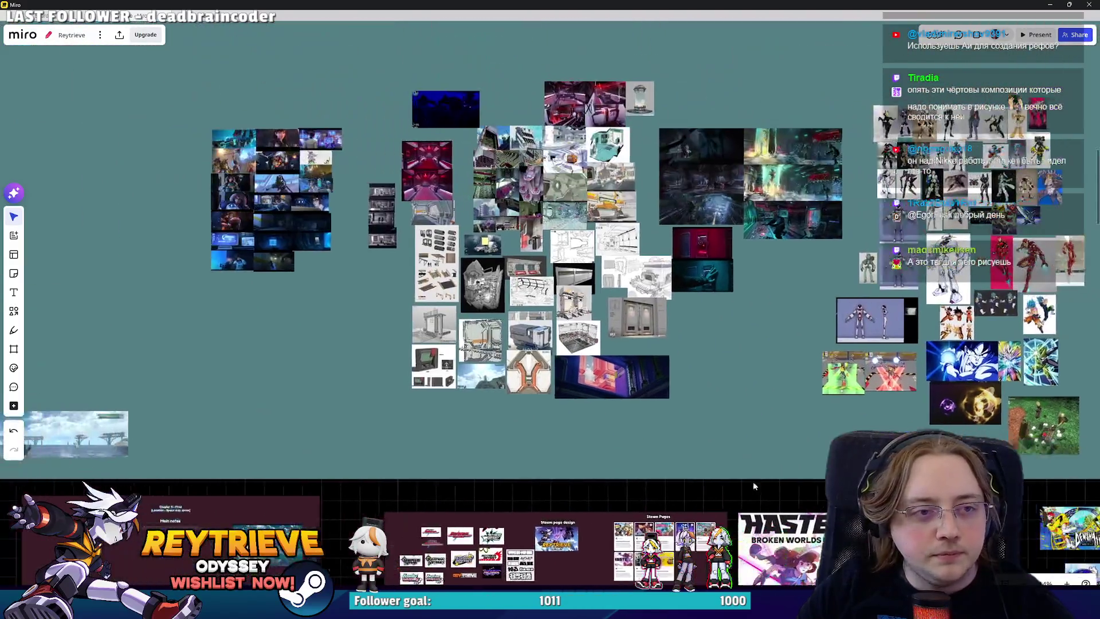
scroll(724, 271, "up", 5)
left_click(729, 279)
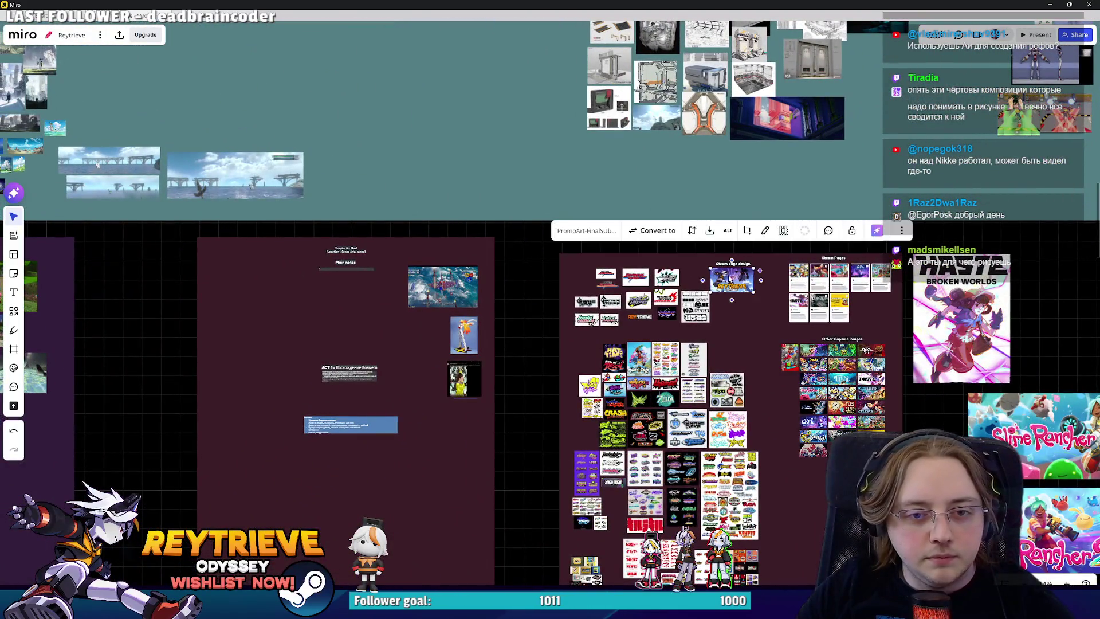
left_click(1054, 4)
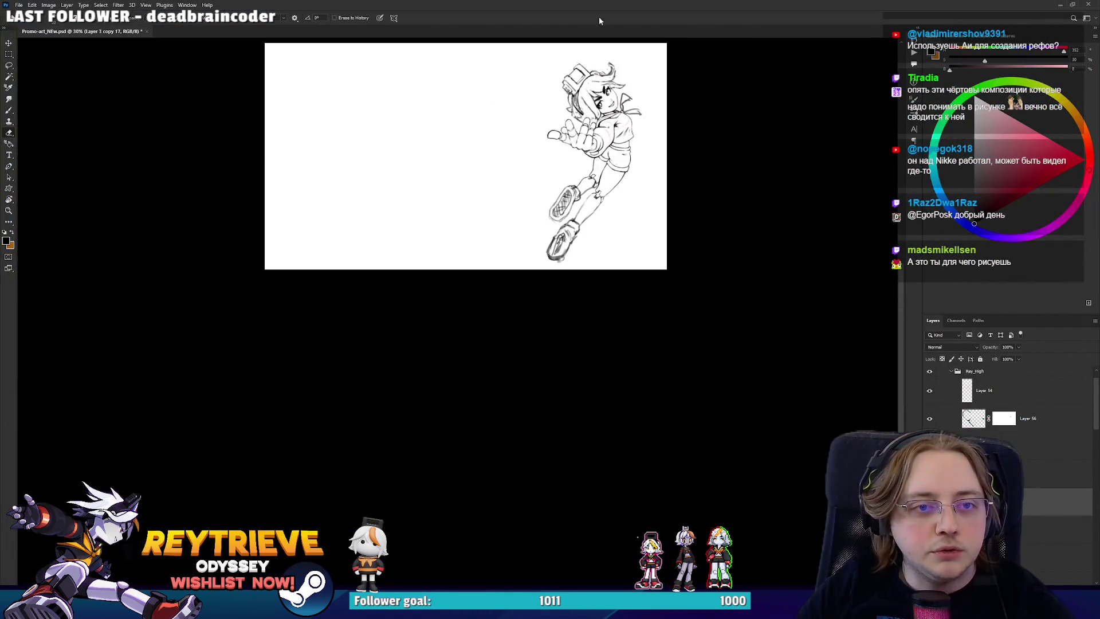
- Paste the Reytrieve Odyssey key art as a new layer and settle it left of the figure
key("ctrl+v")
left_click_drag(481, 167, 420, 166)
scroll(456, 229, "up", 5)
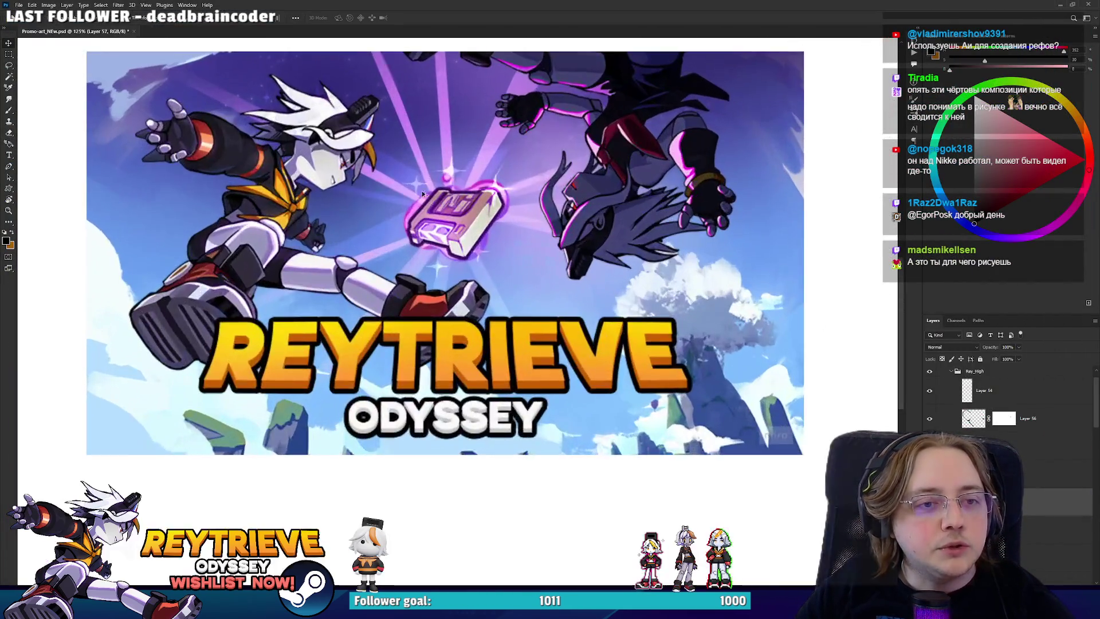
mouse_move(457, 229)
left_mouse_down()
mouse_move(435, 277)
mouse_move(442, 293)
left_mouse_up()
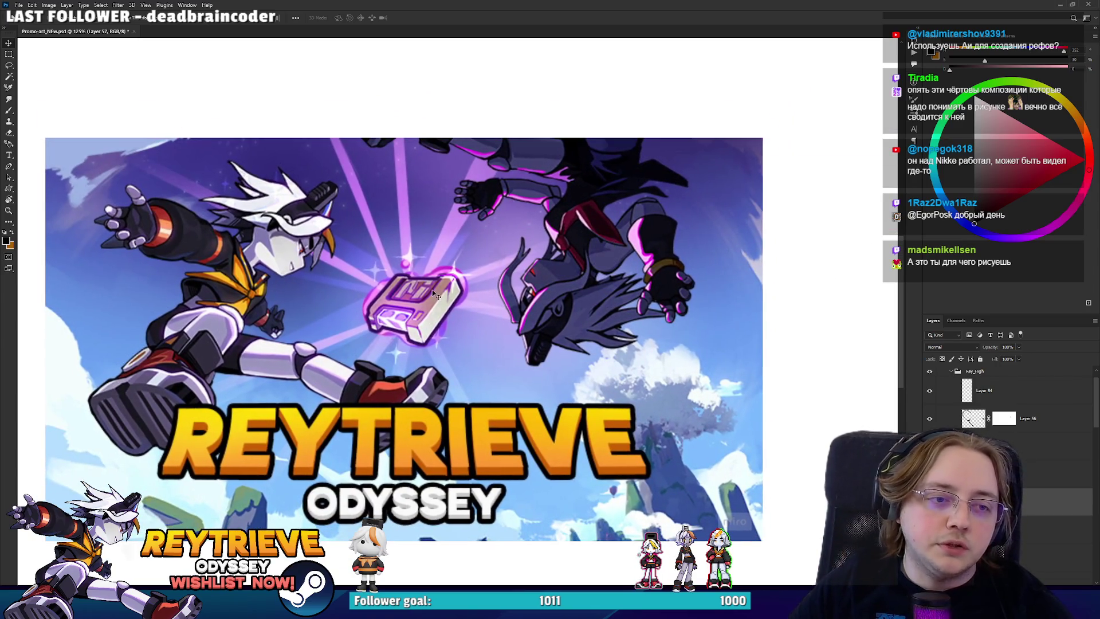
left_click_drag(643, 268, 610, 193)
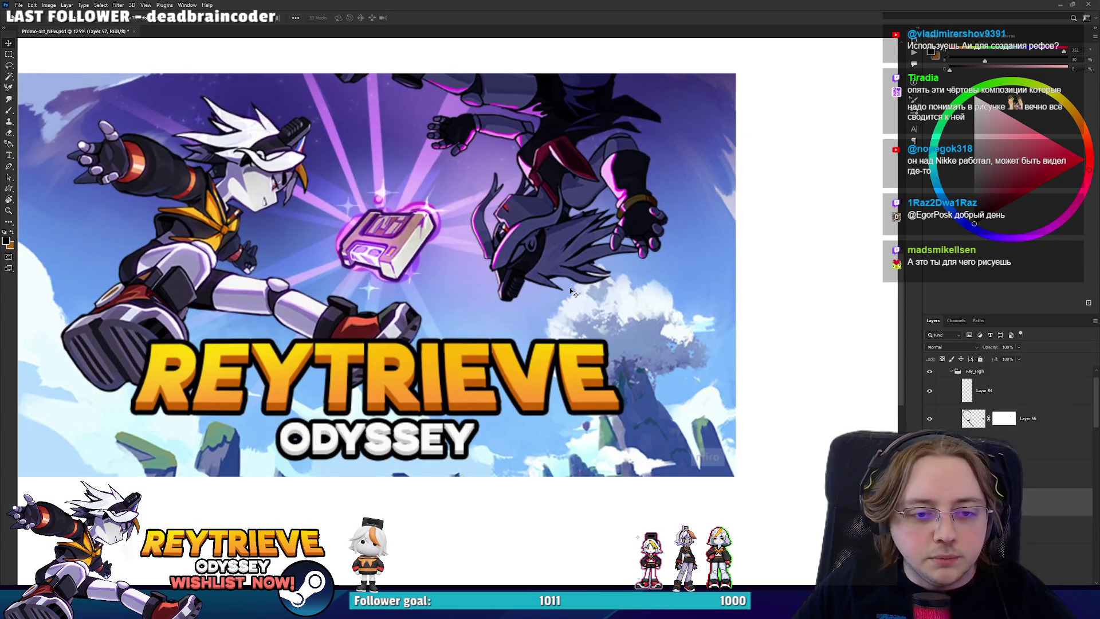
scroll(573, 293, "down", 5)
left_click_drag(640, 285, 469, 356)
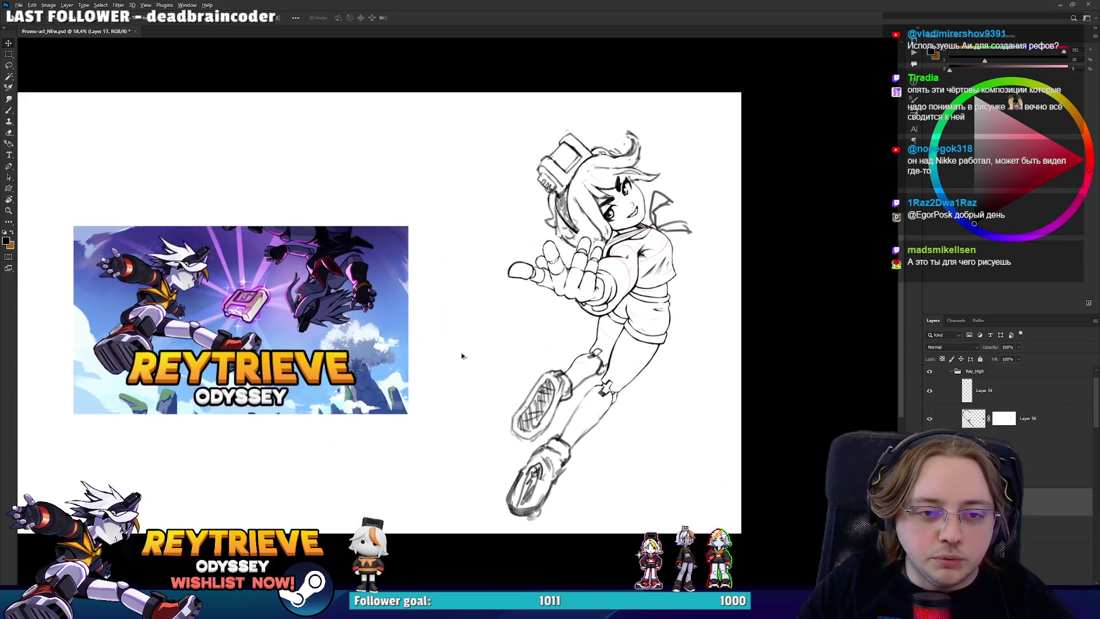
scroll(469, 356, "up", 2)
left_click_drag(312, 324, 289, 283)
scroll(692, 361, "up", 5)
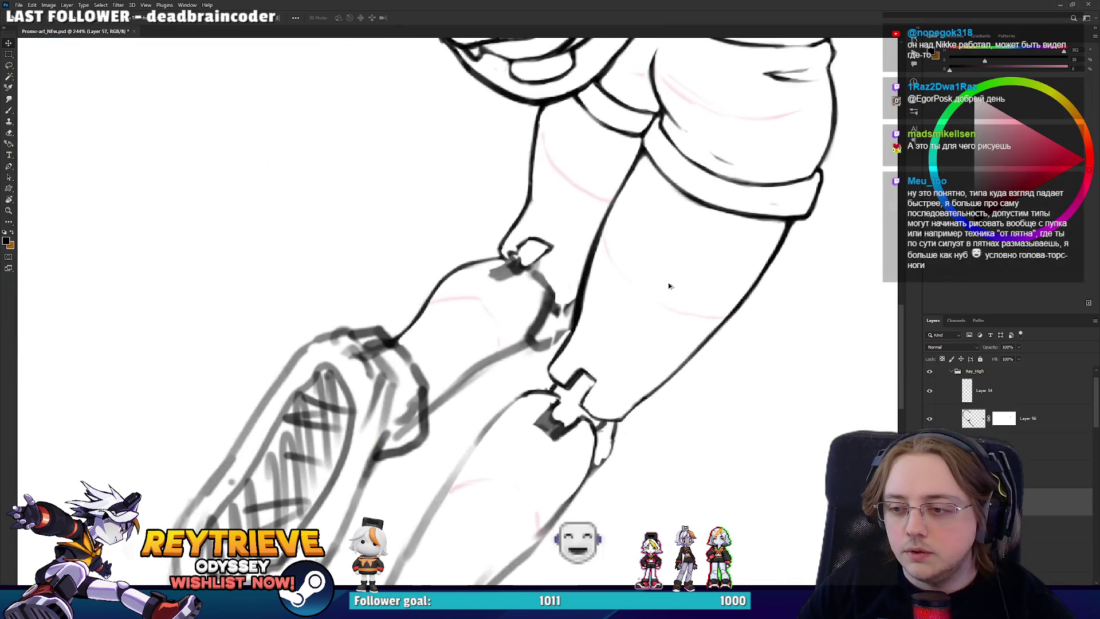
- On the leg lineart layer, paint out the dark fill inside the lower knee connector
scroll(619, 474, "up", 2)
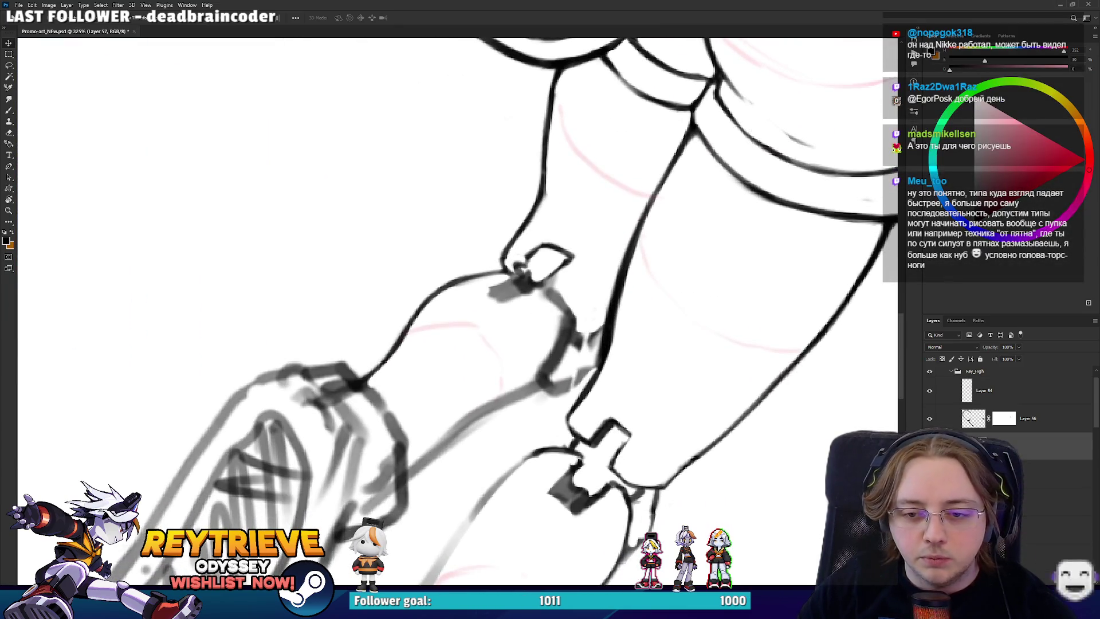
key("ctrl+comma")
key("ctrl+comma")
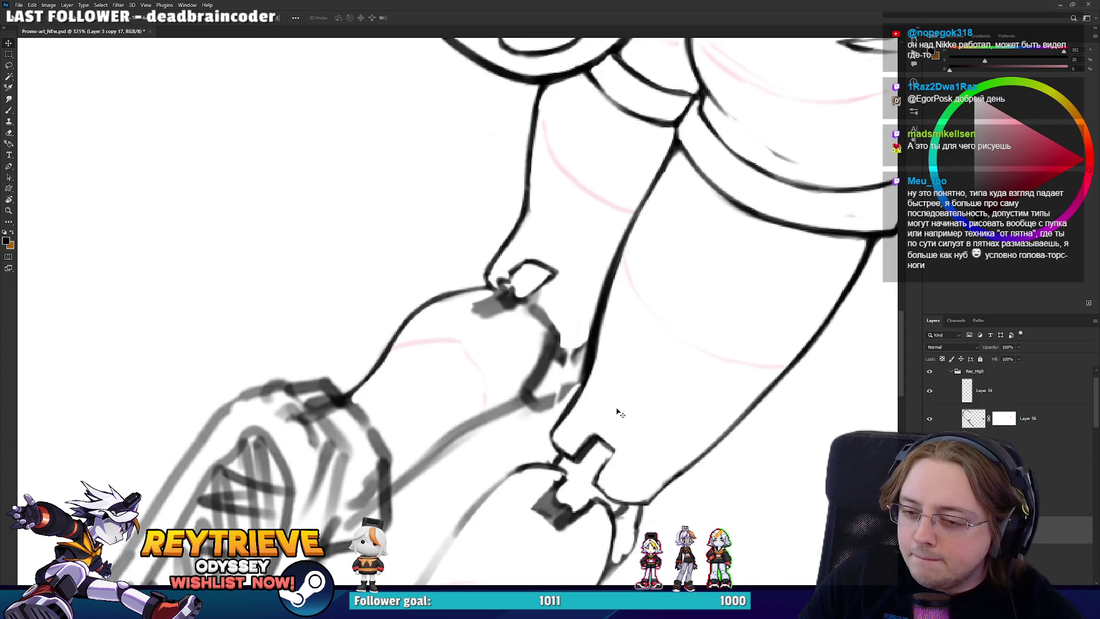
left_click_drag(618, 412, 613, 332)
mouse_move(607, 381)
left_mouse_down()
mouse_move(590, 364)
mouse_move(596, 381)
left_mouse_up()
- Clean up the cross-shaped connector's edges, alternating eraser and brush at several view angles
key("e")
key("r")
mouse_move(558, 369)
left_mouse_down()
mouse_move(454, 295)
mouse_move(495, 429)
mouse_move(557, 394)
left_mouse_up()
key("b")
key("r")
key("e")
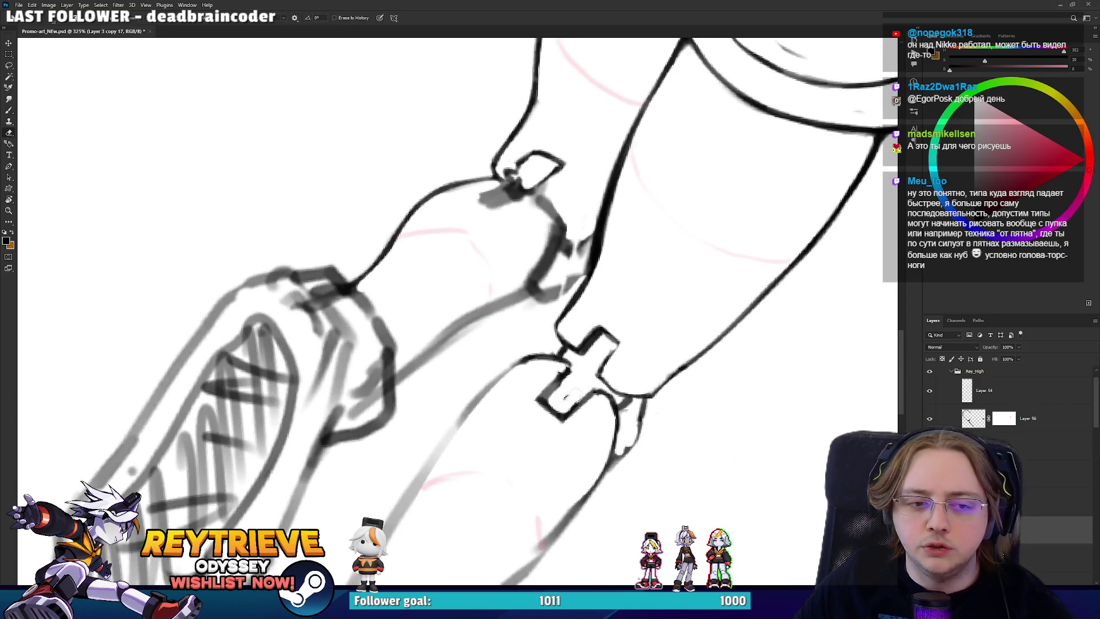
key("b")
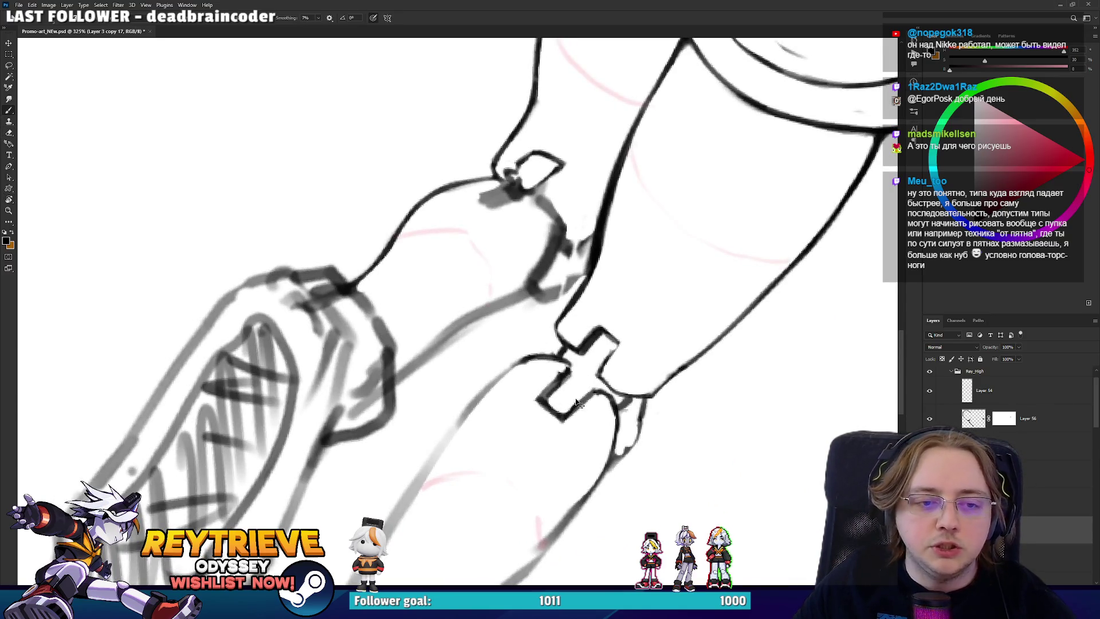
key("e")
key("r")
left_click_drag(559, 391, 578, 289)
key("b")
key("e")
key("b")
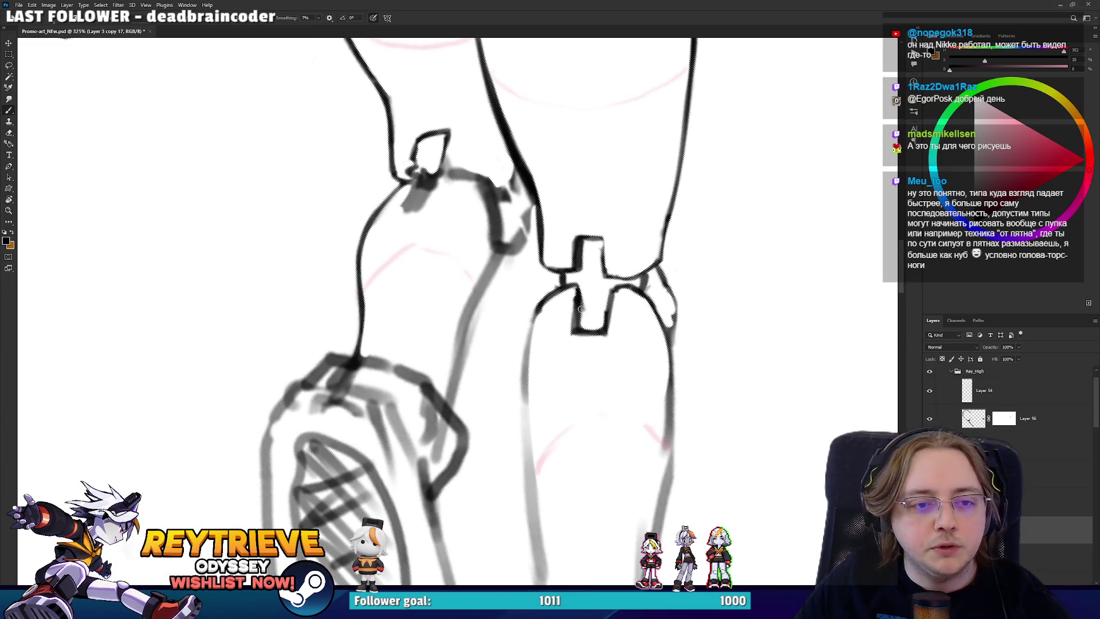
key("r")
mouse_move(595, 334)
left_mouse_down()
mouse_move(533, 367)
mouse_move(447, 371)
left_mouse_up()
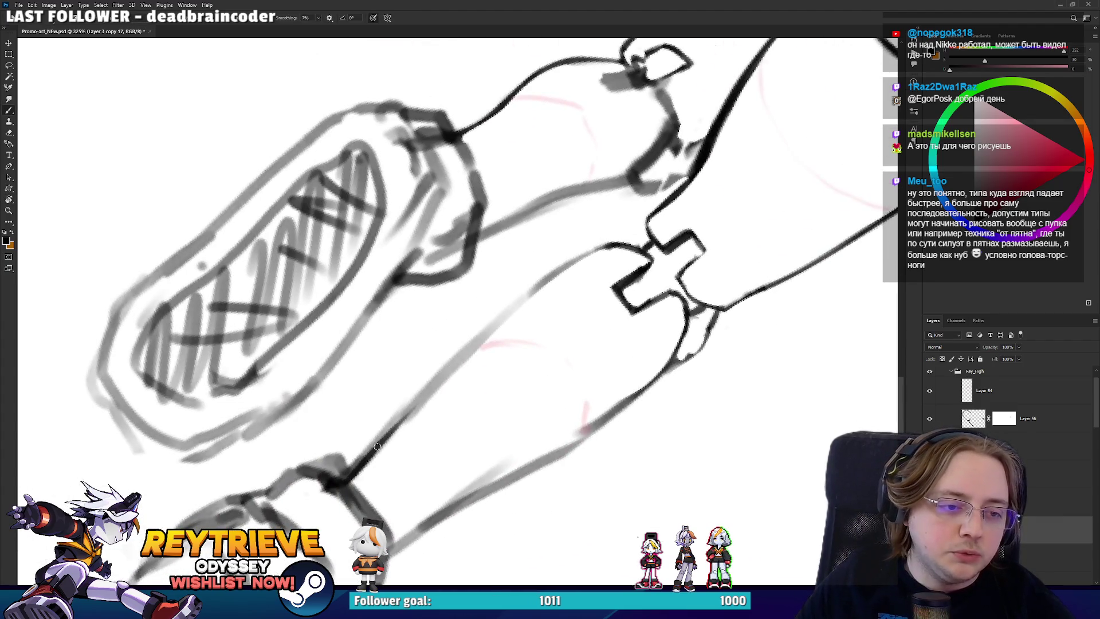
- Ink the leg's upper contour in three strokes and erase stray pixels along it
left_click_drag(379, 444, 525, 297)
left_click_drag(485, 335, 593, 248)
left_click_drag(548, 279, 613, 243)
key("e")
left_click_drag(391, 415, 493, 307)
scroll(492, 287, "down", 5)
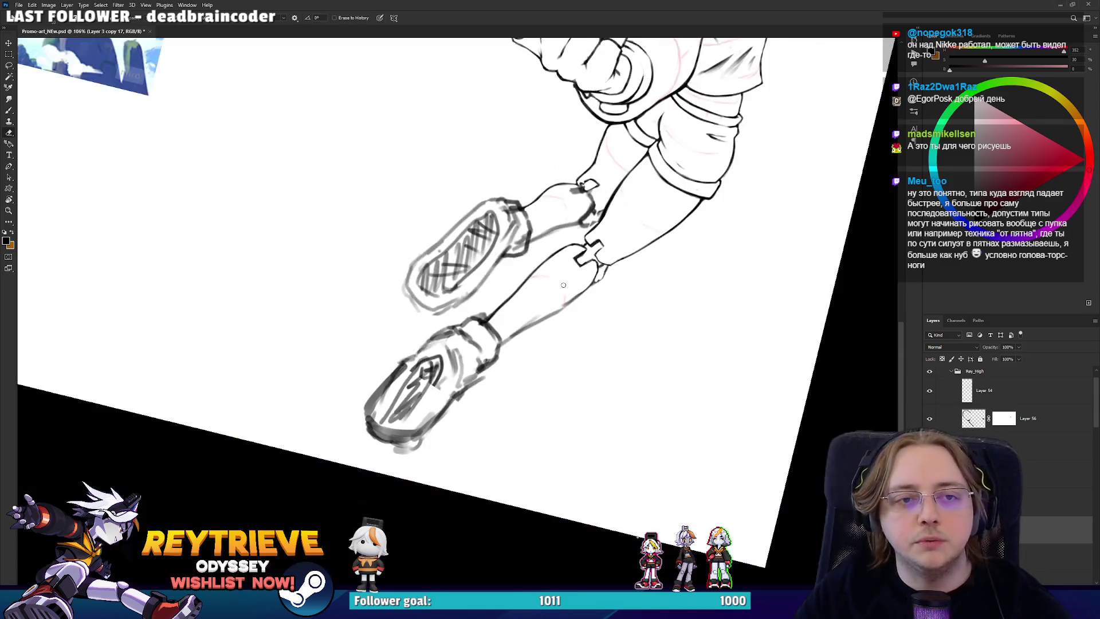
- Ink the shin's right contour and erase the faint sketch strokes along it
scroll(560, 399, "up", 4)
scroll(560, 399, "up", 1)
scroll(568, 401, "down", 3)
scroll(590, 411, "up", 3)
left_click_drag(590, 411, 607, 384)
key("b")
left_click_drag(477, 497, 642, 339)
left_click_drag(530, 448, 648, 344)
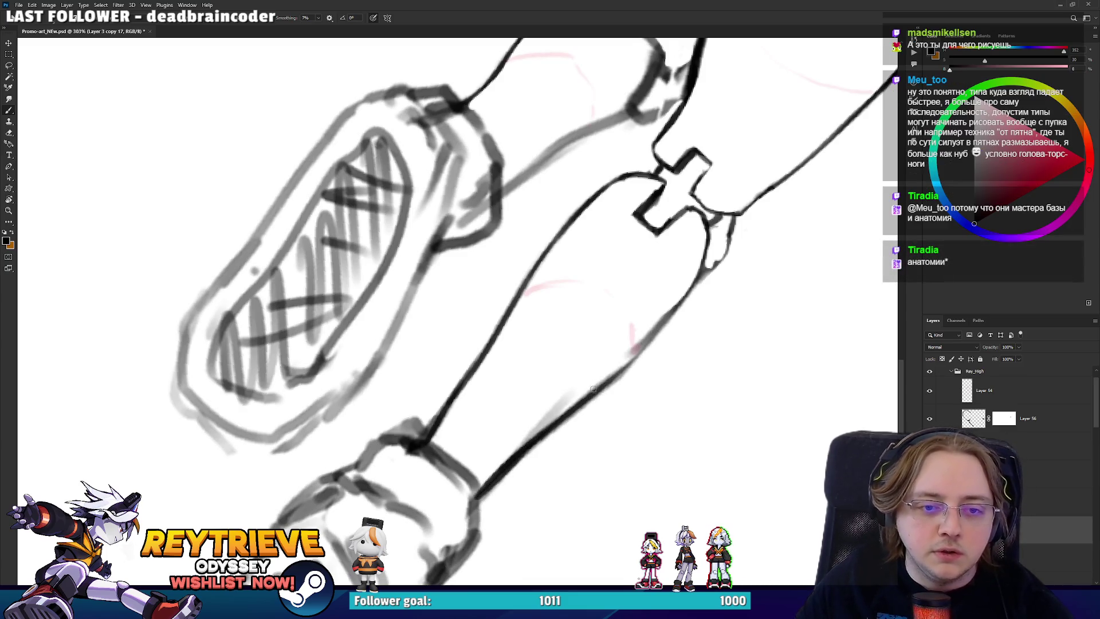
left_click_drag(593, 391, 693, 280)
key("e")
mouse_move(525, 435)
left_mouse_down()
mouse_move(559, 404)
mouse_move(535, 460)
mouse_move(651, 356)
left_mouse_up()
- Thicken the contour just below the lower knee connector and erase stray strokes there
left_click_drag(695, 302, 600, 374)
scroll(618, 344, "up", 2)
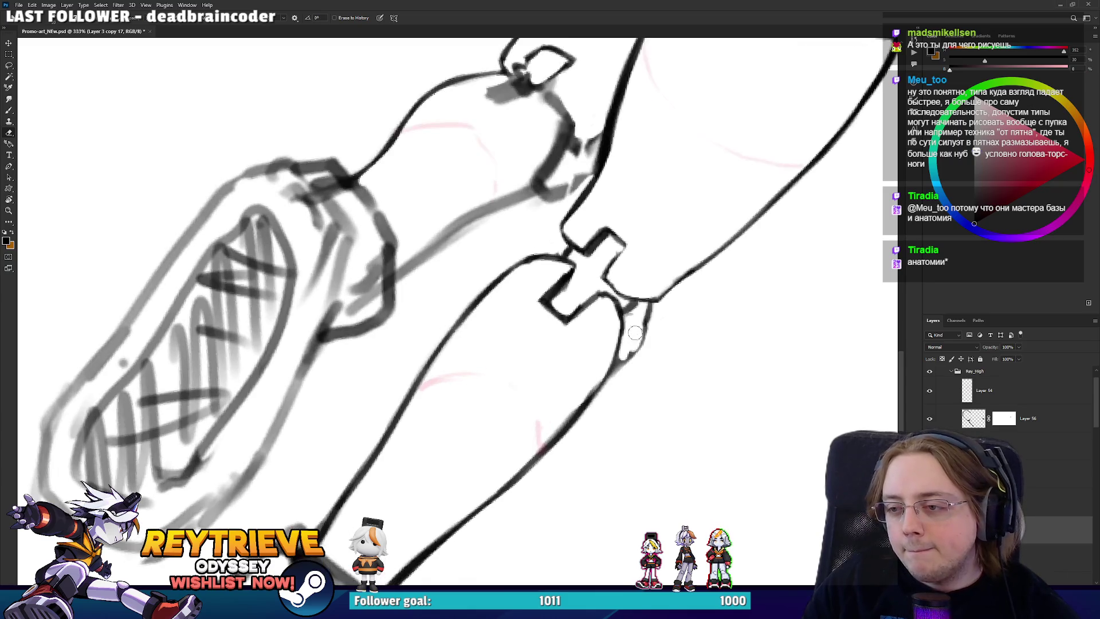
scroll(614, 307, "up", 1)
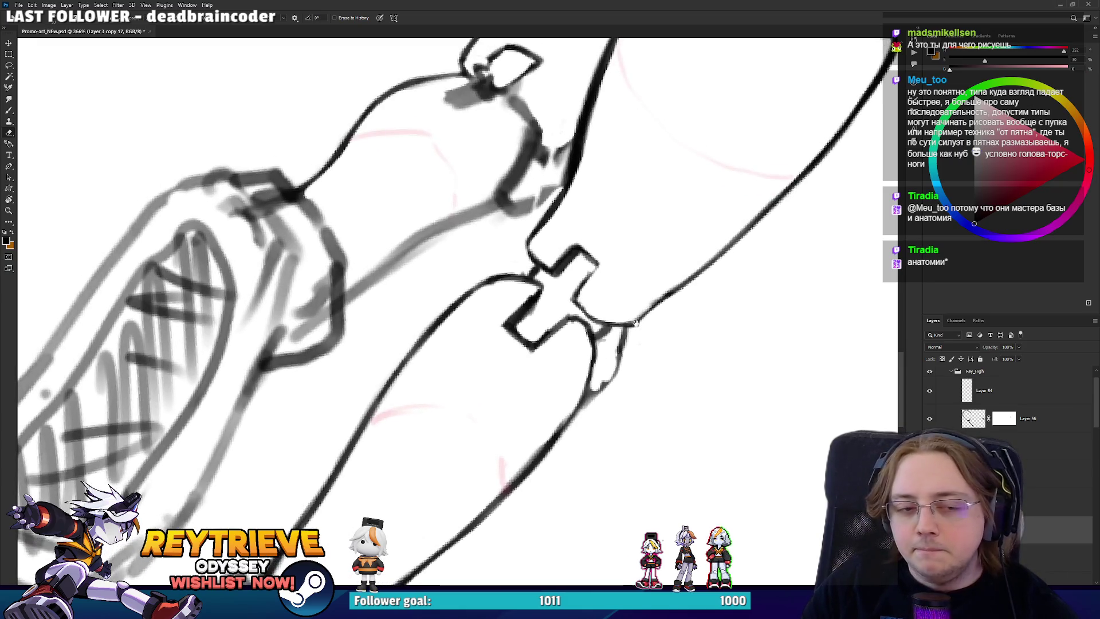
key("b")
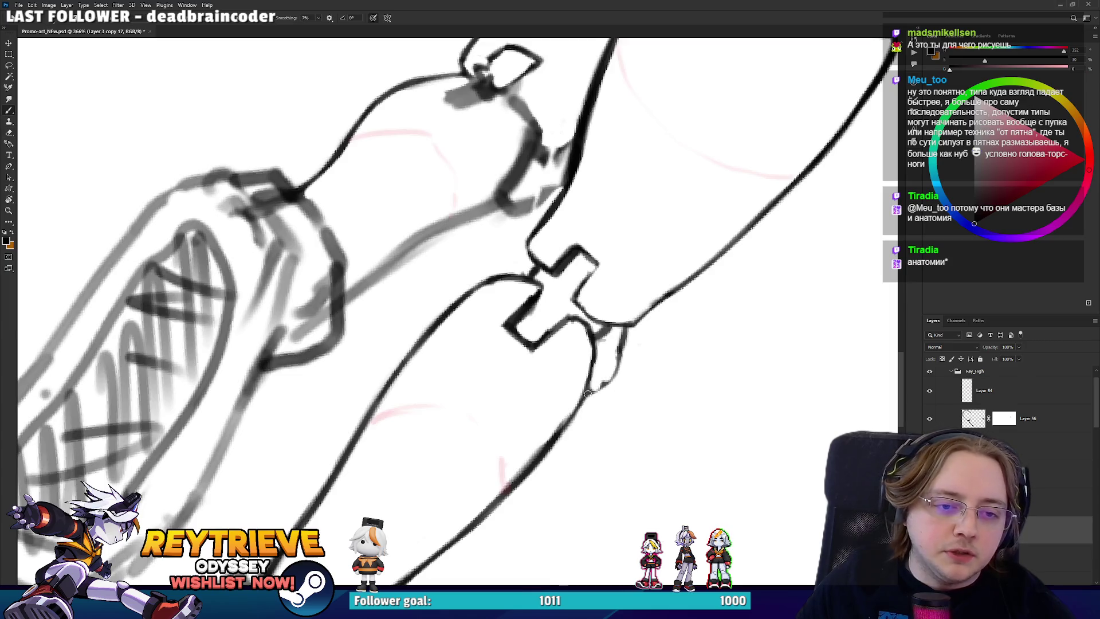
left_click_drag(585, 396, 613, 377)
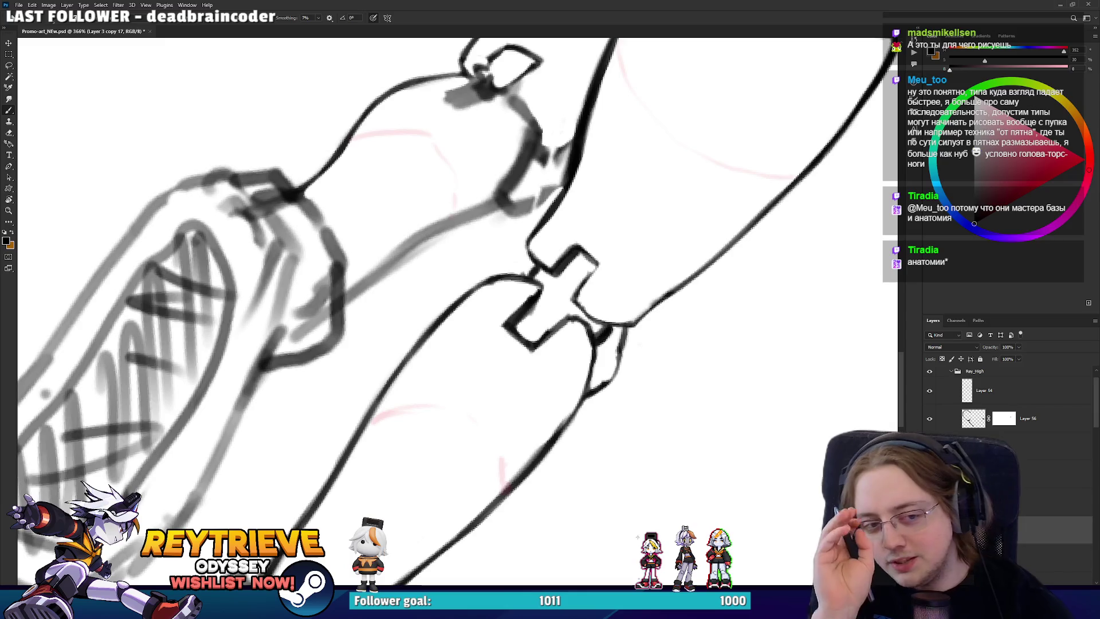
key("e")
mouse_move(626, 361)
left_mouse_down()
mouse_move(619, 388)
mouse_move(591, 390)
mouse_move(625, 331)
left_mouse_up()
key("b")
key("e")
mouse_move(618, 371)
left_mouse_down()
mouse_move(627, 331)
mouse_move(550, 372)
mouse_move(481, 378)
mouse_move(426, 366)
mouse_move(453, 321)
mouse_move(436, 338)
mouse_move(428, 319)
mouse_move(422, 342)
left_mouse_up()
key("r")
key("b")
key("e")
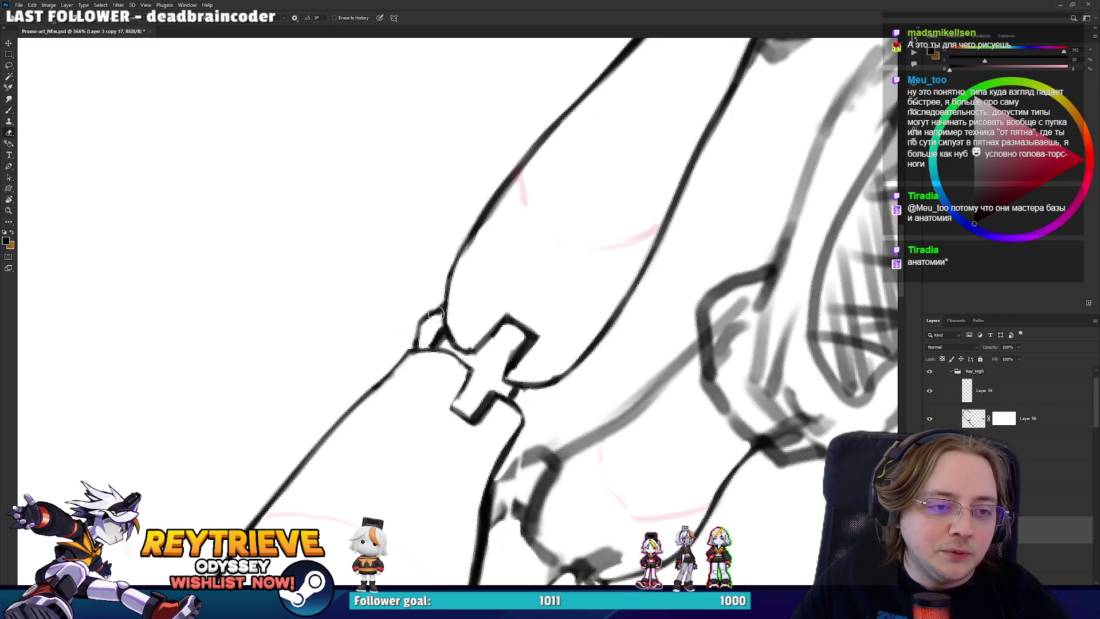
key("b")
key("r")
- Reset the canvas rotation, add a new empty layer and make a test stroke beside the figure
left_click_drag(573, 258, 625, 181)
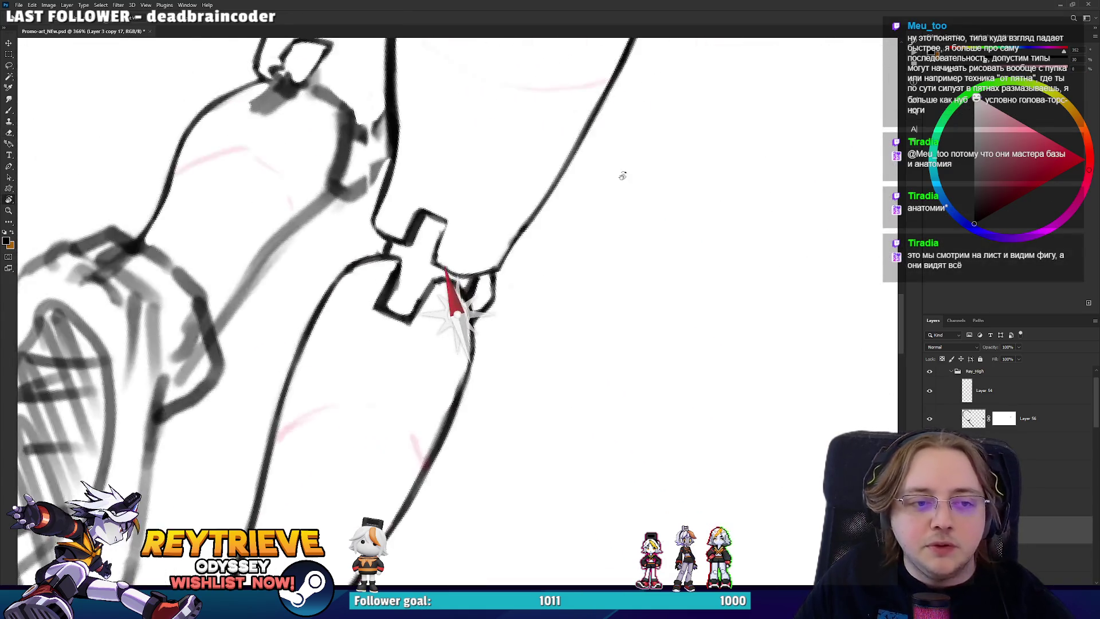
scroll(624, 180, "down", 3)
scroll(596, 178, "down", 3)
mouse_move(466, 205)
left_mouse_down()
mouse_move(575, 177)
mouse_move(542, 227)
left_mouse_up()
scroll(575, 177, "down", 3)
key("e")
key("r")
key("Escape")
scroll(573, 241, "up", 2)
key("b")
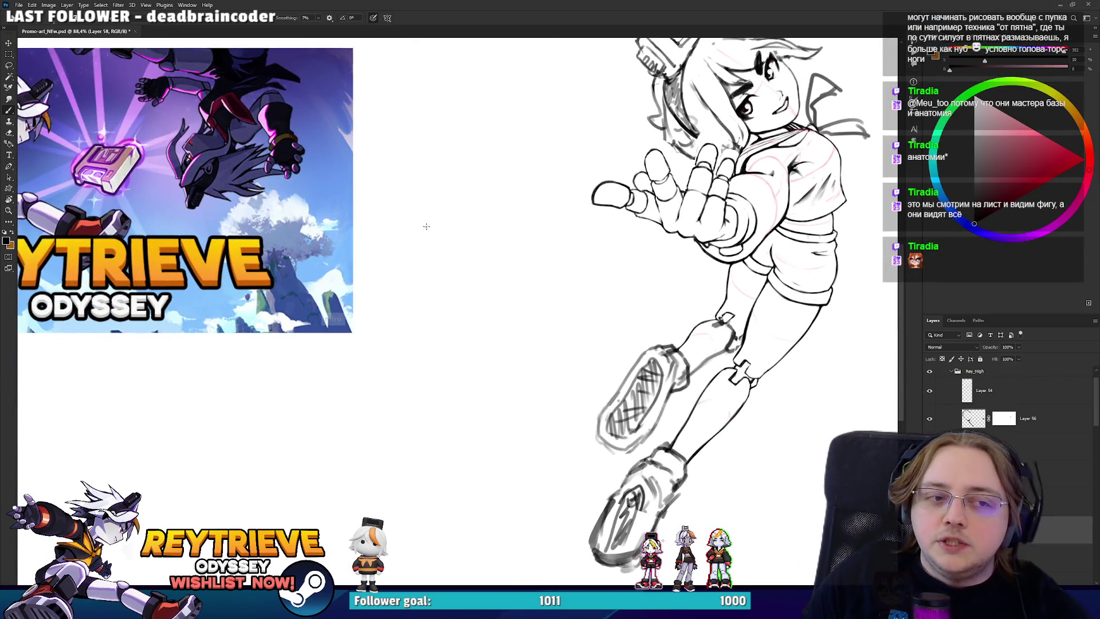
mouse_move(420, 263)
left_mouse_down()
mouse_move(441, 215)
mouse_move(423, 270)
left_mouse_up()
- Paint a grey test block beside the figure and build up lighter grey highlight strokes over it
mouse_move(475, 200)
left_mouse_down()
mouse_move(453, 267)
mouse_move(436, 244)
mouse_move(438, 271)
left_mouse_up()
left_click(461, 229, "alt")
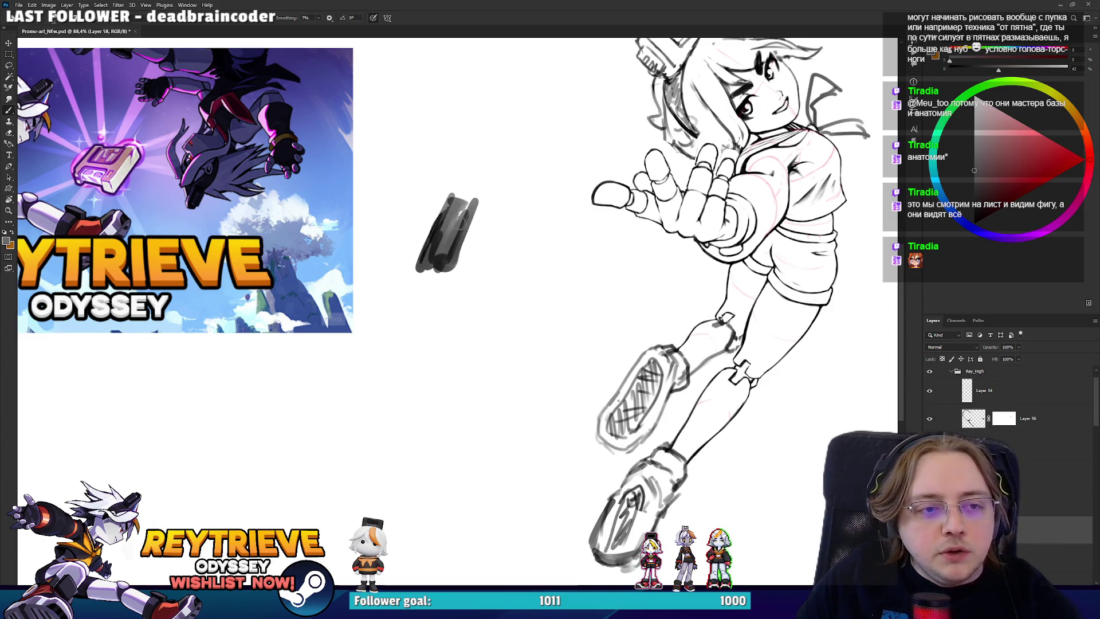
scroll(450, 227, "up", 5)
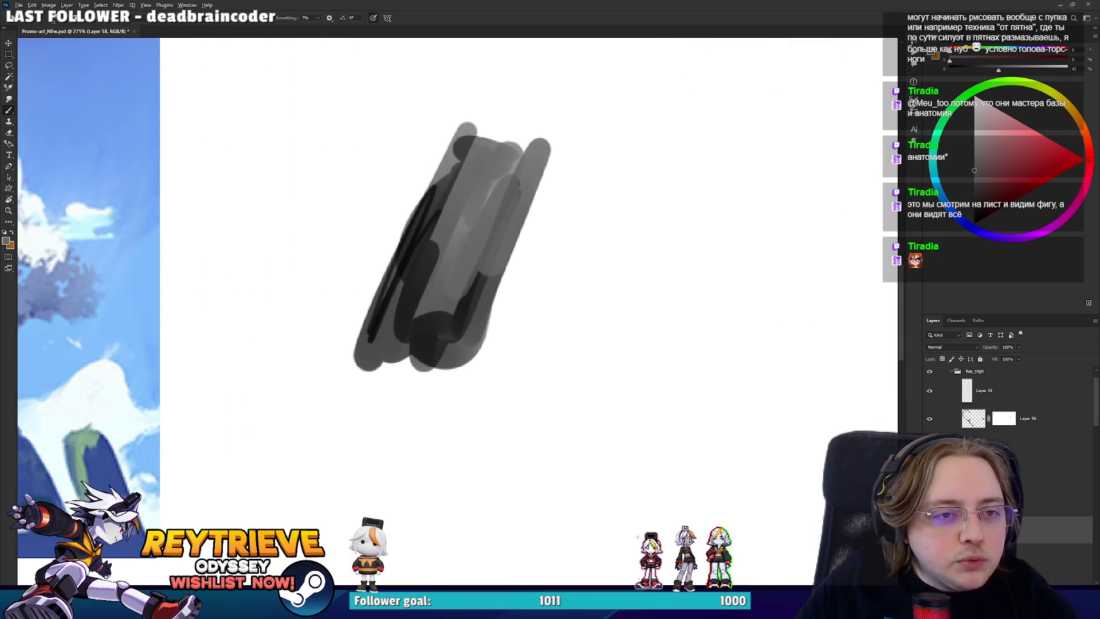
left_click_drag(484, 192, 458, 246)
left_click(489, 205, "alt")
left_click_drag(450, 163, 427, 198)
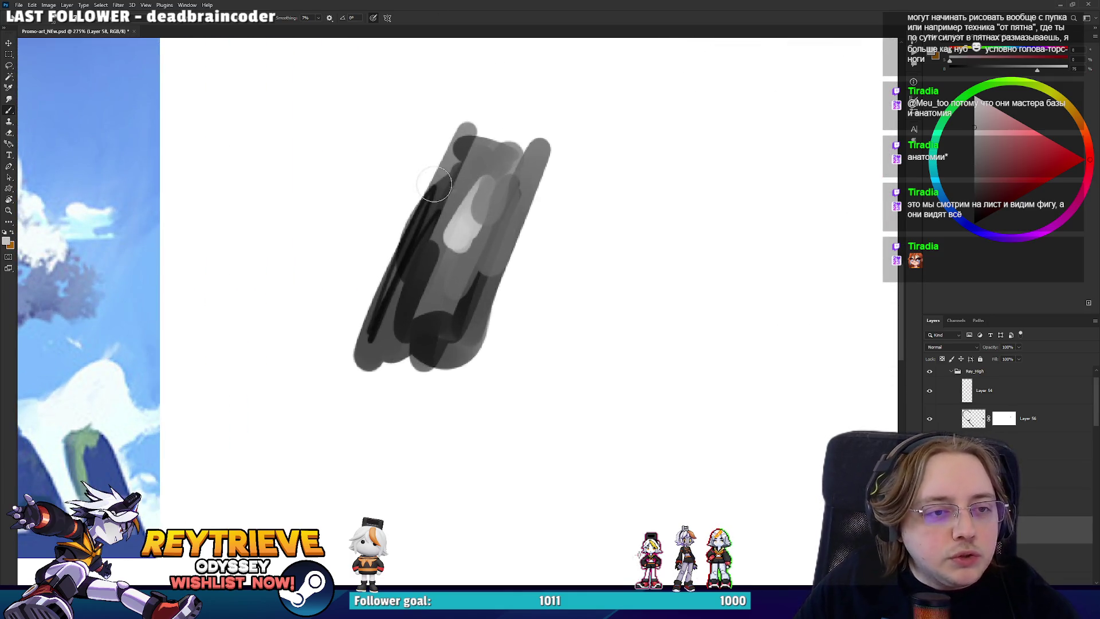
left_click_drag(464, 134, 408, 252)
left_click_drag(504, 180, 456, 318)
left_click_drag(530, 161, 486, 268)
- Add darker grey shadow strokes to the block's lower centre, then undo the practice block
left_click(506, 161, "alt")
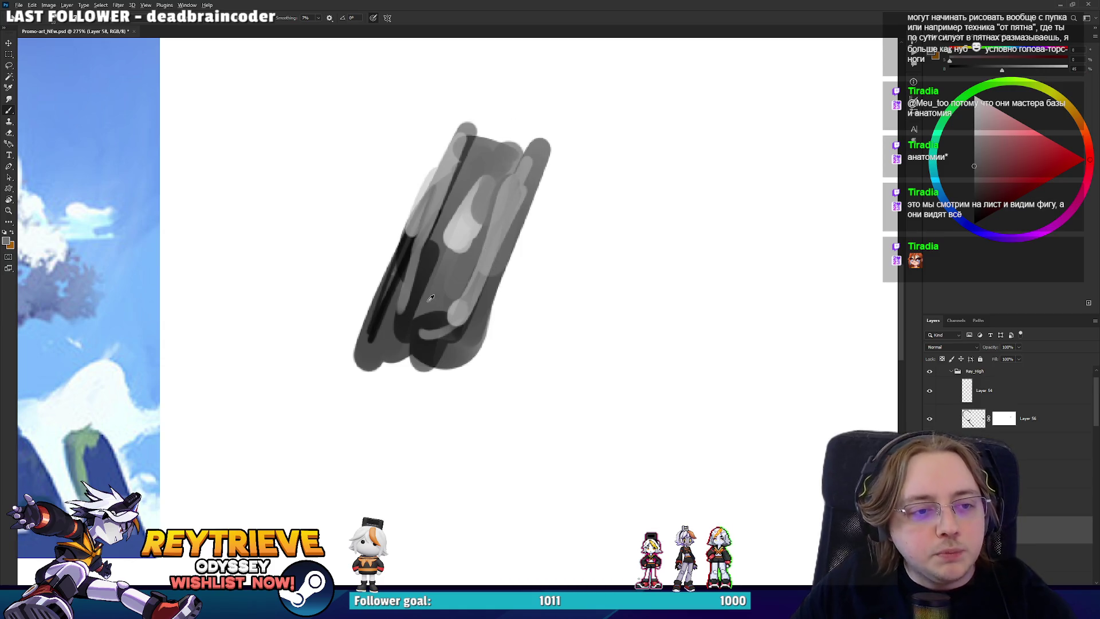
mouse_move(427, 313)
left_mouse_down()
mouse_move(438, 266)
mouse_move(481, 229)
mouse_move(497, 178)
left_mouse_up()
scroll(480, 113, "down", 3)
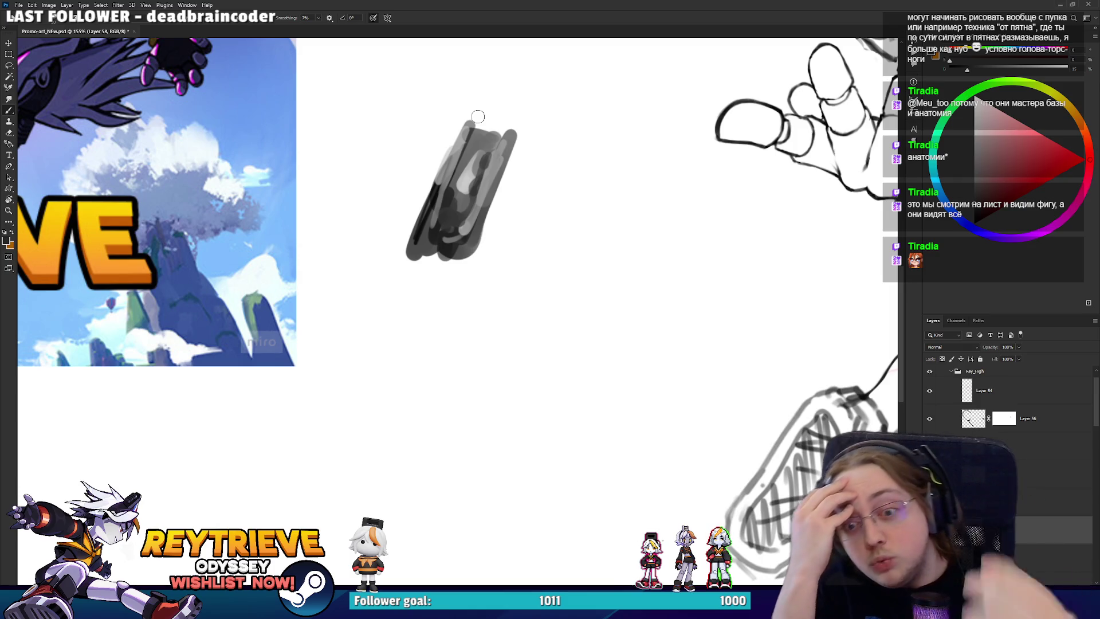
key("ctrl+z")
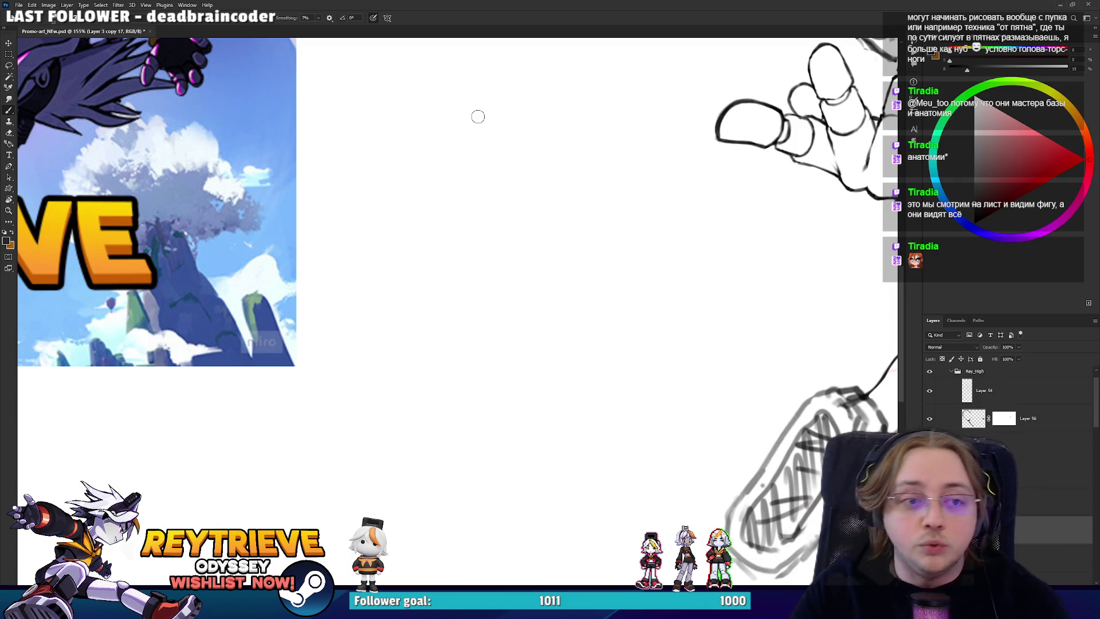
- Zoom in on the inked knee joints and boot cuffs, then switch to the ArtStation portfolio
scroll(479, 117, "down", 5)
scroll(501, 281, "up", 5)
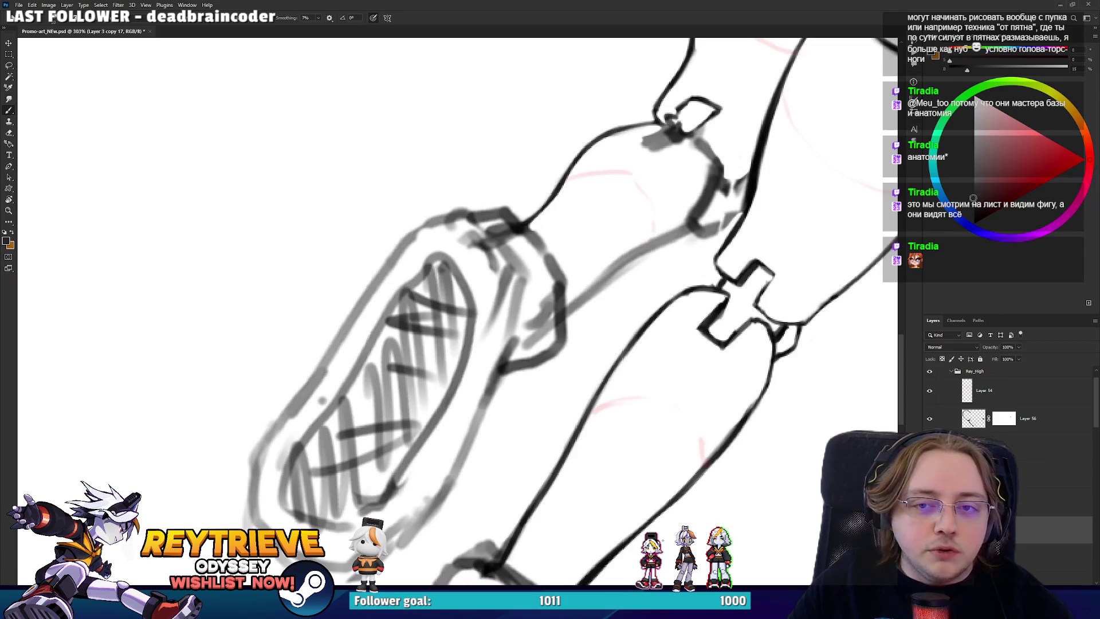
scroll(547, 328, "up", 2)
scroll(548, 328, "down", 3)
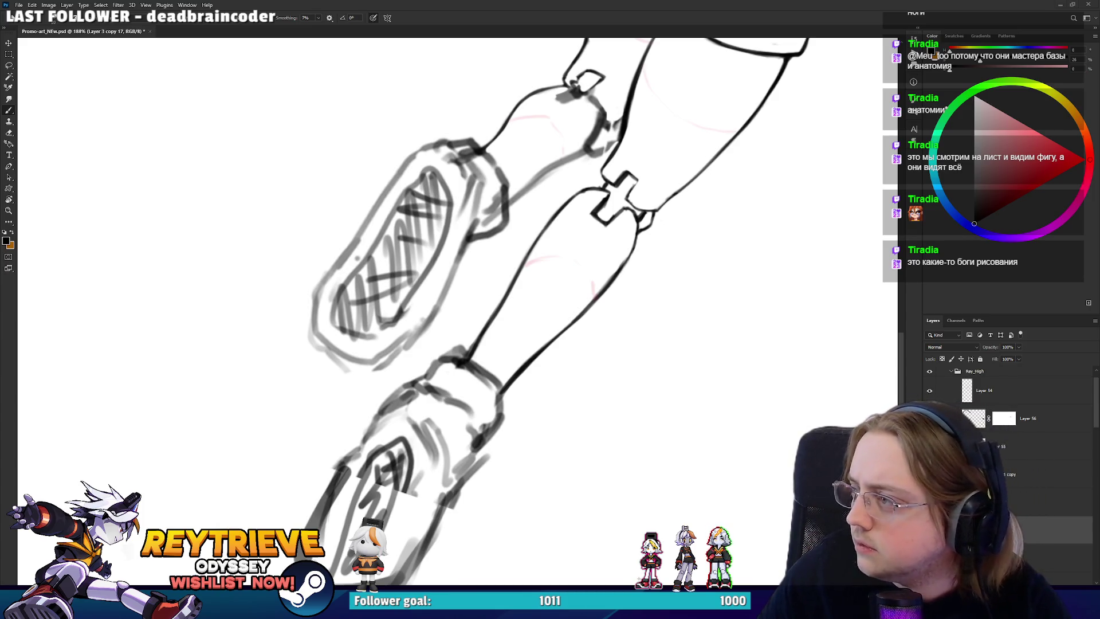
key("alt+Tab")
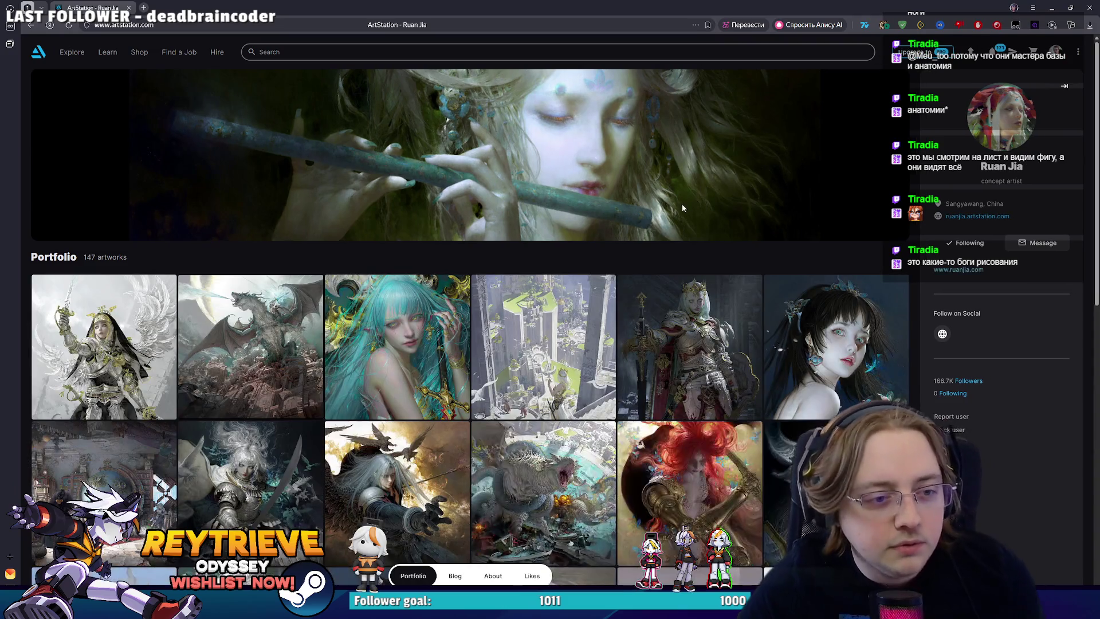
- Open the Meow City Underwater project and continue its embedded video on YouTube in a new tab
scroll(659, 217, "down", 10)
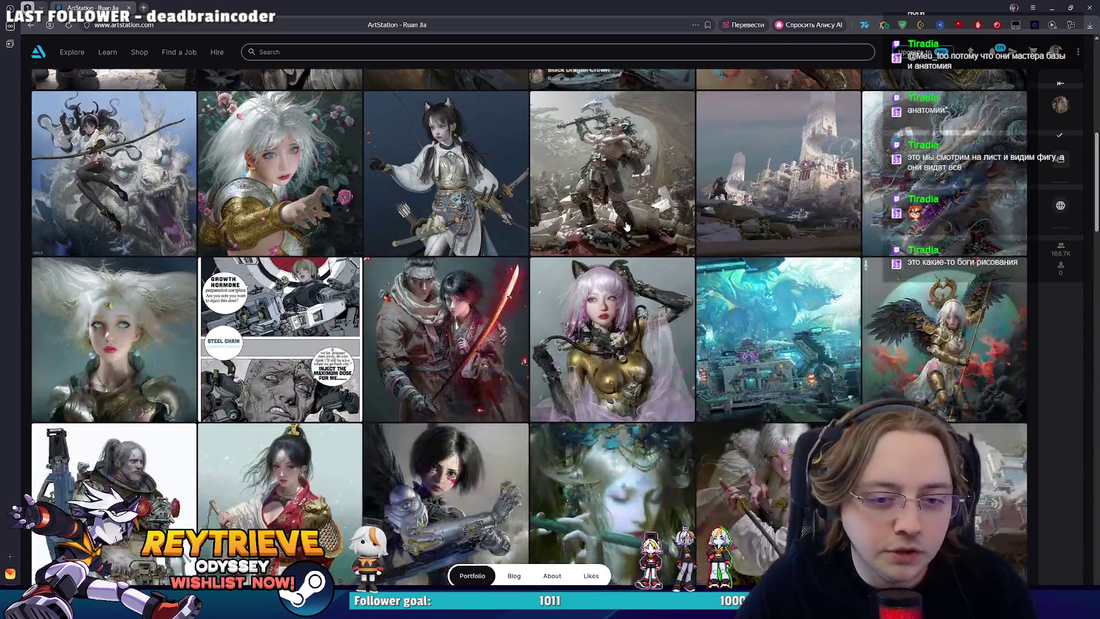
left_click(764, 322)
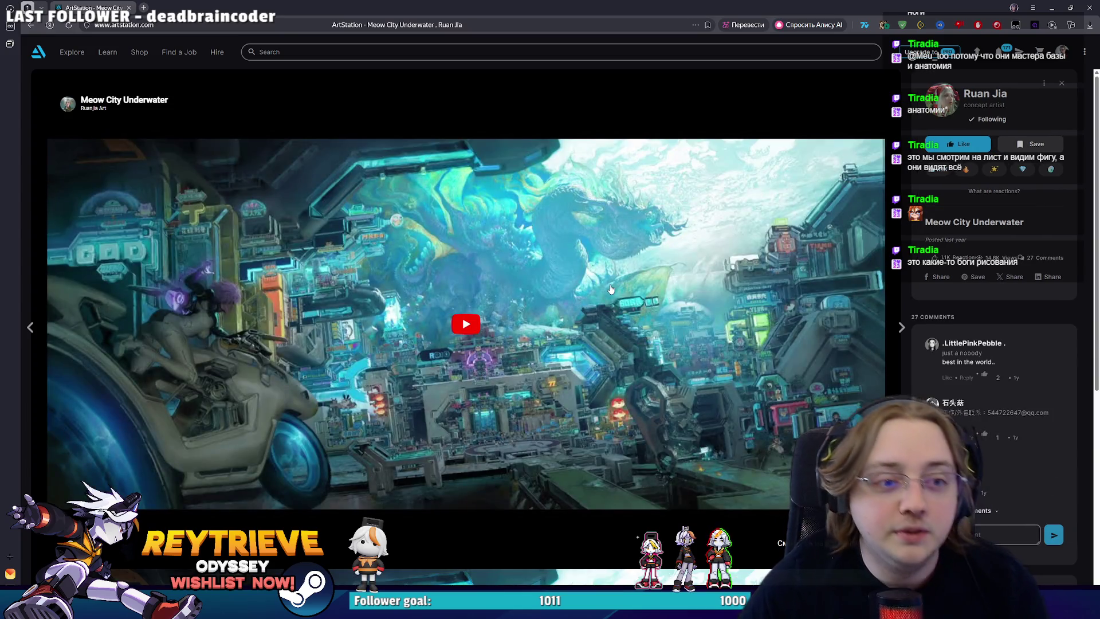
left_click(611, 290)
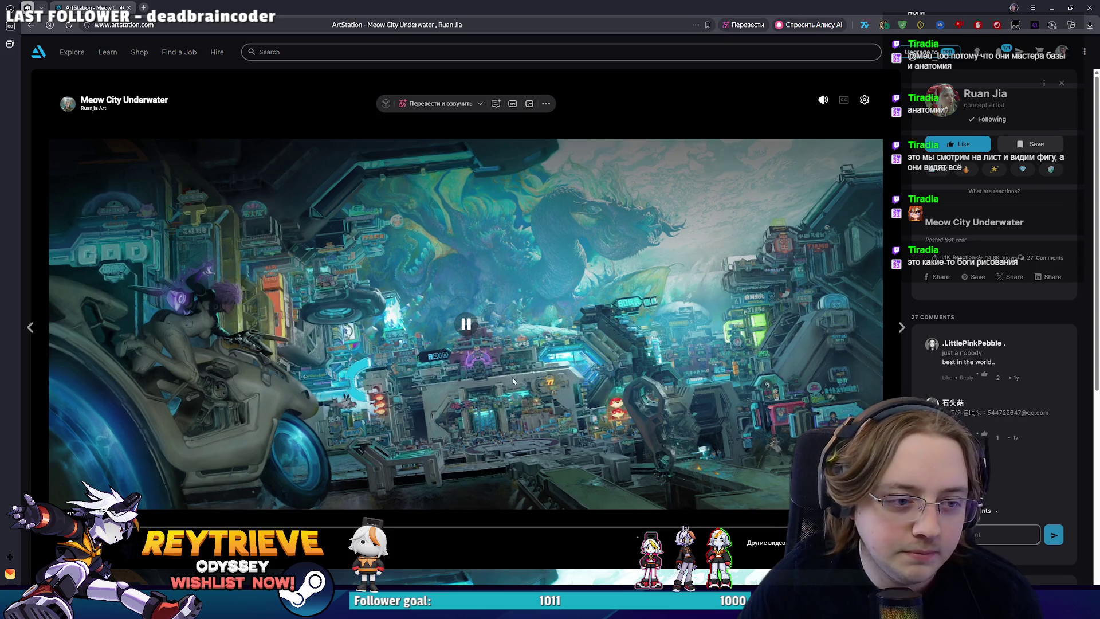
left_click(498, 375)
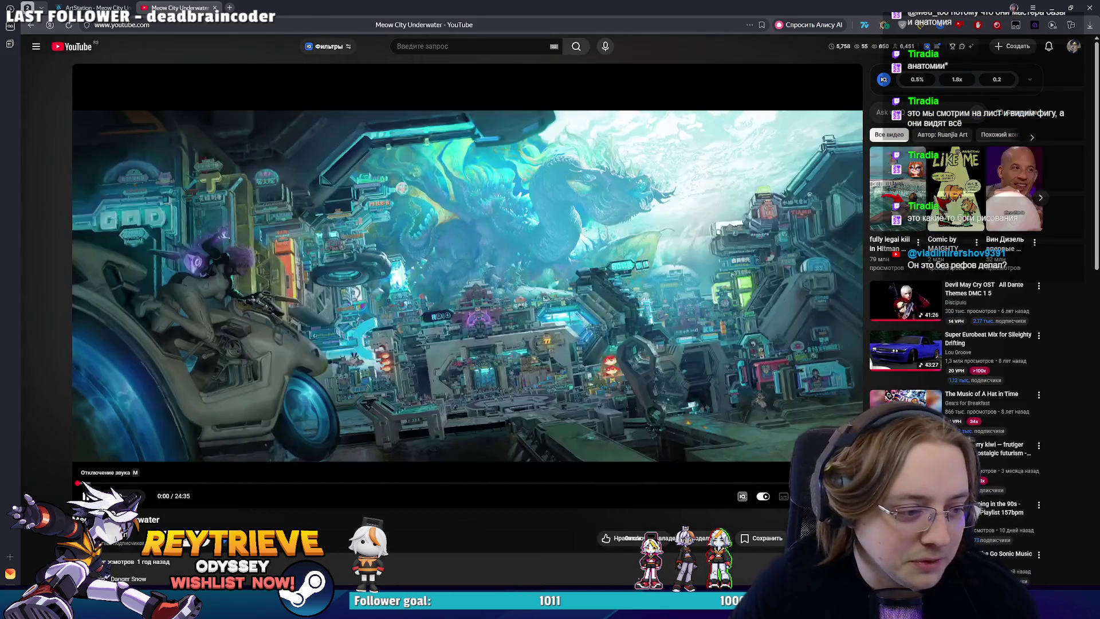
- Watch the painting-process video fullscreen, pause it, and go back to the ArtStation project tab
key("f")
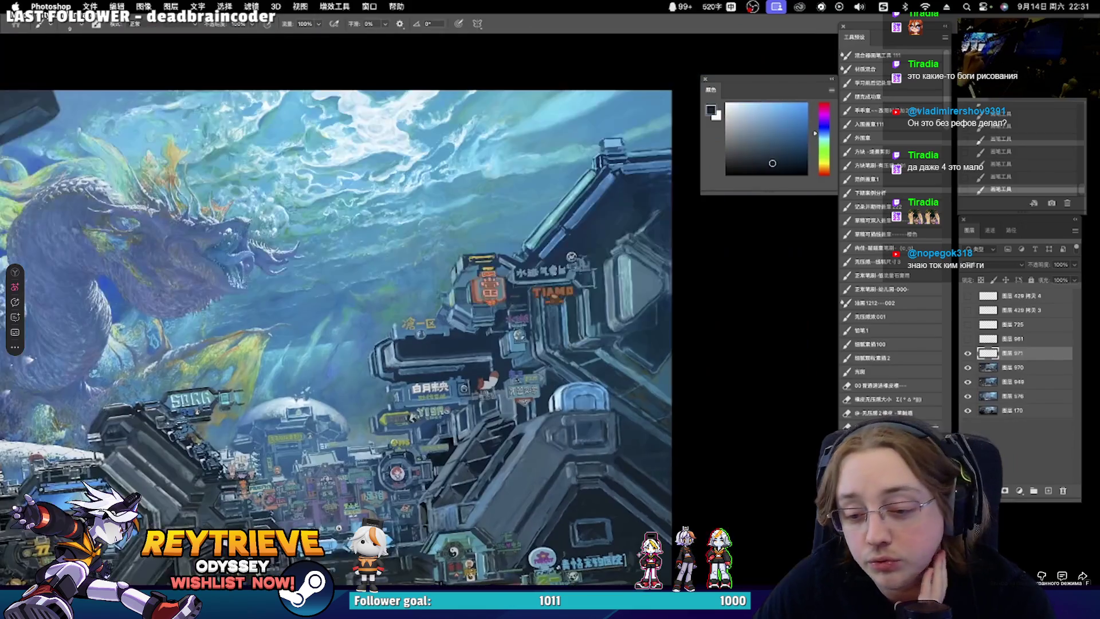
key("Escape")
key("space")
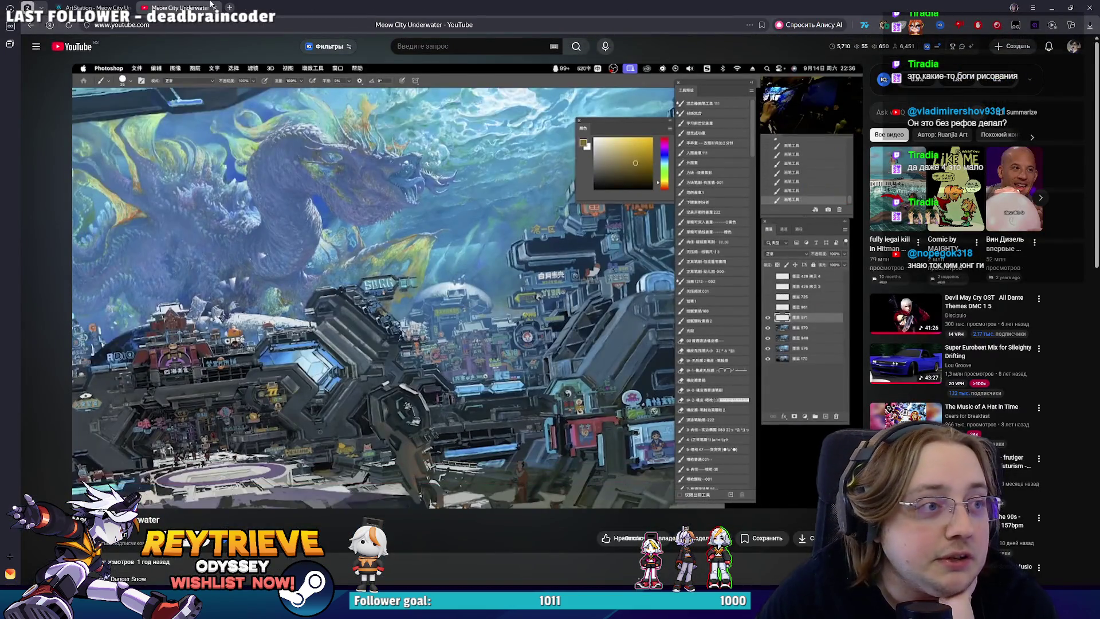
left_click(95, 7)
scroll(496, 238, "down", 5)
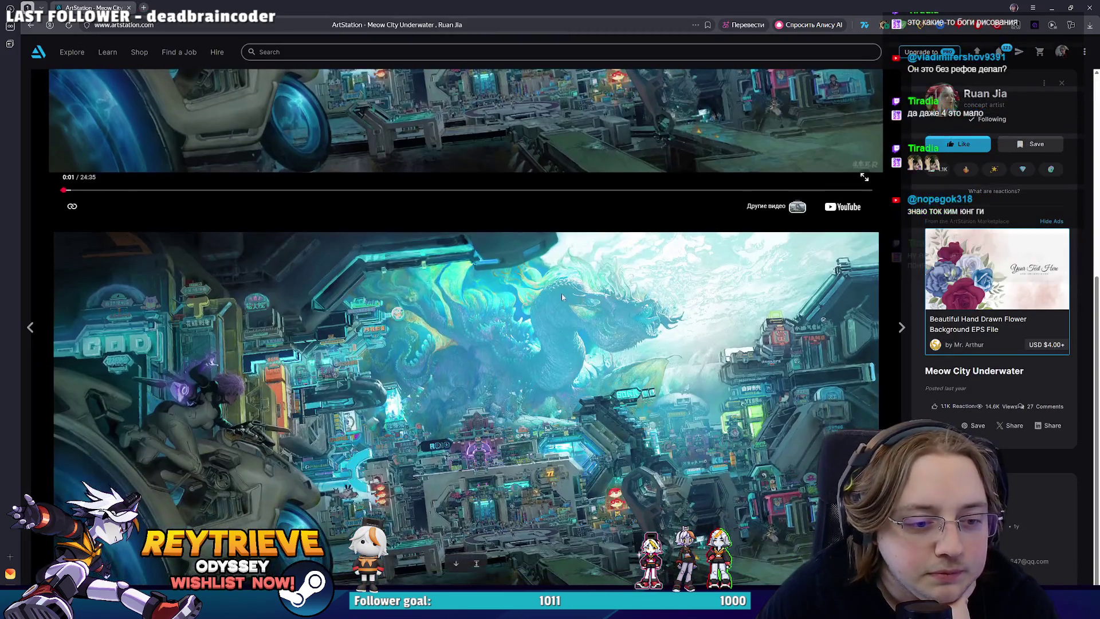
- View the Meow City Underwater artwork at full size, pan around it, then close that image tab
left_click(477, 564)
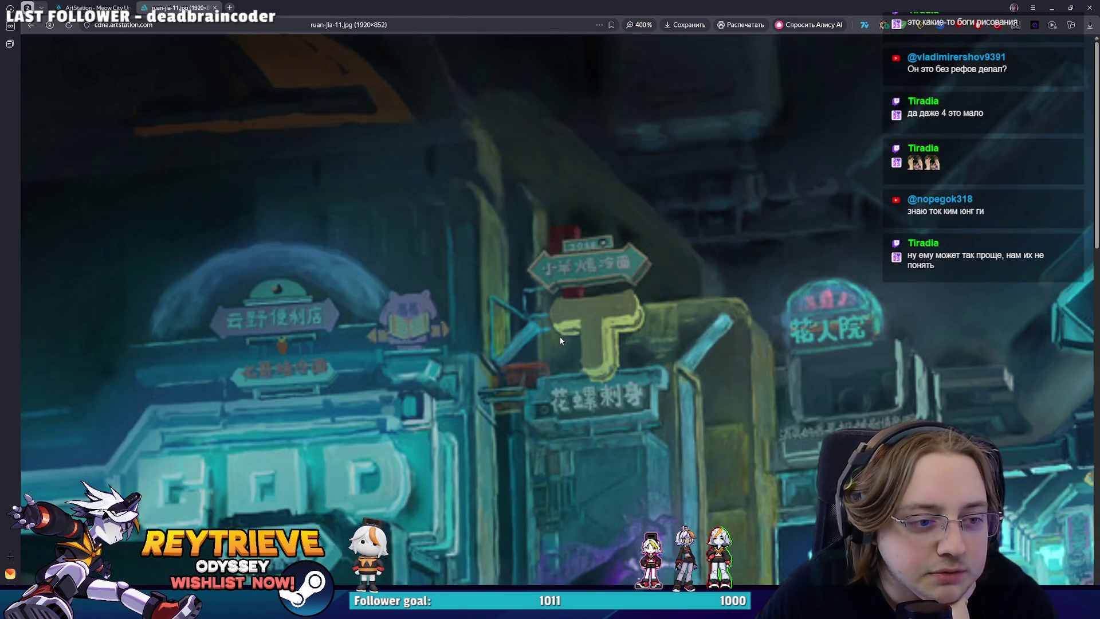
scroll(624, 351, "down", 5)
scroll(367, 298, "up", 2)
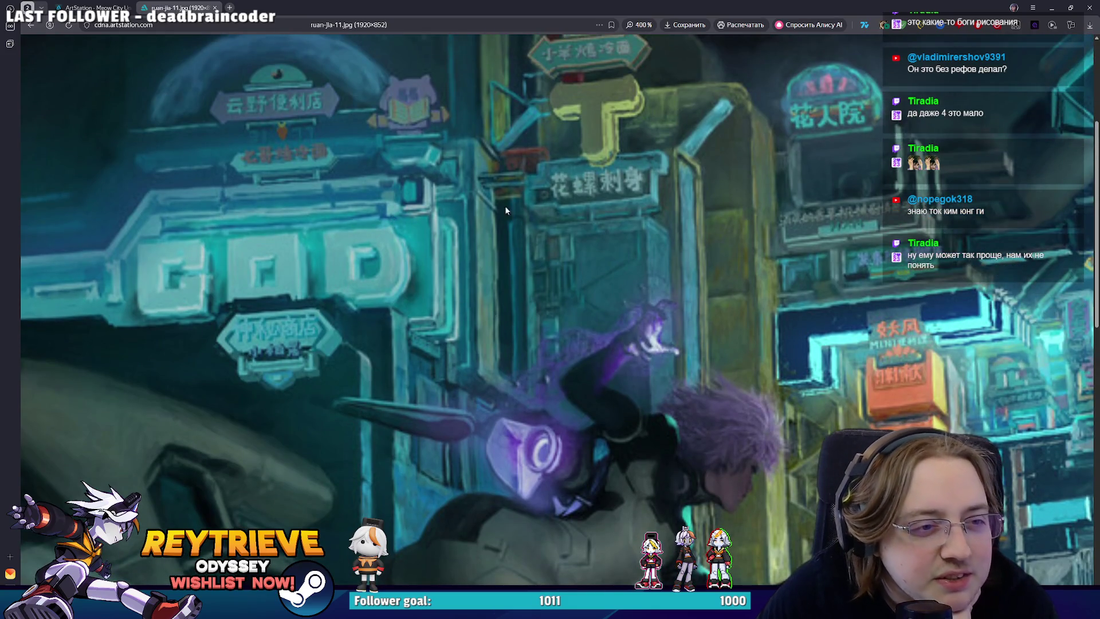
scroll(311, 192, "up", 3)
scroll(480, 289, "down", 6)
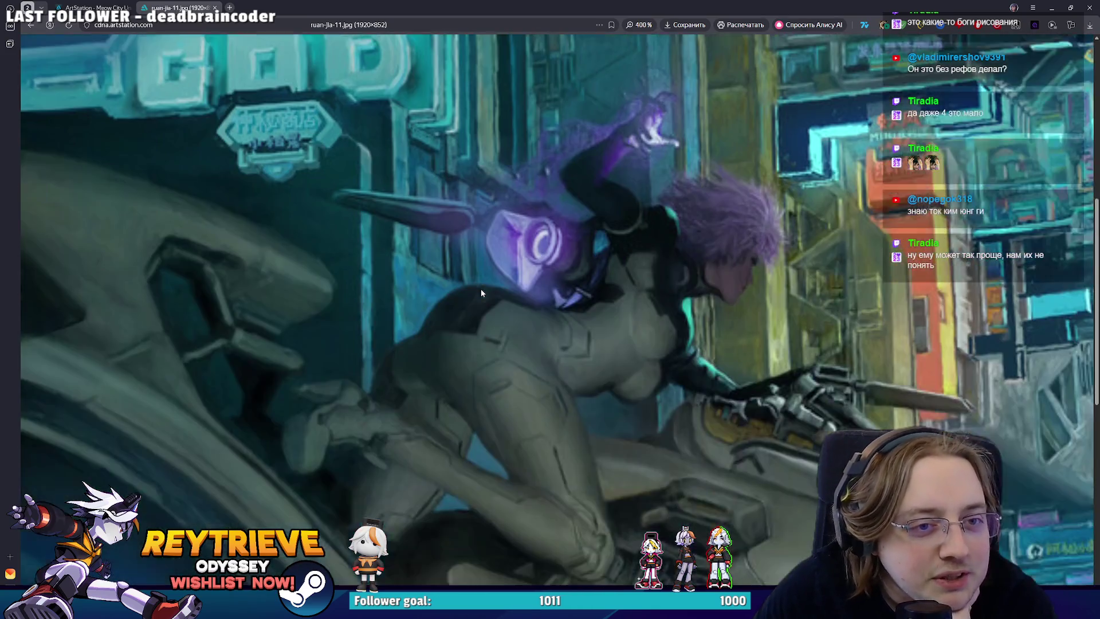
scroll(193, 129, "right", 12)
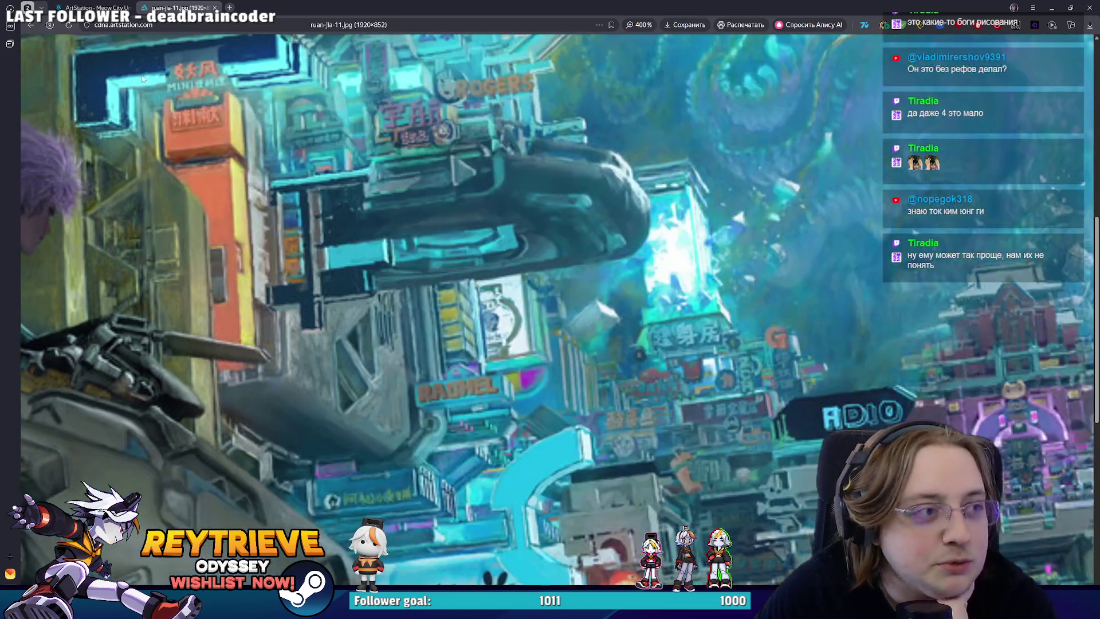
left_click(215, 8)
- Close the project viewer and open Concept Art for Halo Infinite from the portfolio grid
left_click(1061, 85)
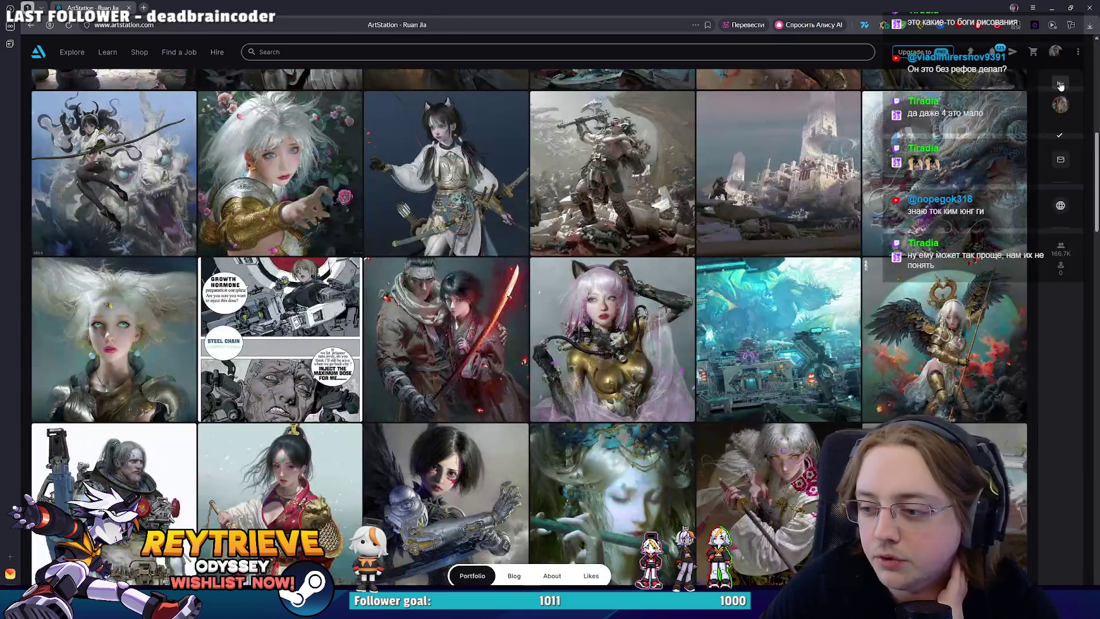
scroll(861, 214, "down", 8)
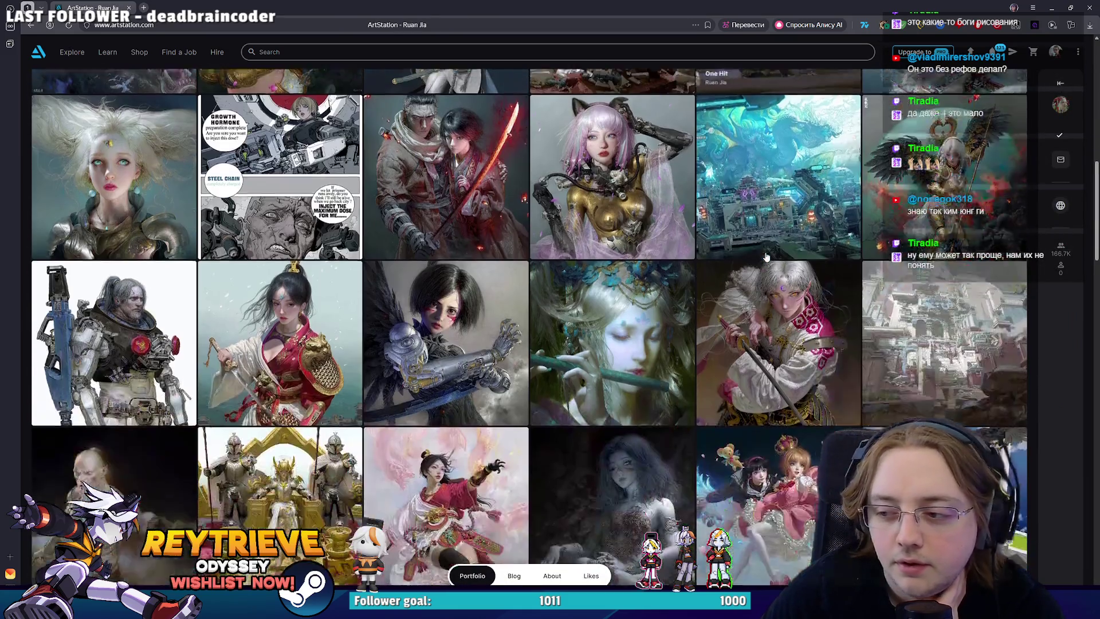
scroll(755, 260, "down", 2)
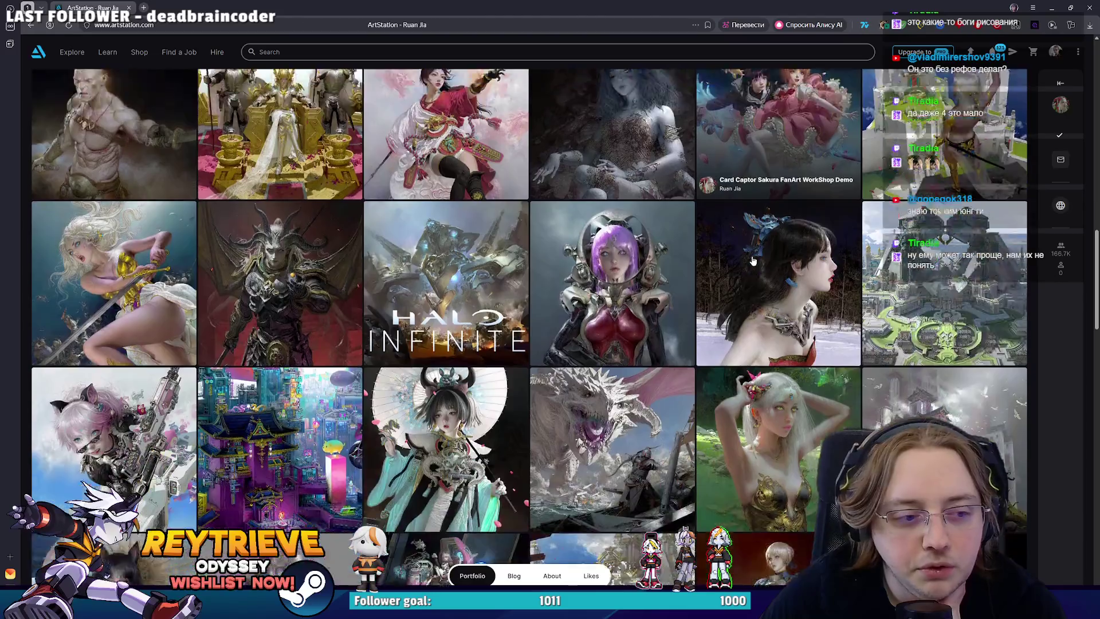
left_click(496, 241)
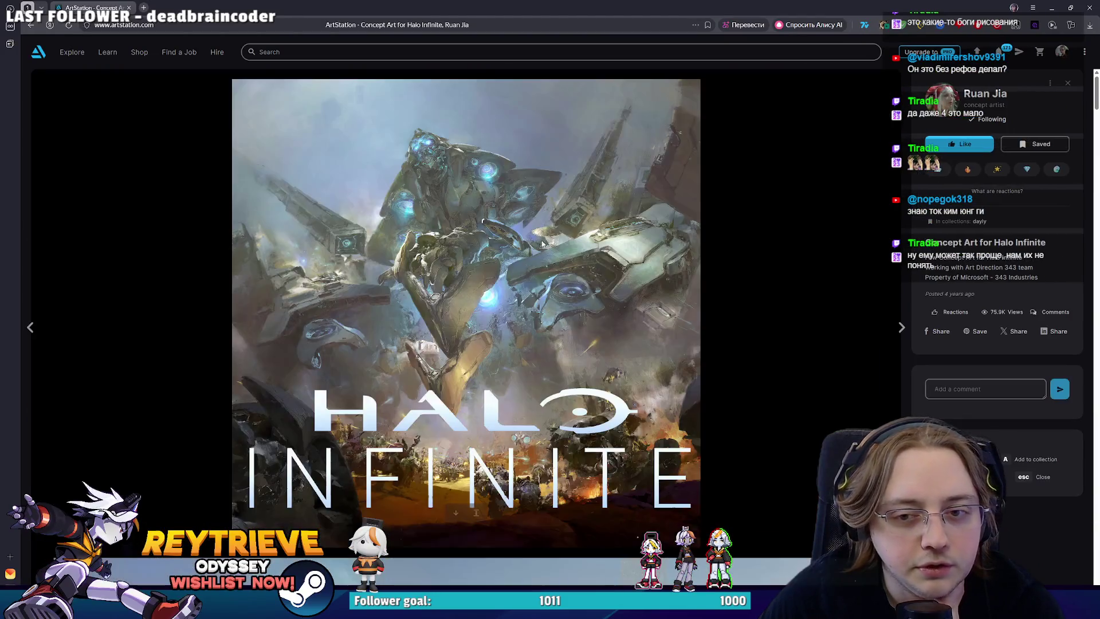
- Scroll through all the Halo Infinite concept images, then close the project back to the portfolio grid
scroll(605, 248, "down", 6)
scroll(601, 241, "down", 15)
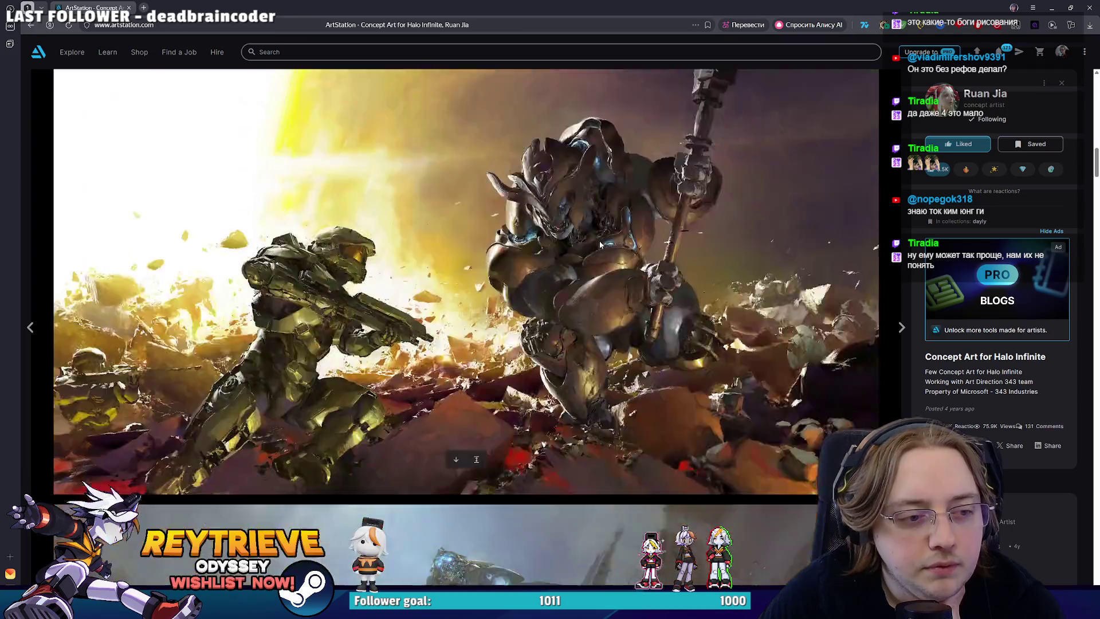
scroll(598, 244, "down", 8)
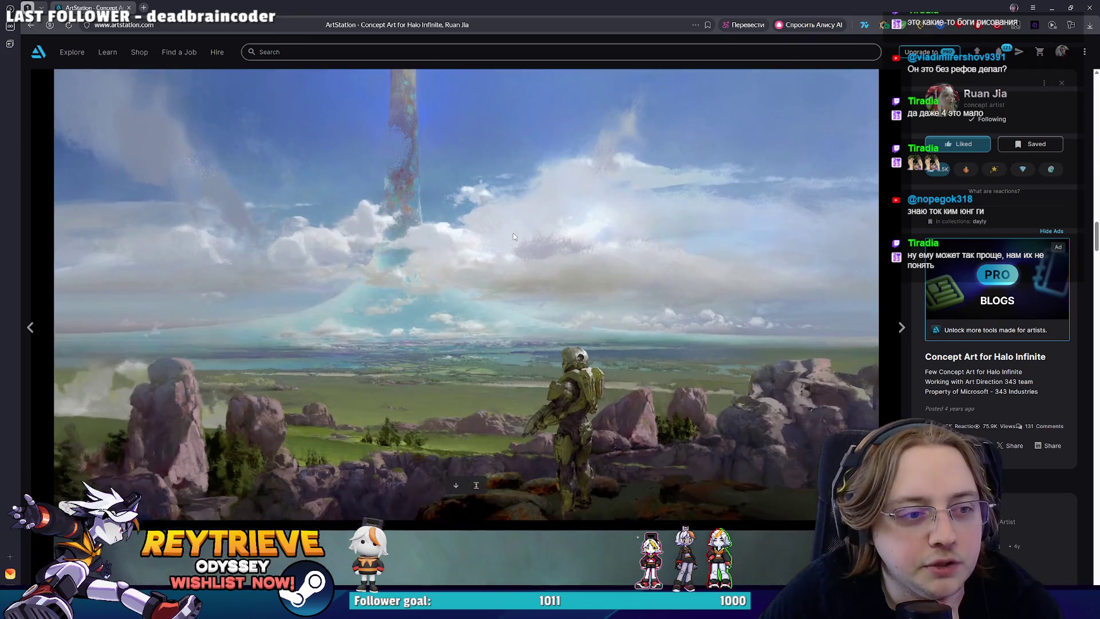
scroll(507, 246, "down", 15)
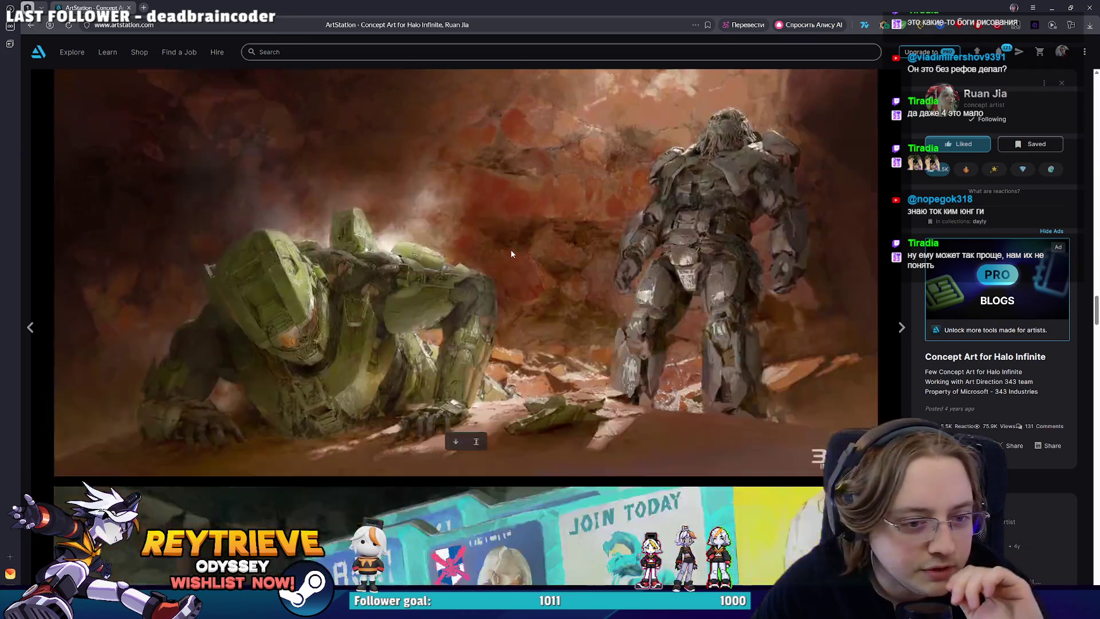
scroll(512, 252, "down", 15)
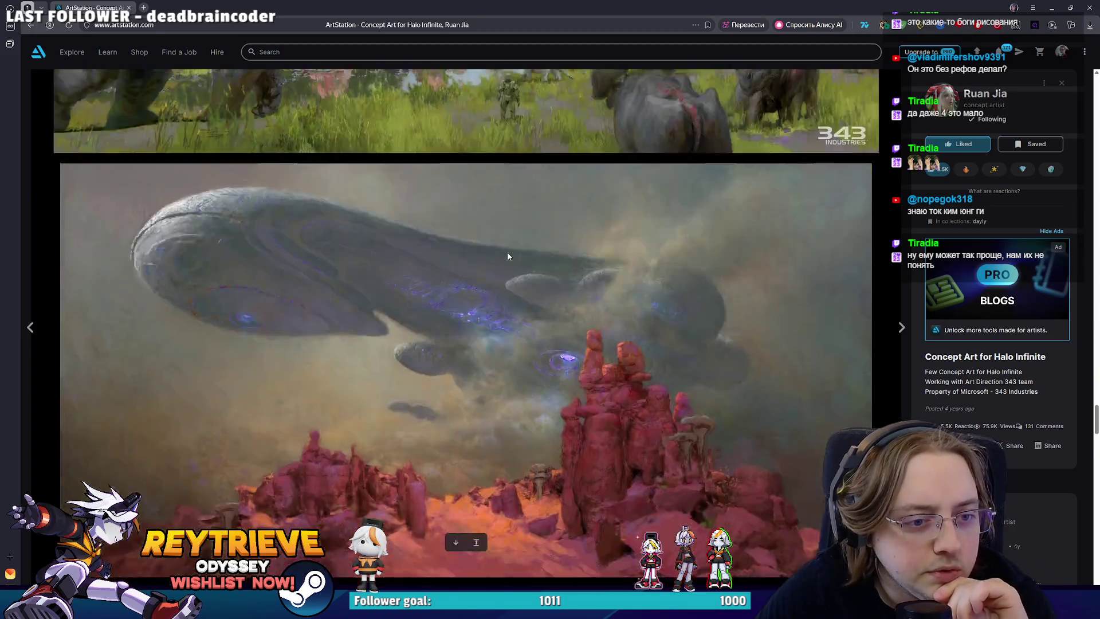
scroll(512, 259, "down", 10)
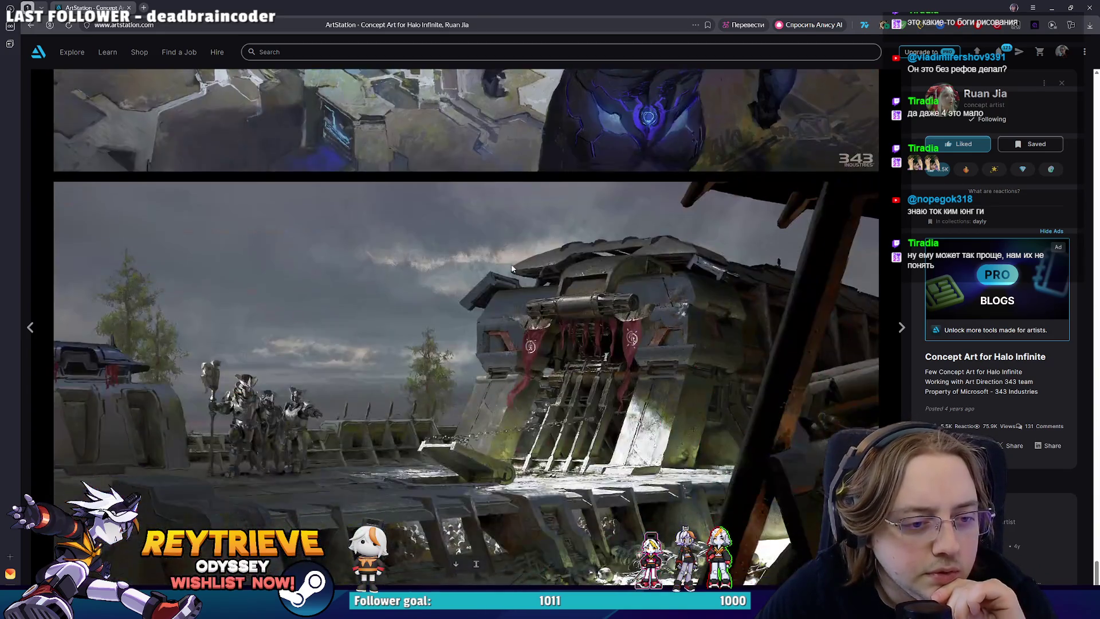
mouse_move(1096, 578)
left_mouse_down()
mouse_move(1044, 214)
mouse_move(1010, 245)
left_mouse_up()
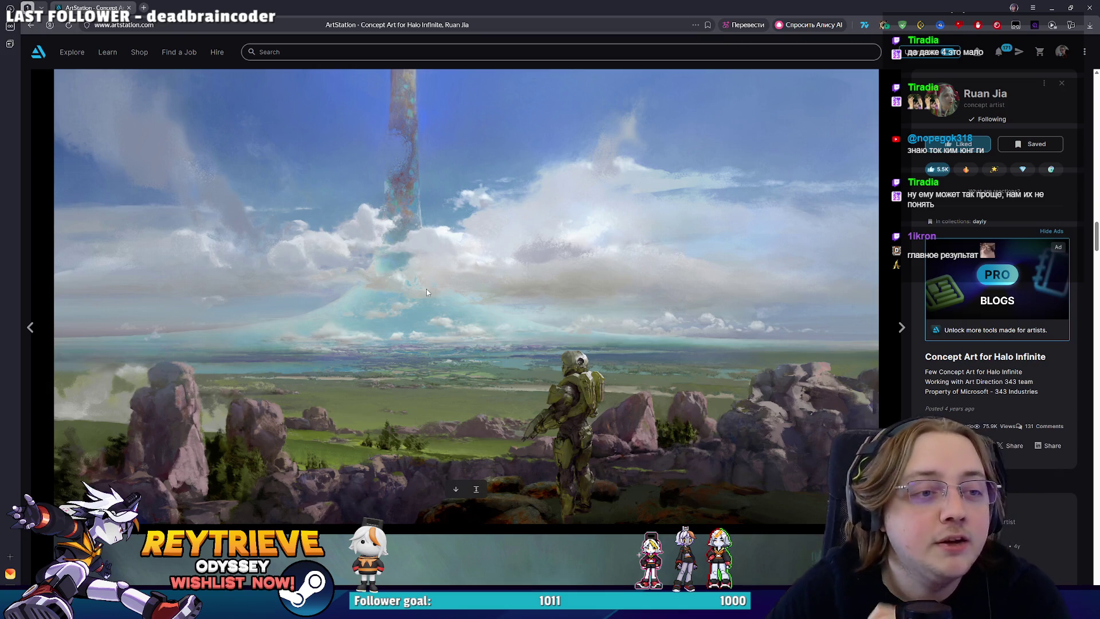
left_click(1063, 83)
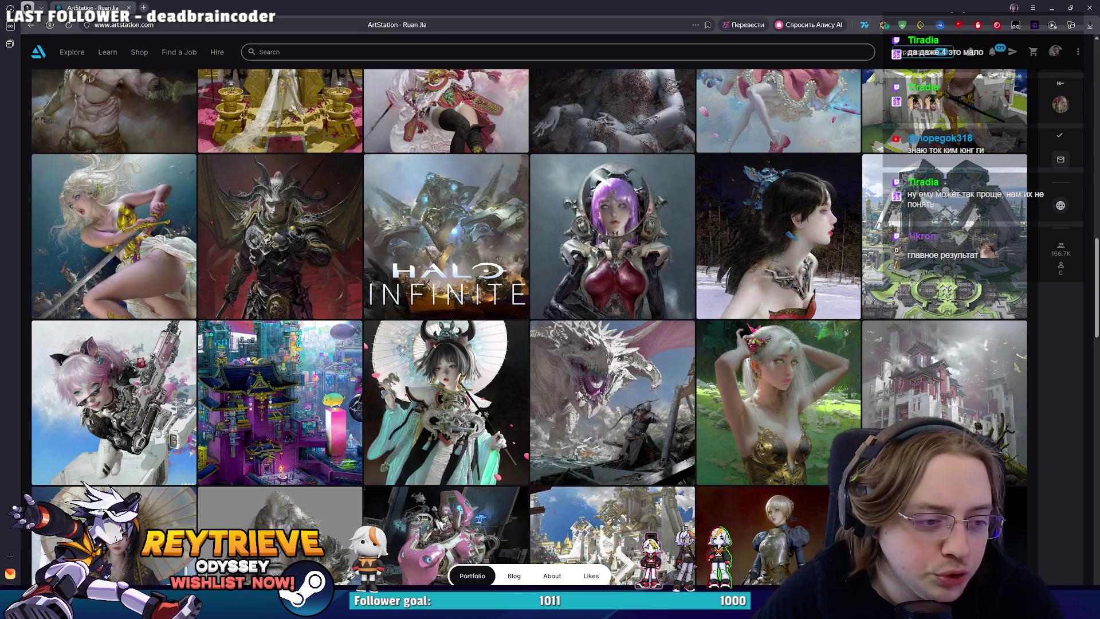
- Scroll up to the portfolio banner listing 147 artworks, then switch back to Photoshop
scroll(649, 361, "up", 2)
scroll(648, 359, "down", 10)
scroll(642, 356, "down", 12)
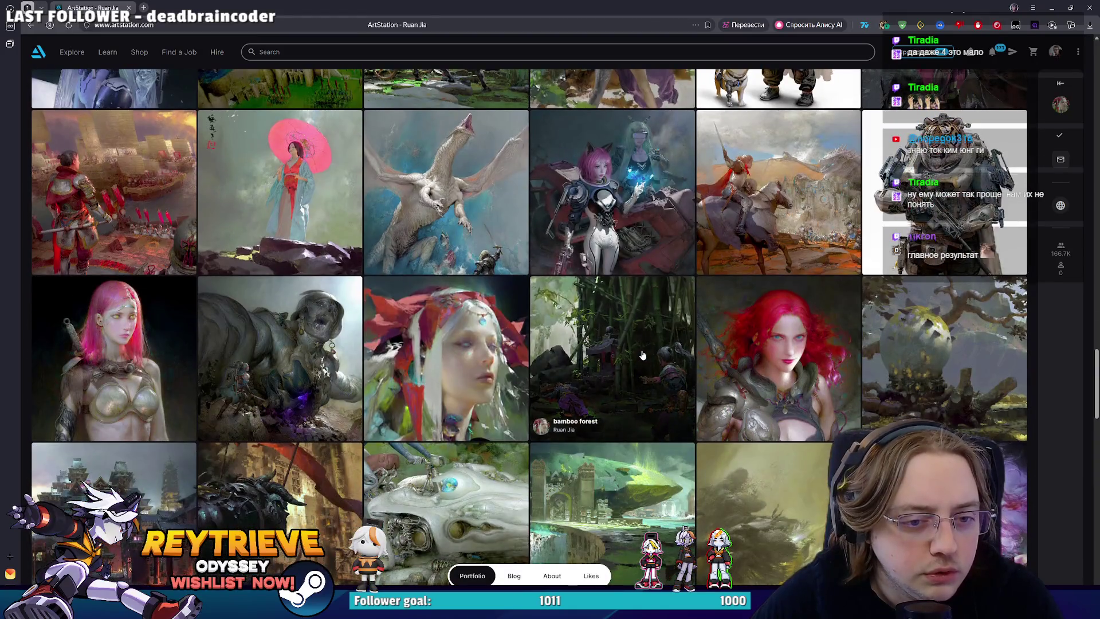
scroll(642, 355, "up", 4)
scroll(732, 389, "up", 12)
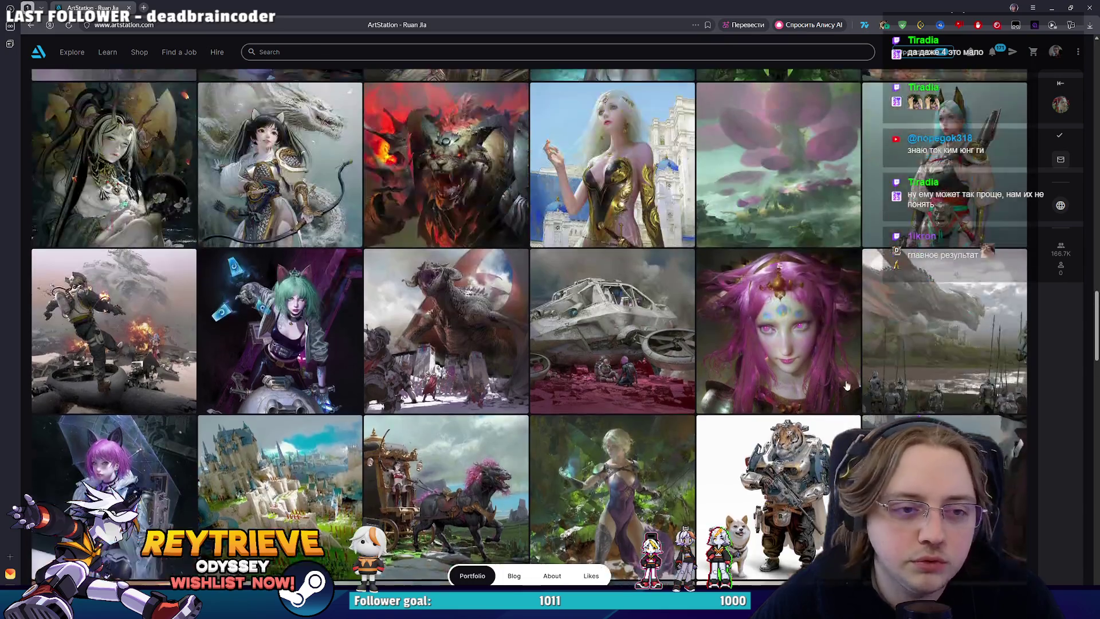
scroll(823, 378, "up", 3)
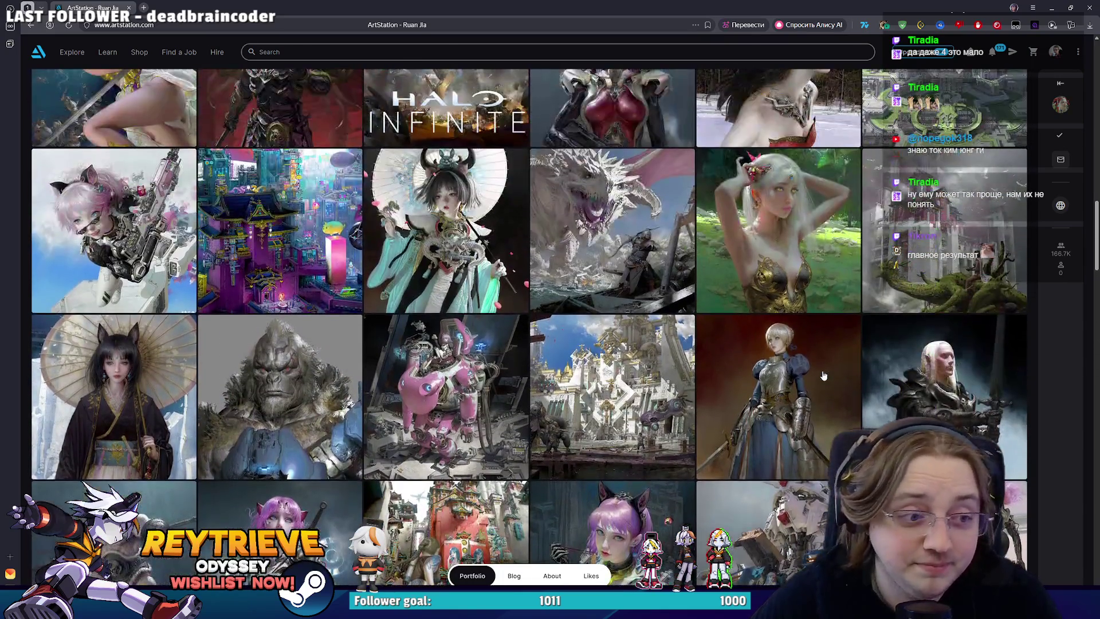
scroll(823, 376, "down", 2)
scroll(821, 368, "up", 4)
scroll(822, 369, "up", 9)
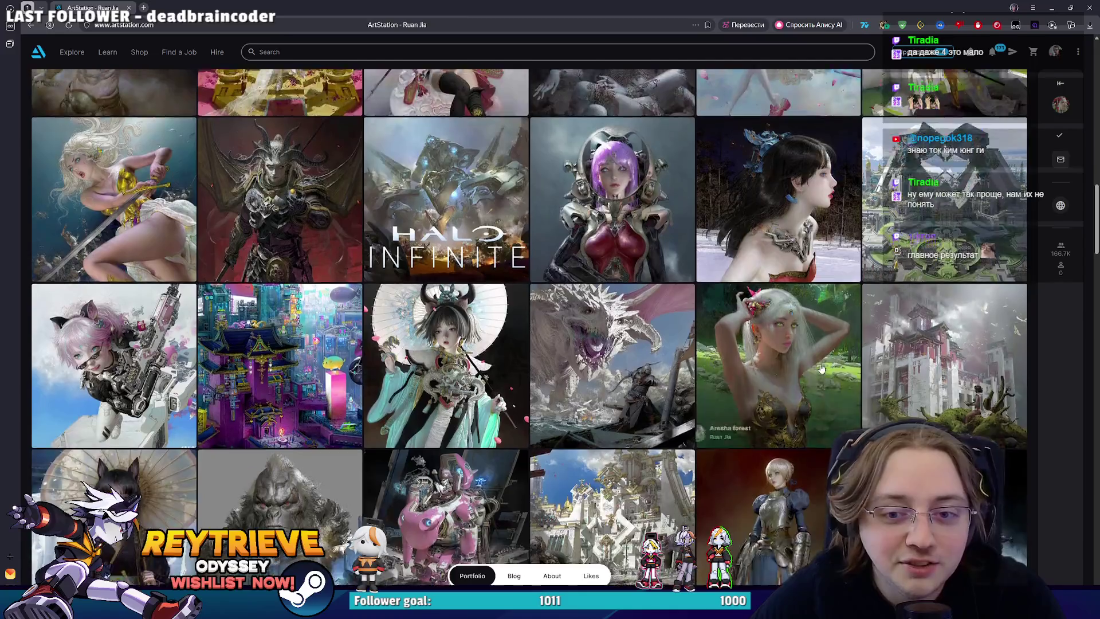
scroll(830, 356, "up", 10)
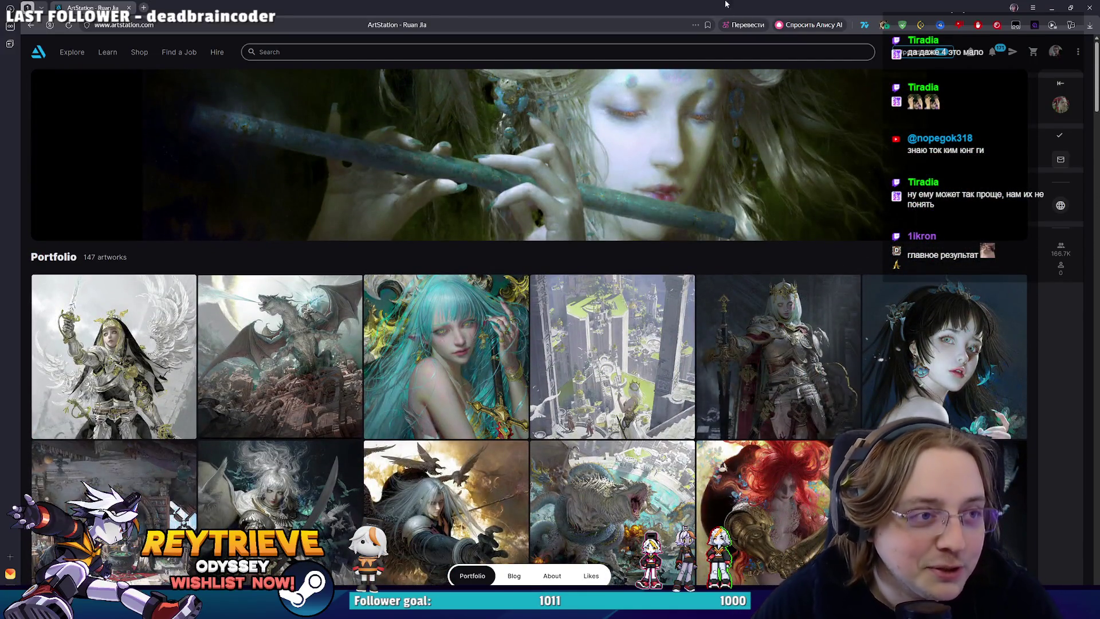
key("alt+Tab")
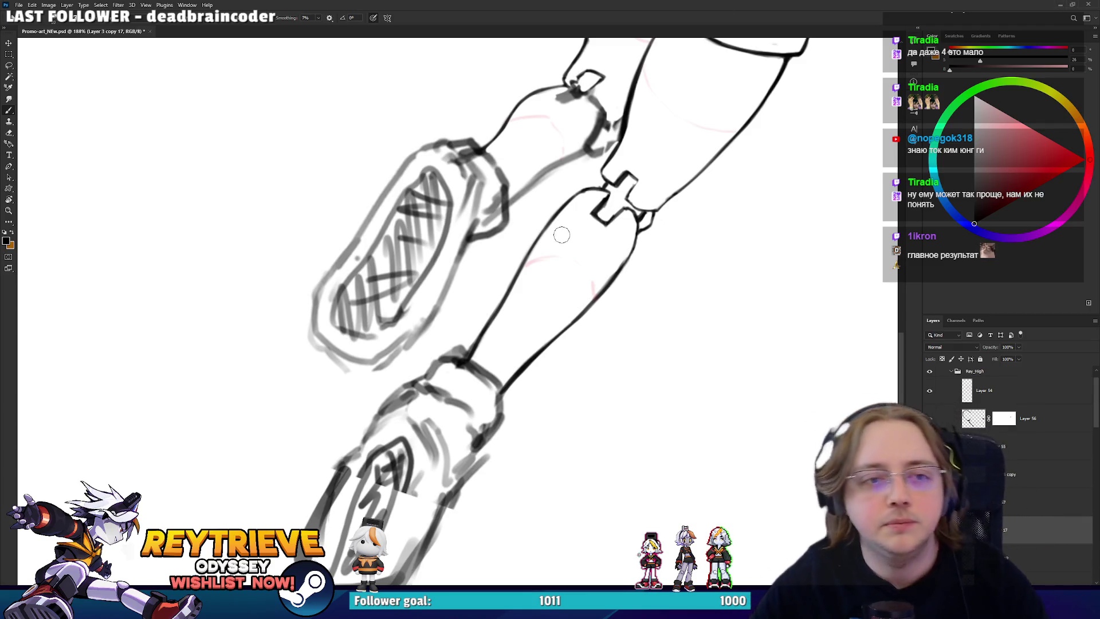
- Pan and zoom the canvas to frame the shorts, legs and knee joints
scroll(562, 235, "up", 2)
left_click_drag(582, 236, 617, 290)
mouse_move(500, 334)
left_mouse_down()
mouse_move(519, 260)
mouse_move(526, 302)
mouse_move(494, 401)
left_mouse_up()
left_click_drag(606, 312, 605, 363)
scroll(601, 298, "down", 5)
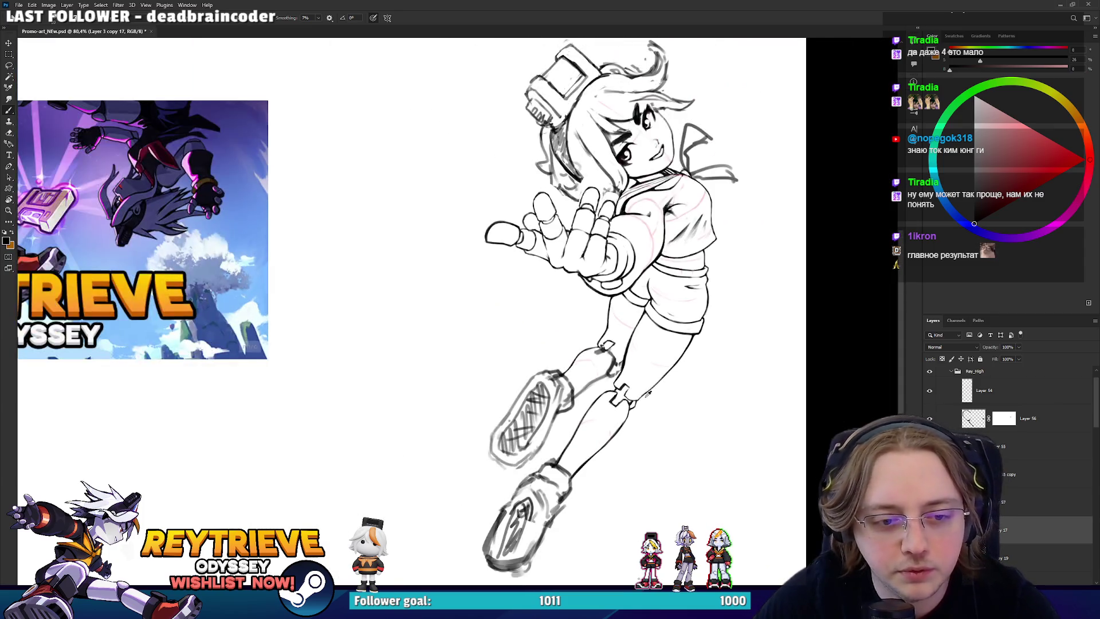
scroll(647, 418, "up", 4)
mouse_move(647, 418)
left_mouse_down()
mouse_move(626, 390)
mouse_move(685, 371)
left_mouse_up()
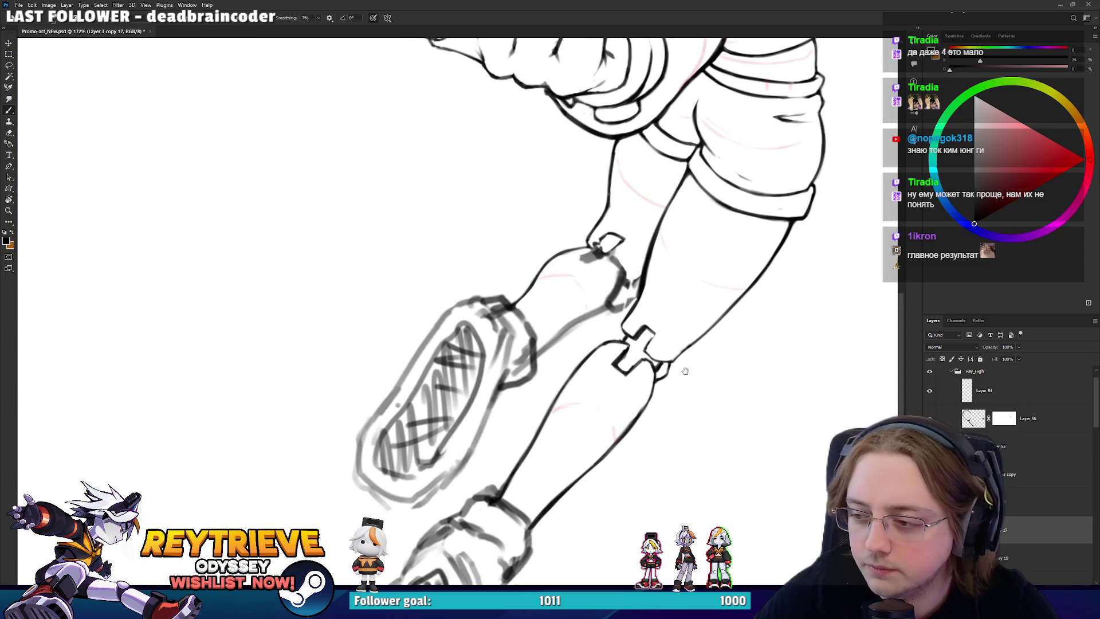
left_click_drag(610, 332, 610, 379)
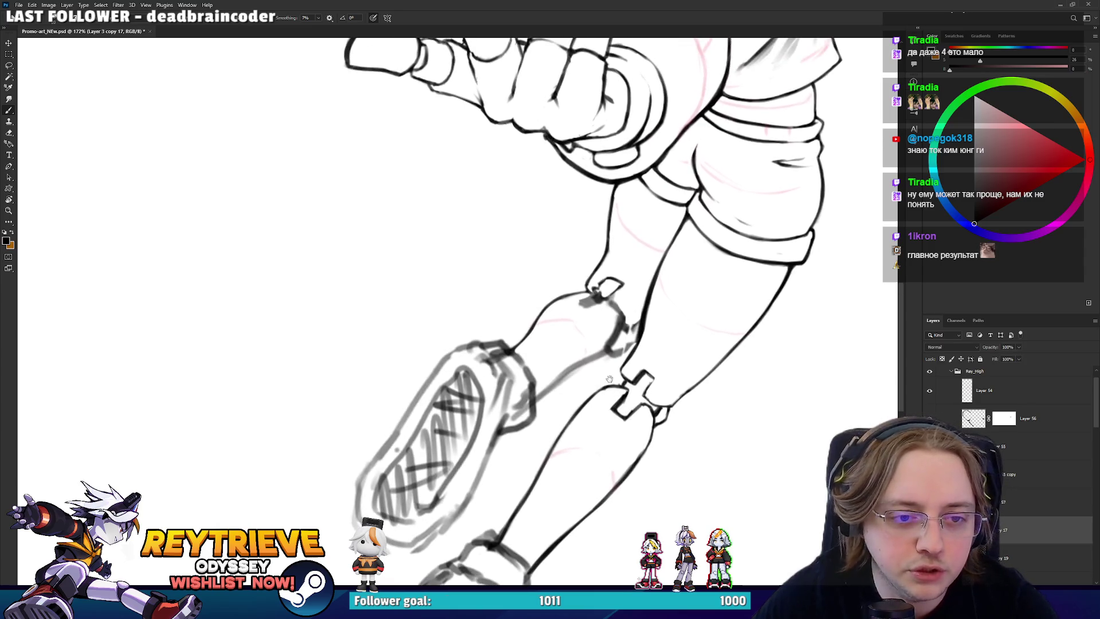
scroll(609, 375, "up", 5)
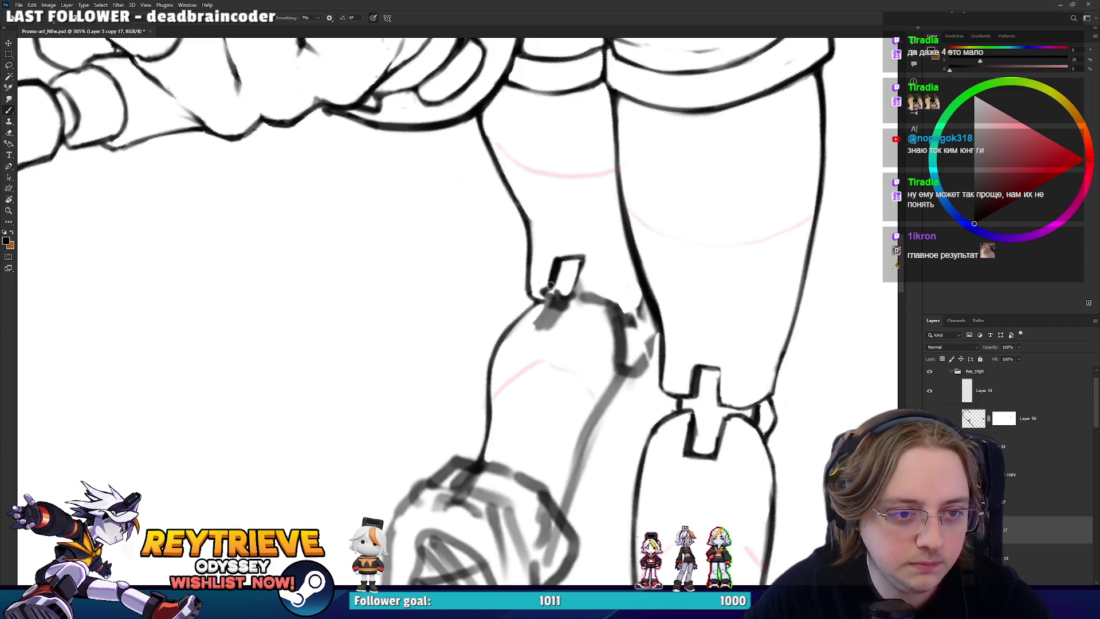
- Rotate the canvas to a better drawing angle and bring the upper leg into view
key("r")
mouse_move(558, 263)
left_mouse_down()
mouse_move(561, 388)
mouse_move(594, 335)
mouse_move(562, 269)
mouse_move(490, 294)
left_mouse_up()
key("e")
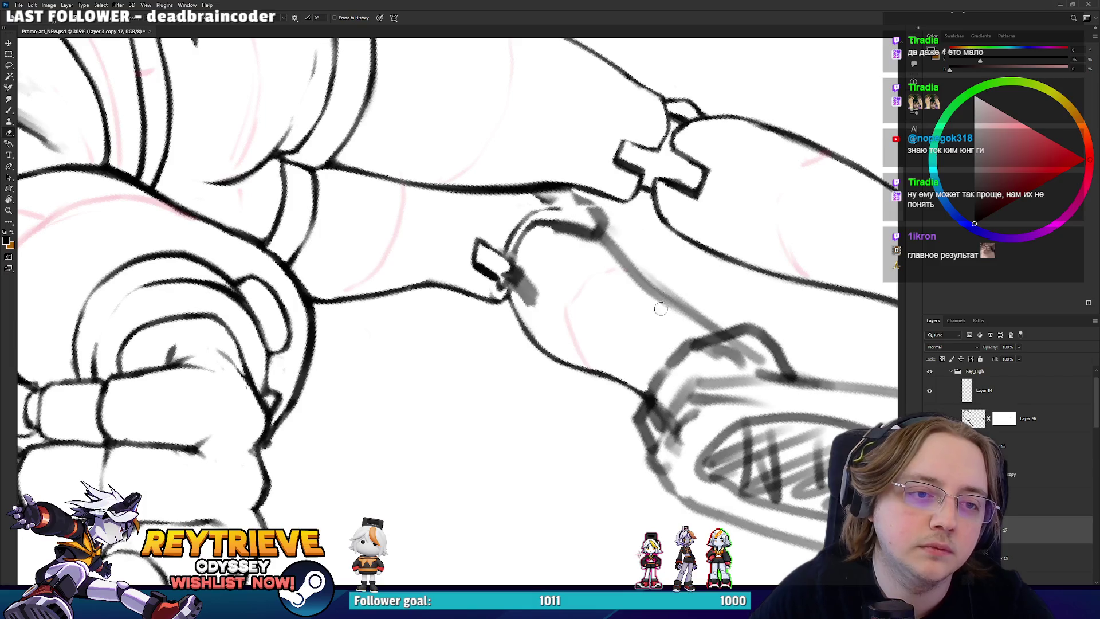
left_click_drag(663, 265, 635, 371)
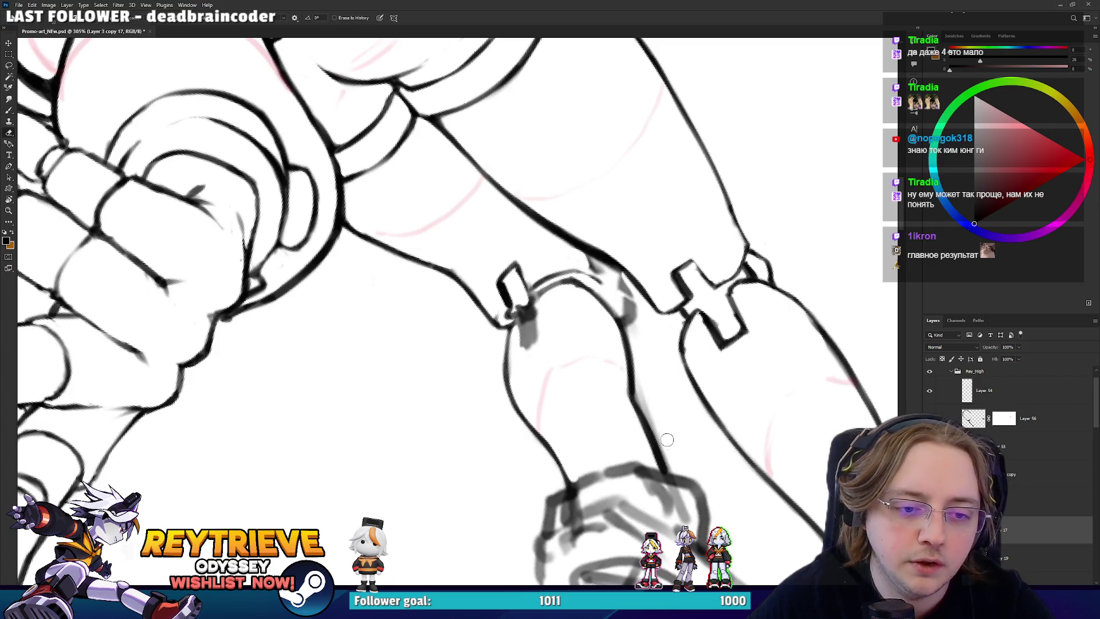
key("b")
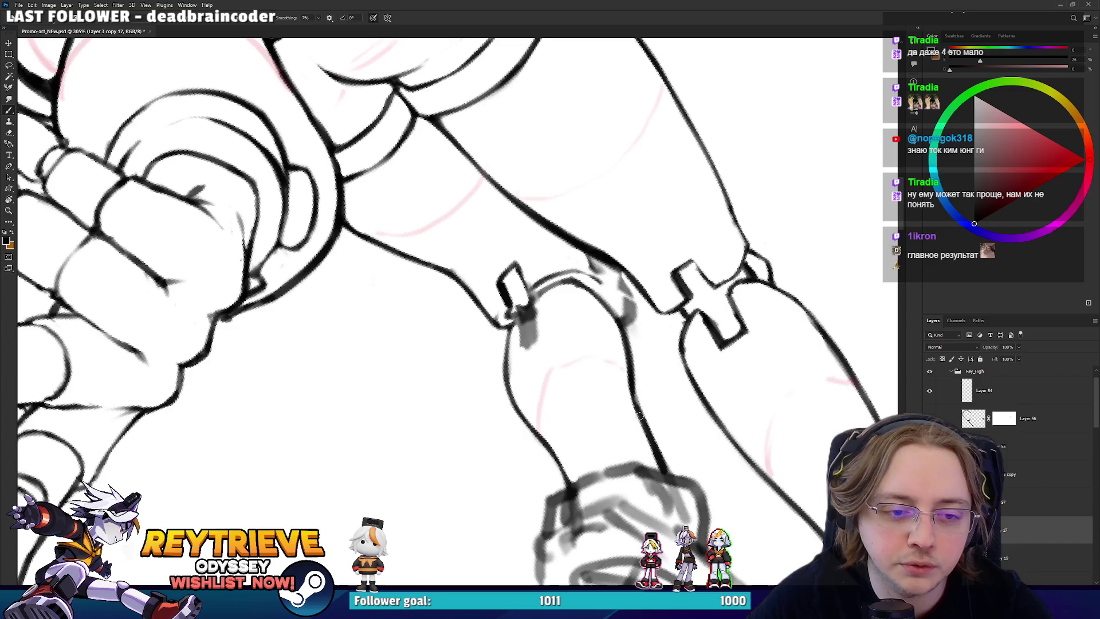
left_click_drag(659, 96, 565, 285)
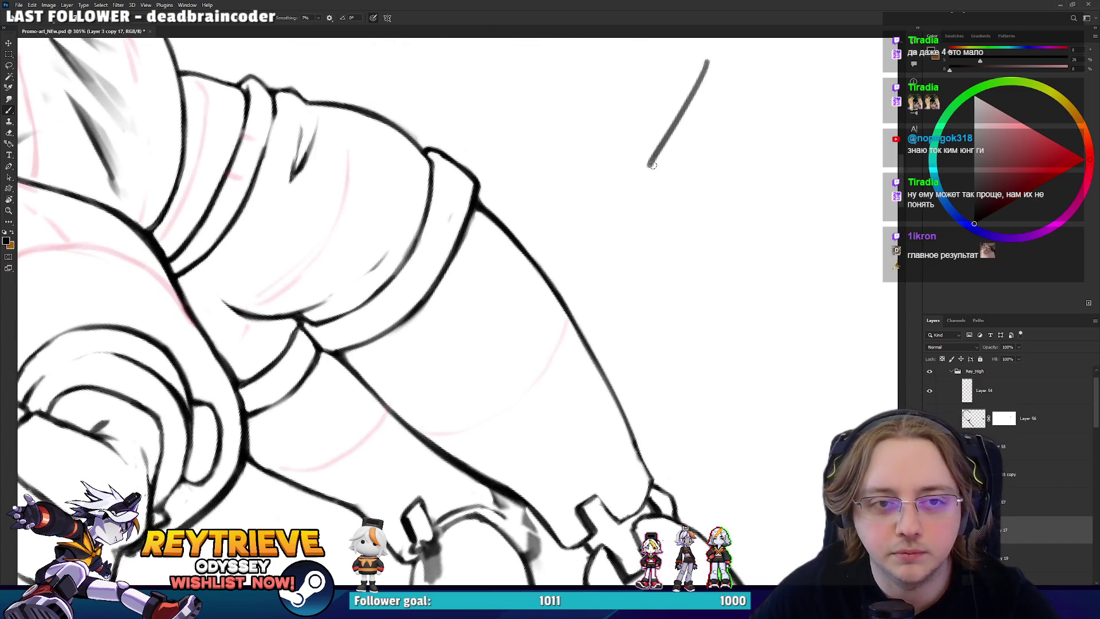
- Try short strokes beside the sleeve and a long curved line, undoing each attempt
key("ctrl+z")
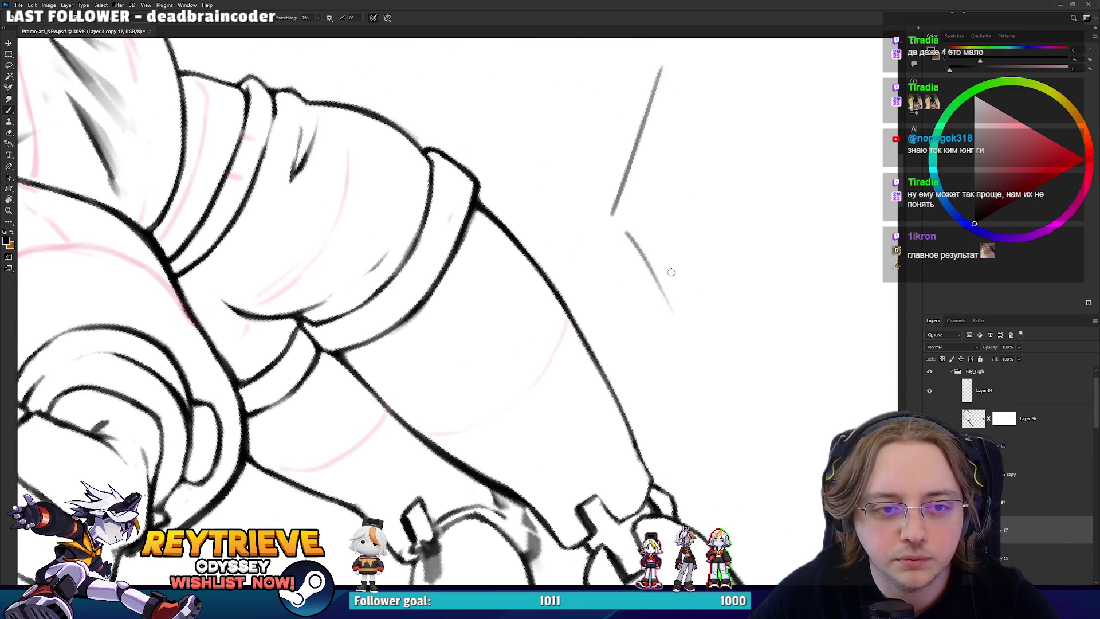
key("ctrl+z")
key("ctrl+z")
key("ctrl+z")
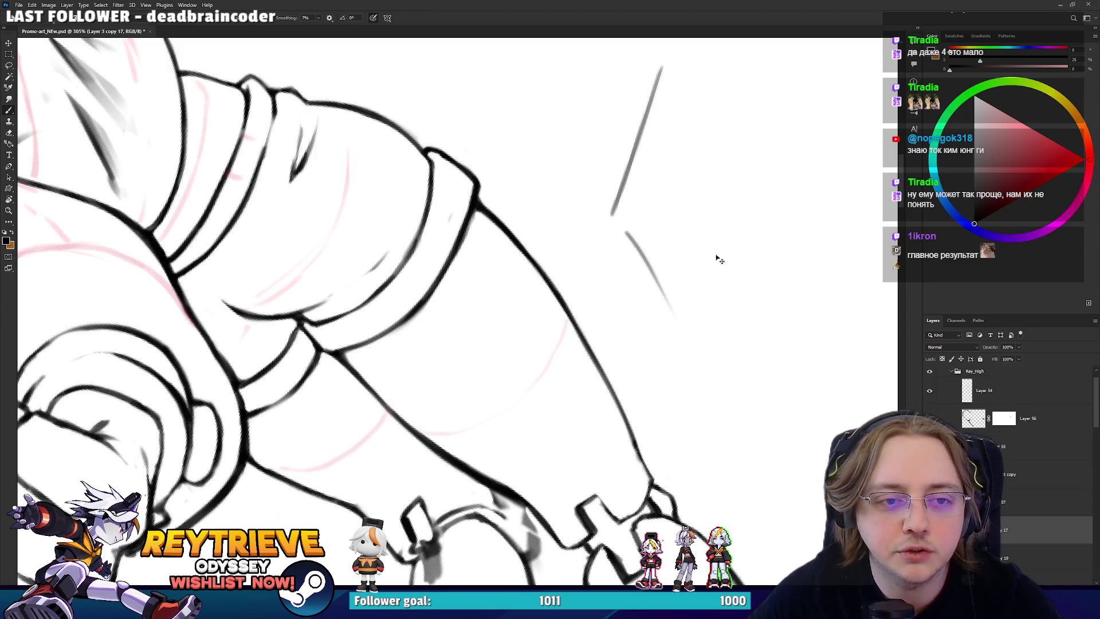
mouse_move(642, 205)
left_mouse_down()
mouse_move(635, 246)
mouse_move(679, 291)
left_mouse_up()
left_click_drag(671, 282, 706, 307)
key("ctrl+z")
key("ctrl+z")
key("ctrl+z")
mouse_move(669, 376)
left_mouse_down()
mouse_move(659, 364)
mouse_move(695, 108)
mouse_move(711, 94)
left_mouse_up()
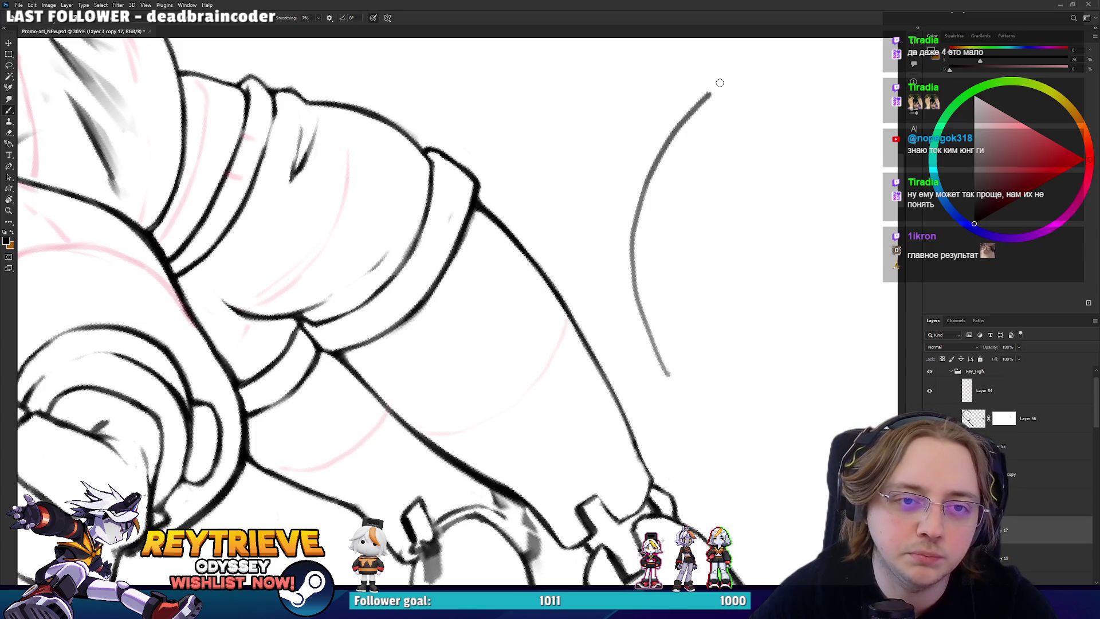
key("ctrl+z")
key("ctrl+z")
- Erase the stray grey sketch strokes beside the left lower leg, then switch to the Miro board
scroll(670, 294, "down", 5)
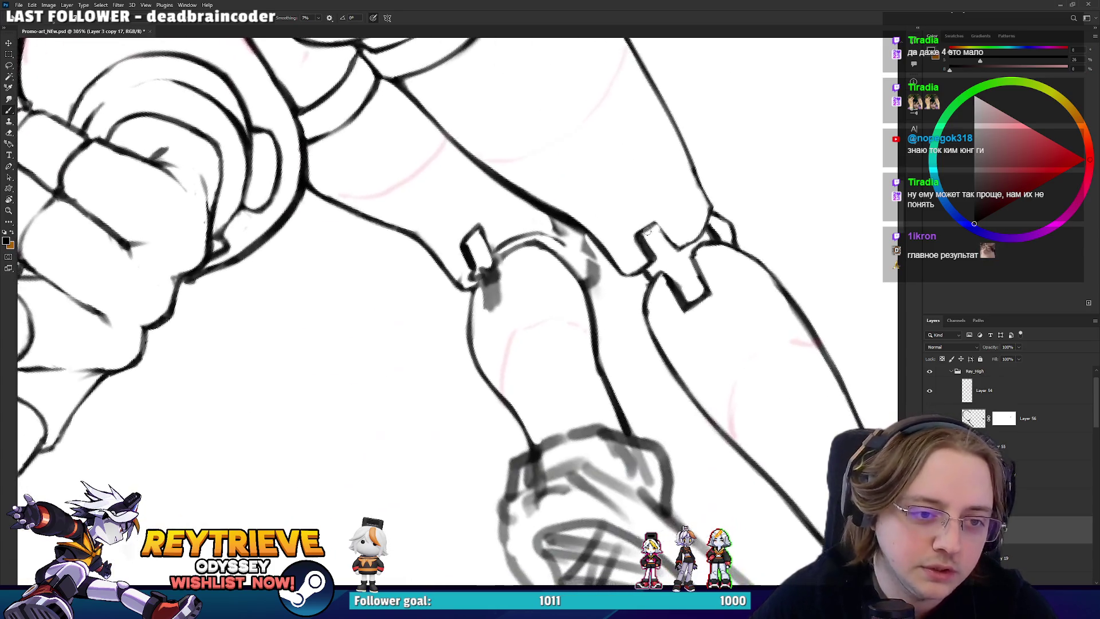
key("e")
mouse_move(590, 358)
left_mouse_down()
mouse_move(603, 304)
mouse_move(603, 317)
left_mouse_up()
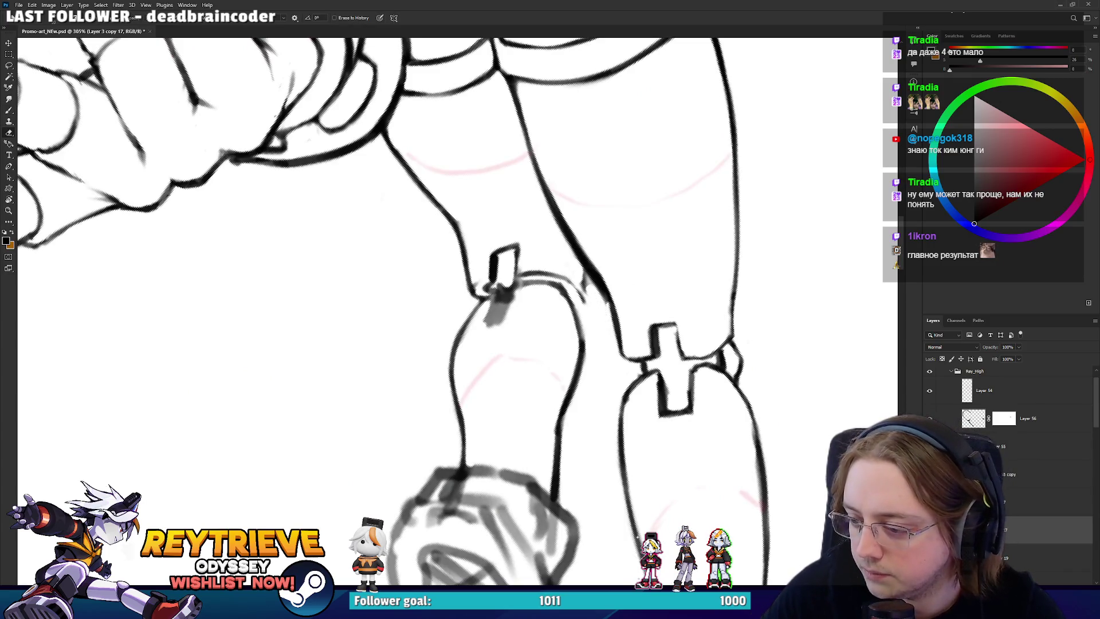
key("alt+Tab")
scroll(830, 357, "down", 3)
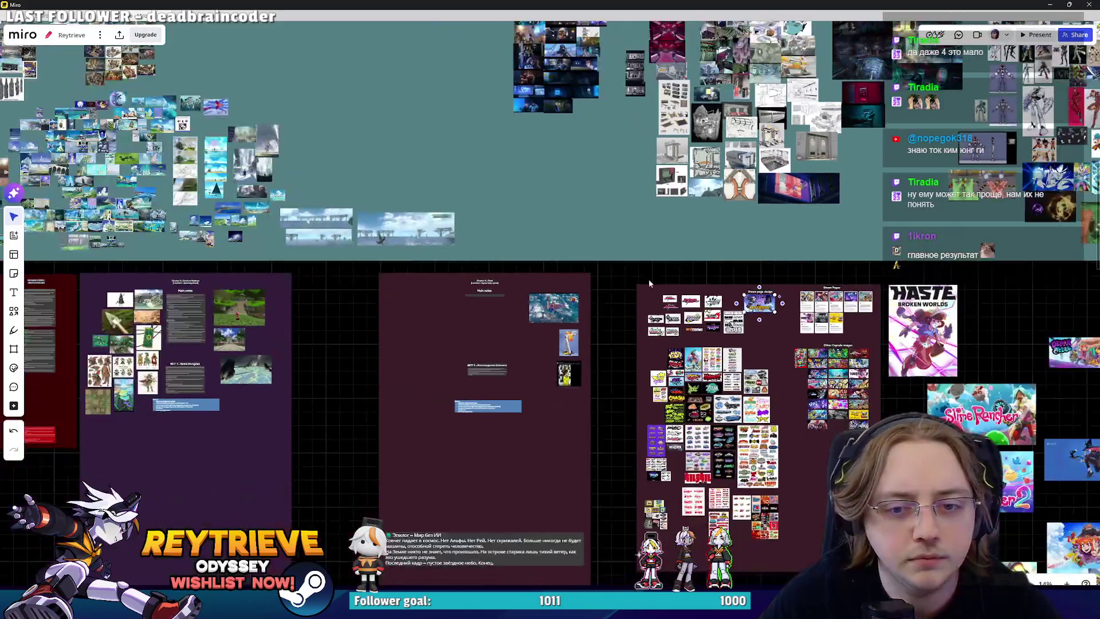
- Navigate the Miro board to the character pose sketches, zoom into the 2/6 sketch, then return to Photoshop
scroll(824, 312, "down", 10)
scroll(824, 312, "right", 10)
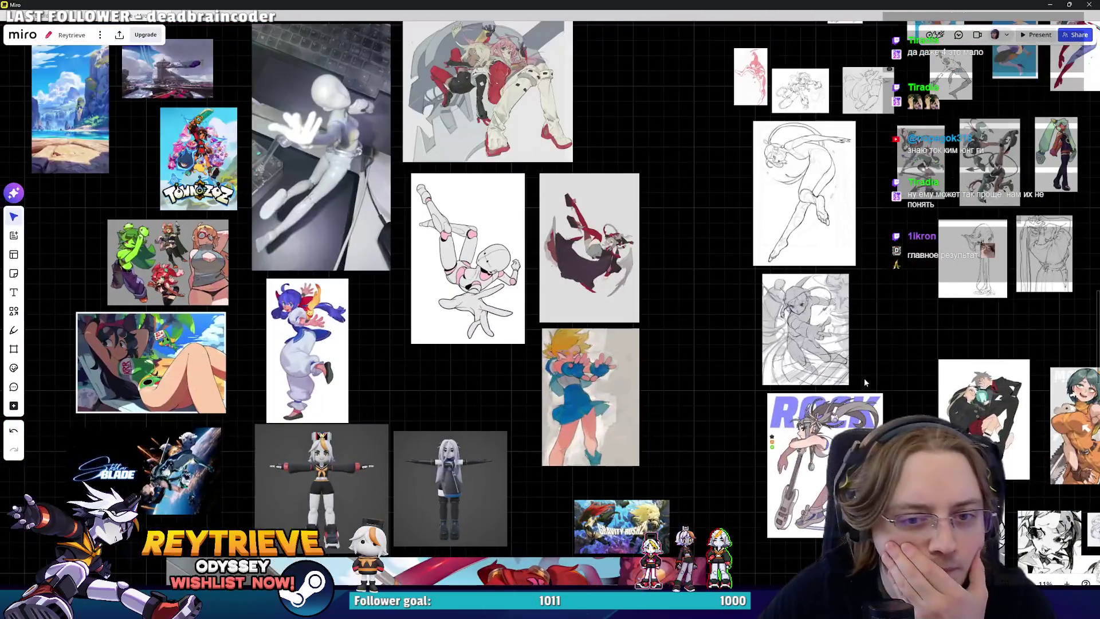
scroll(824, 312, "down", 5)
scroll(631, 373, "right", 5)
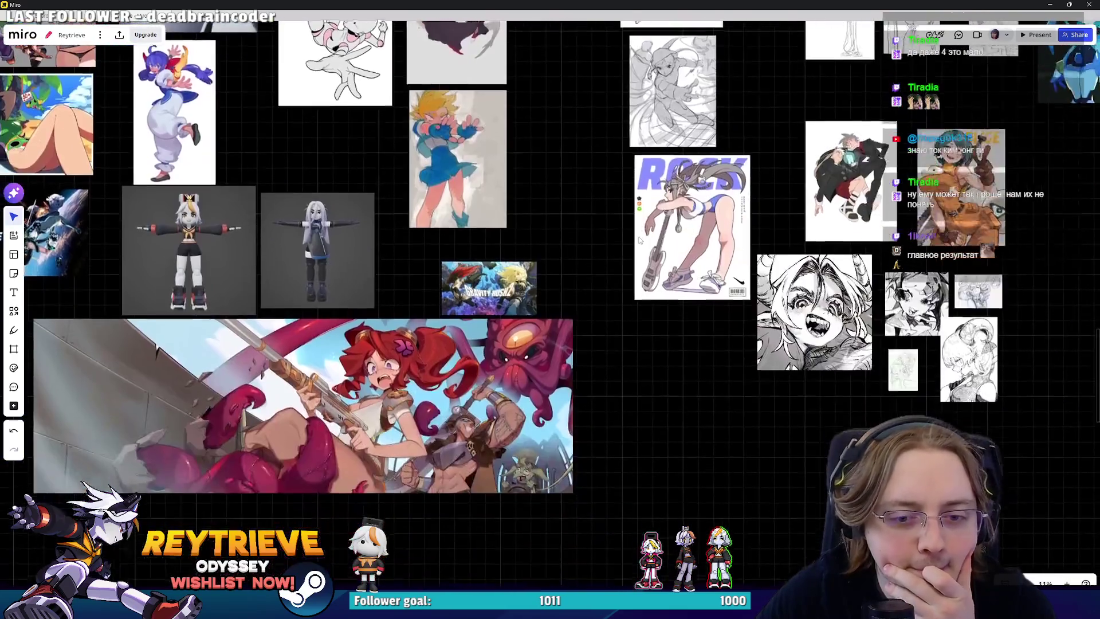
scroll(410, 429, "up", 4)
scroll(410, 430, "up", 4)
scroll(593, 295, "up", 5)
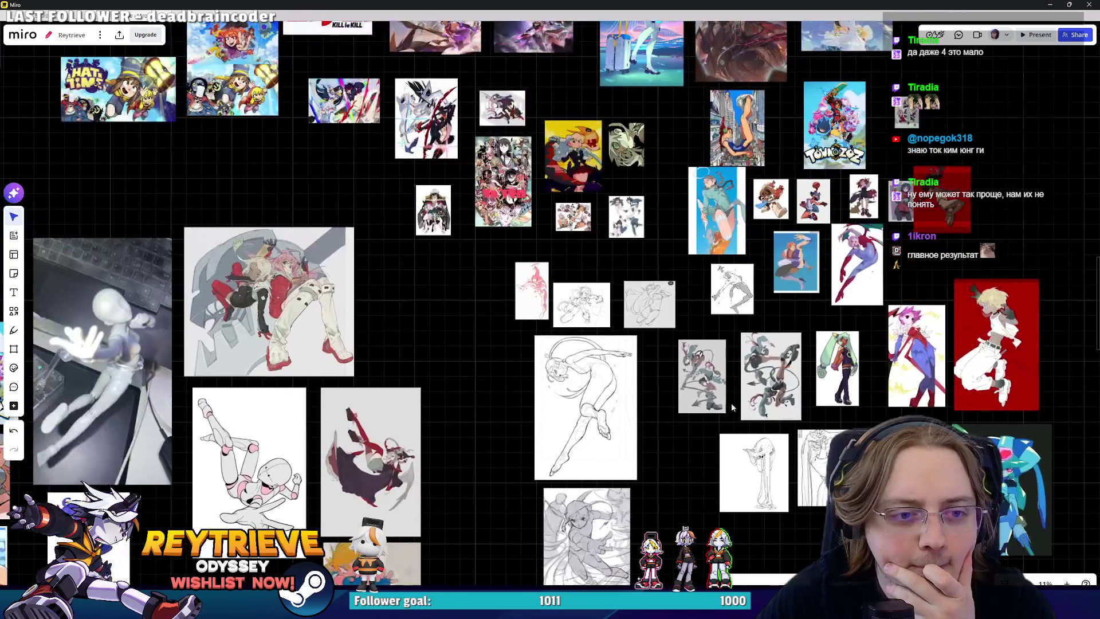
scroll(657, 278, "up", 10)
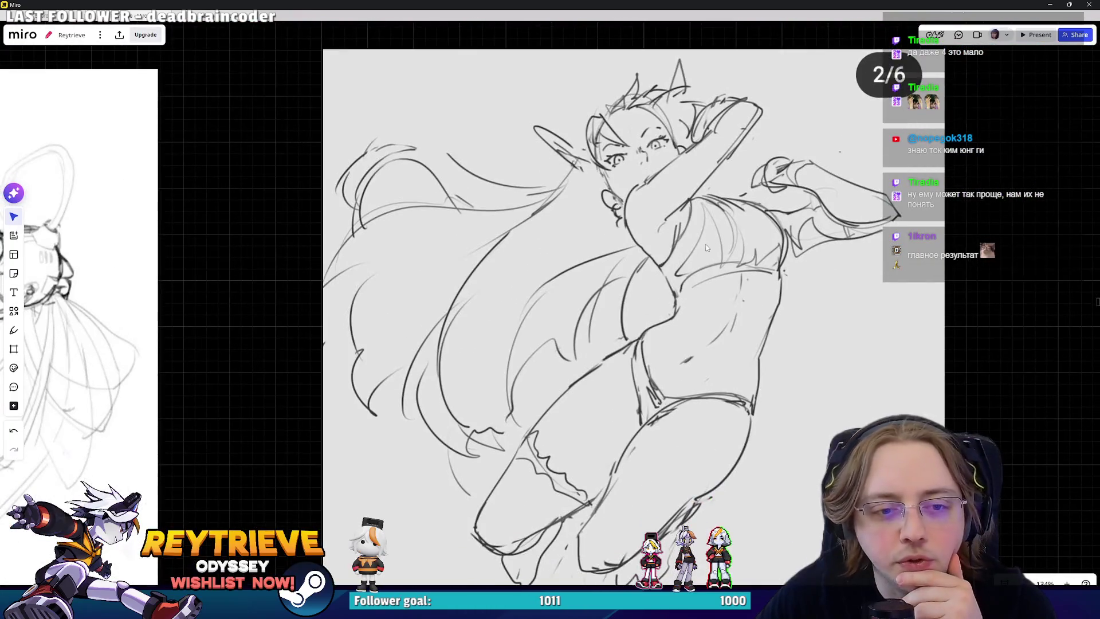
scroll(686, 317, "down", 5)
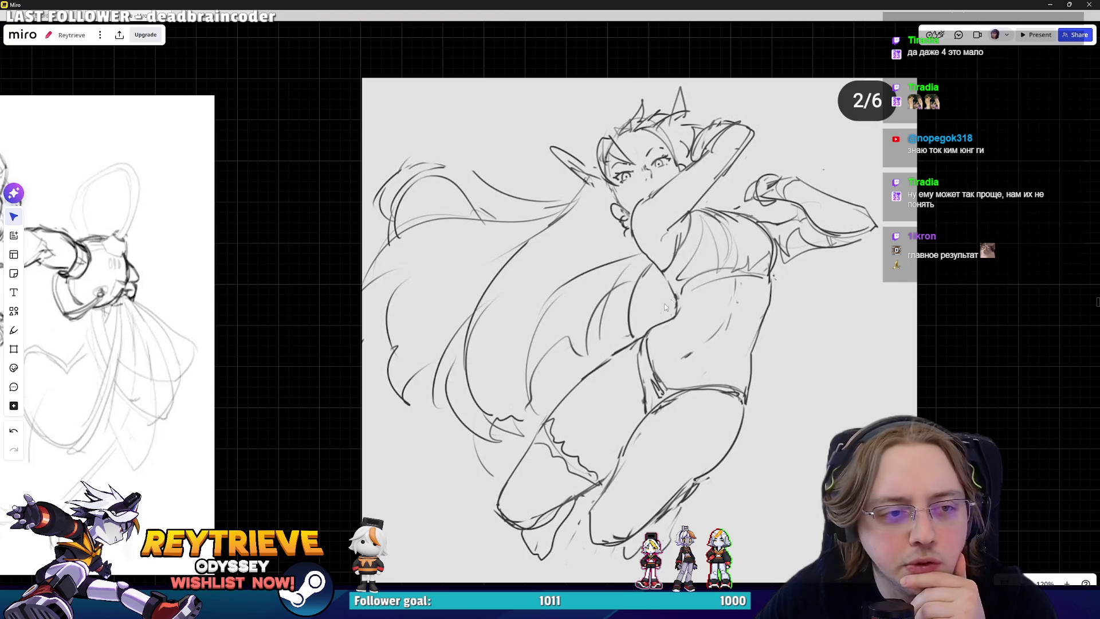
scroll(663, 359, "down", 3)
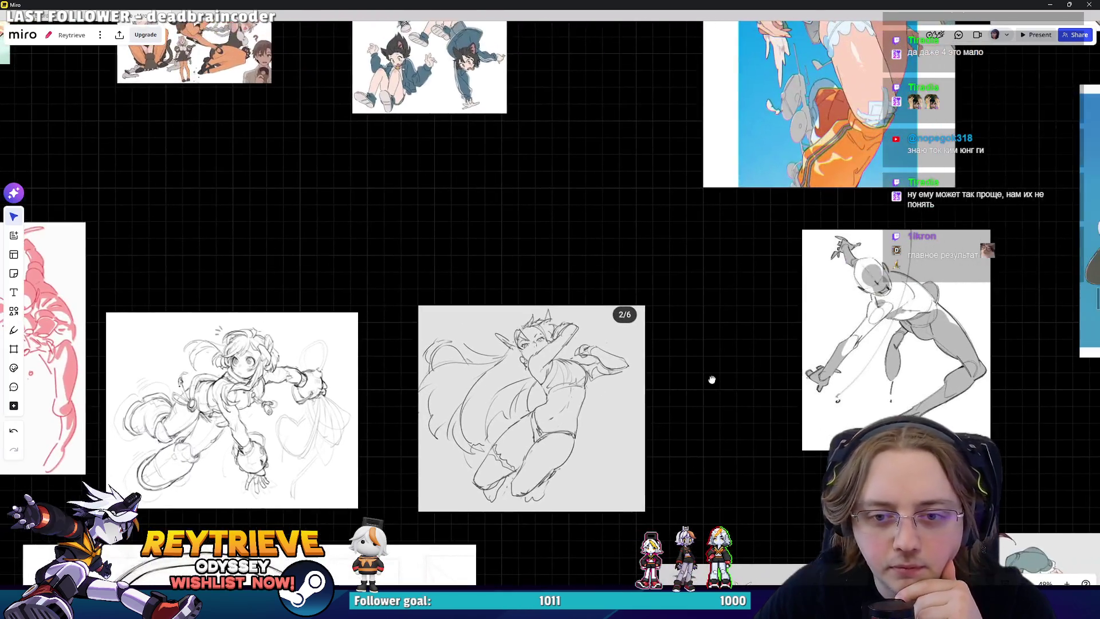
scroll(643, 307, "up", 5)
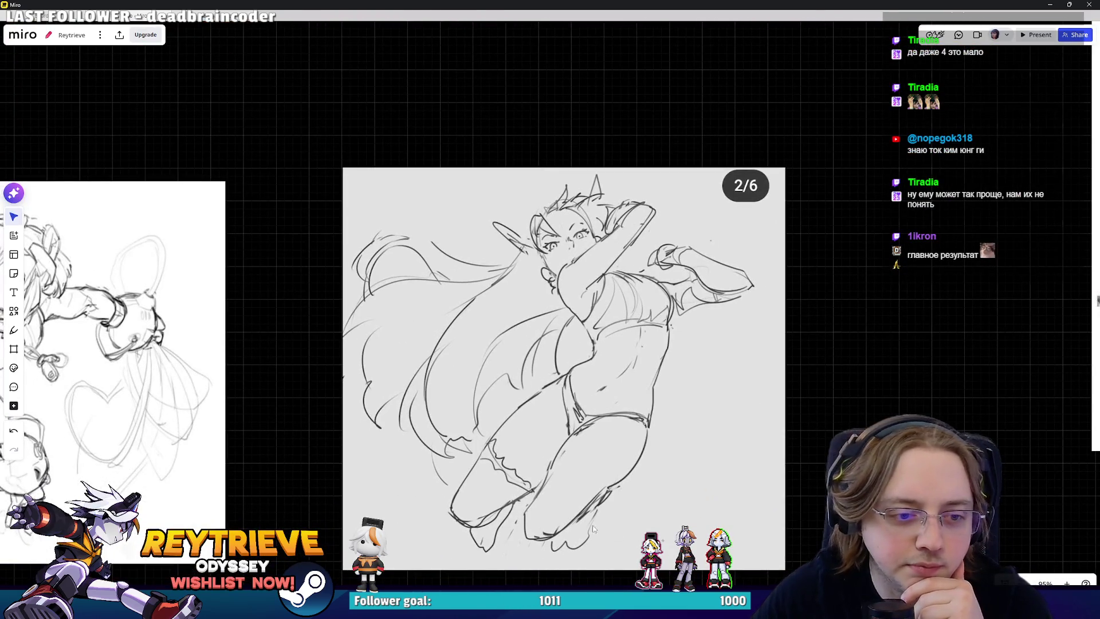
scroll(795, 426, "down", 10)
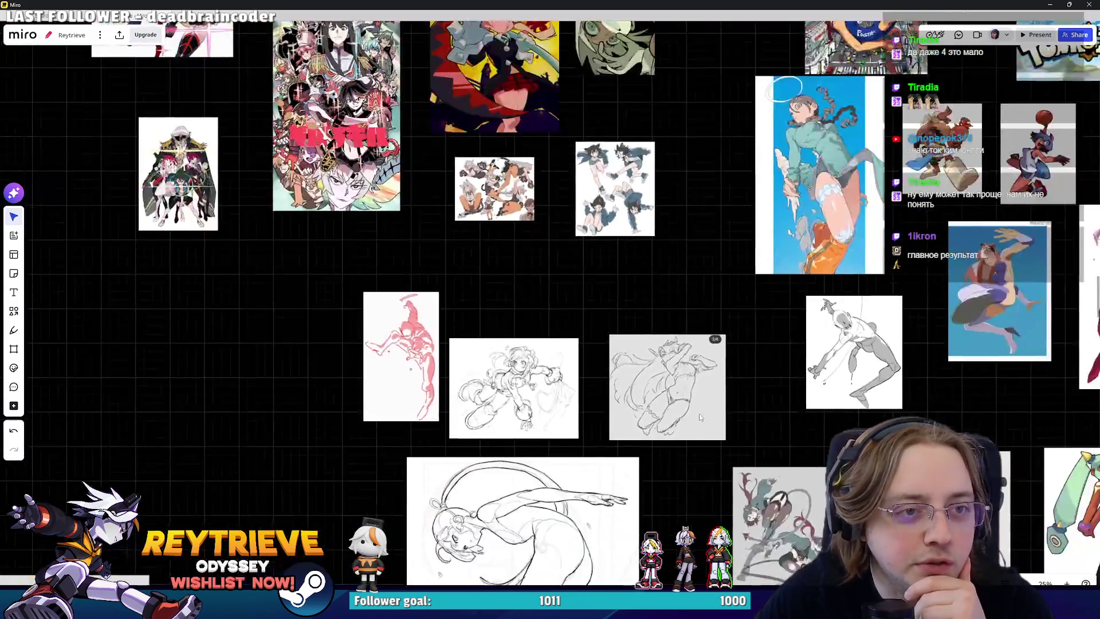
key("alt+Tab")
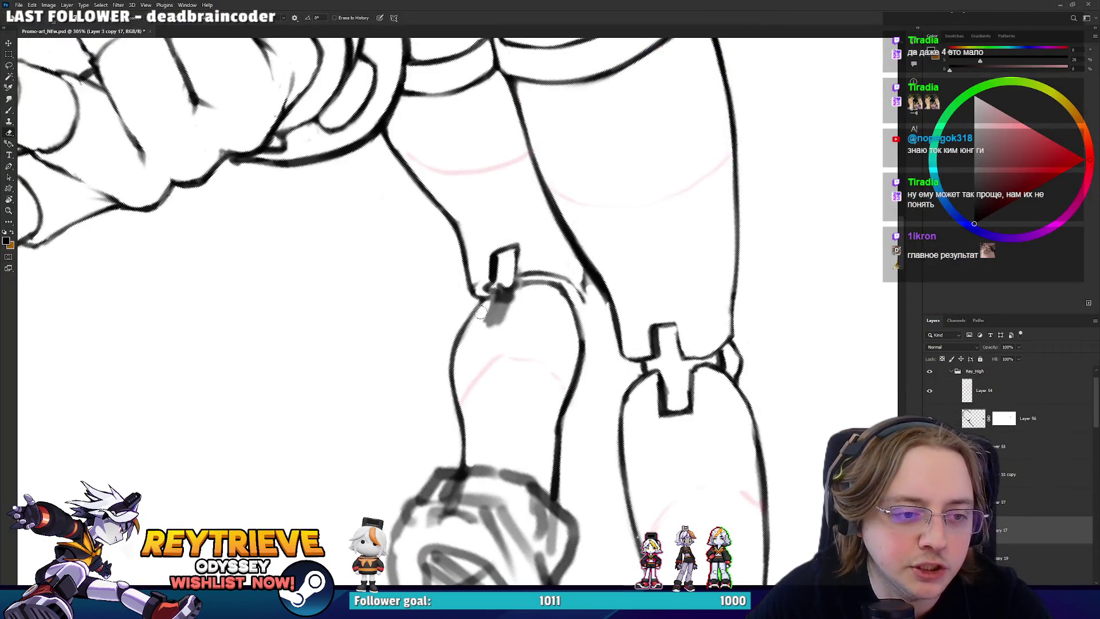
- Wipe the grey smudge off the knee strap and erase the ragged line ends at its edge
mouse_move(484, 321)
left_mouse_down()
mouse_move(498, 310)
mouse_move(494, 291)
mouse_move(487, 326)
mouse_move(496, 293)
mouse_move(539, 332)
mouse_move(551, 390)
mouse_move(582, 314)
left_mouse_up()
key("b")
key("e")
key("h")
key("b")
key("e")
key("r")
key("r")
key("b")
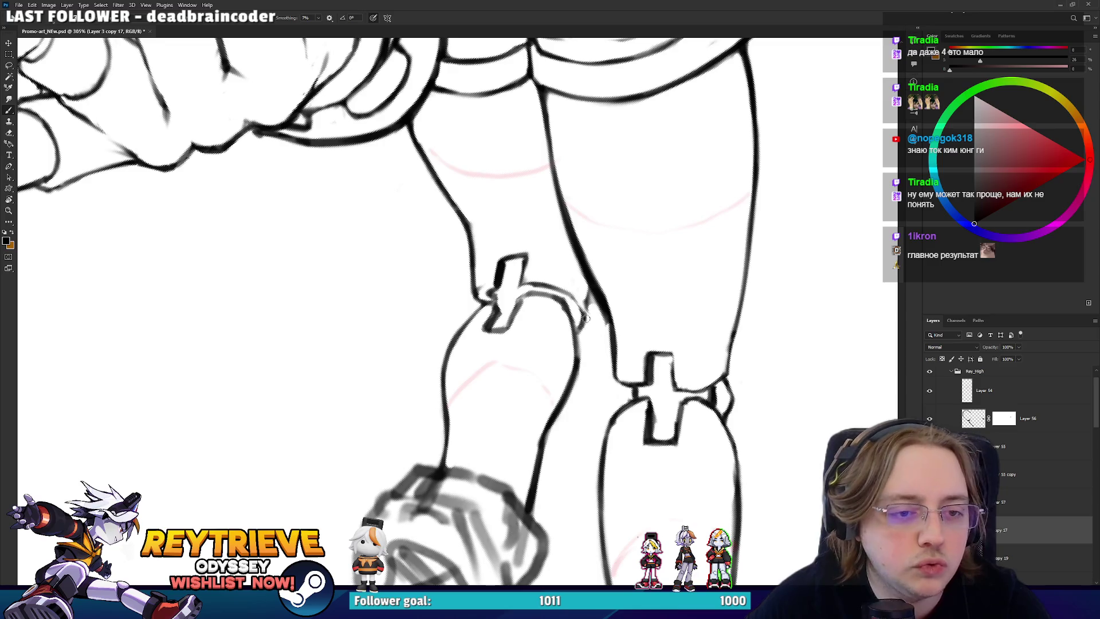
key("e")
mouse_move(592, 333)
left_mouse_down()
mouse_move(591, 274)
mouse_move(516, 321)
mouse_move(435, 344)
mouse_move(373, 355)
mouse_move(314, 343)
mouse_move(355, 304)
mouse_move(424, 275)
mouse_move(504, 350)
left_mouse_up()
- Redraw and darken the knee joint's strap and clasp edges, rotating the canvas to suit each stroke
key("b")
key("r")
key("e")
key("b")
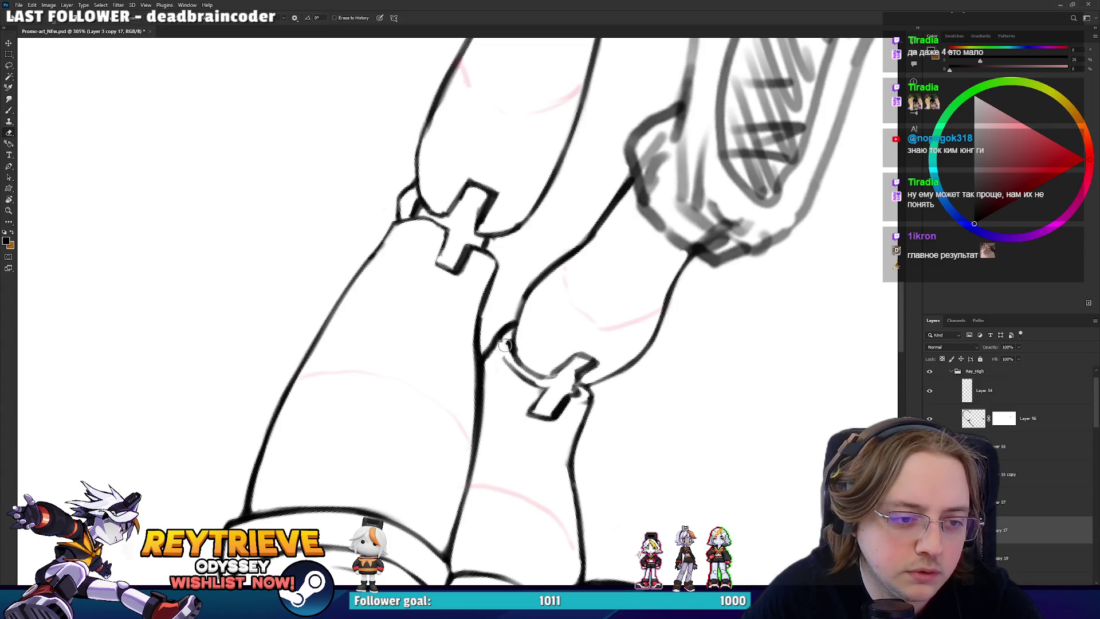
key("r")
mouse_move(513, 335)
left_mouse_down()
mouse_move(483, 364)
mouse_move(484, 328)
mouse_move(453, 401)
mouse_move(424, 427)
mouse_move(488, 376)
mouse_move(454, 343)
mouse_move(460, 331)
left_mouse_up()
key("b")
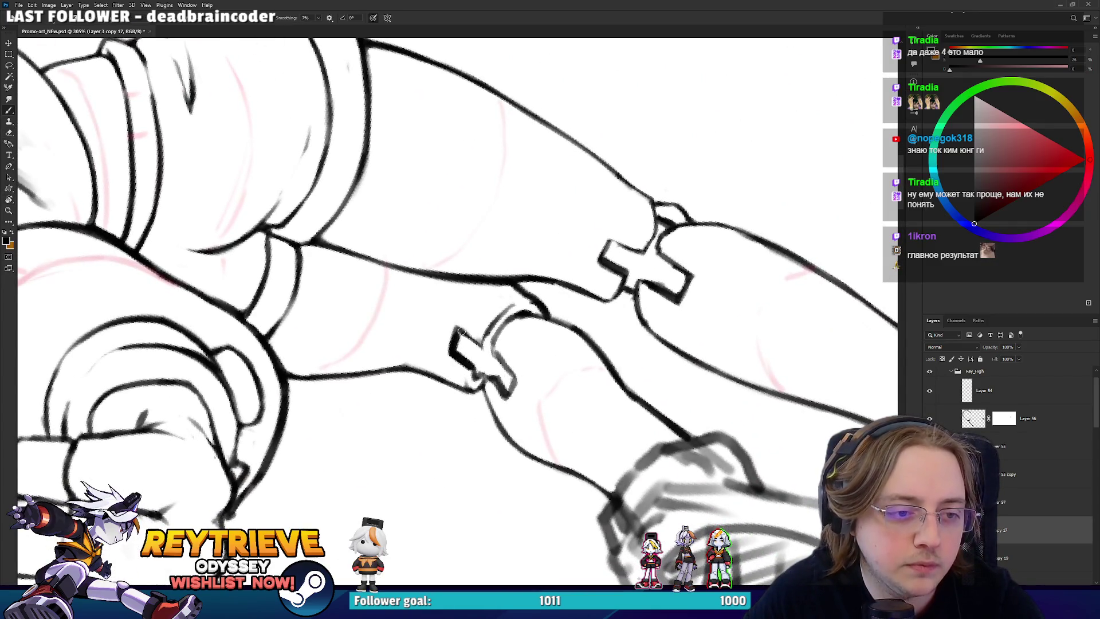
key("r")
mouse_move(646, 200)
left_mouse_down()
mouse_move(558, 458)
mouse_move(494, 378)
left_mouse_up()
key("e")
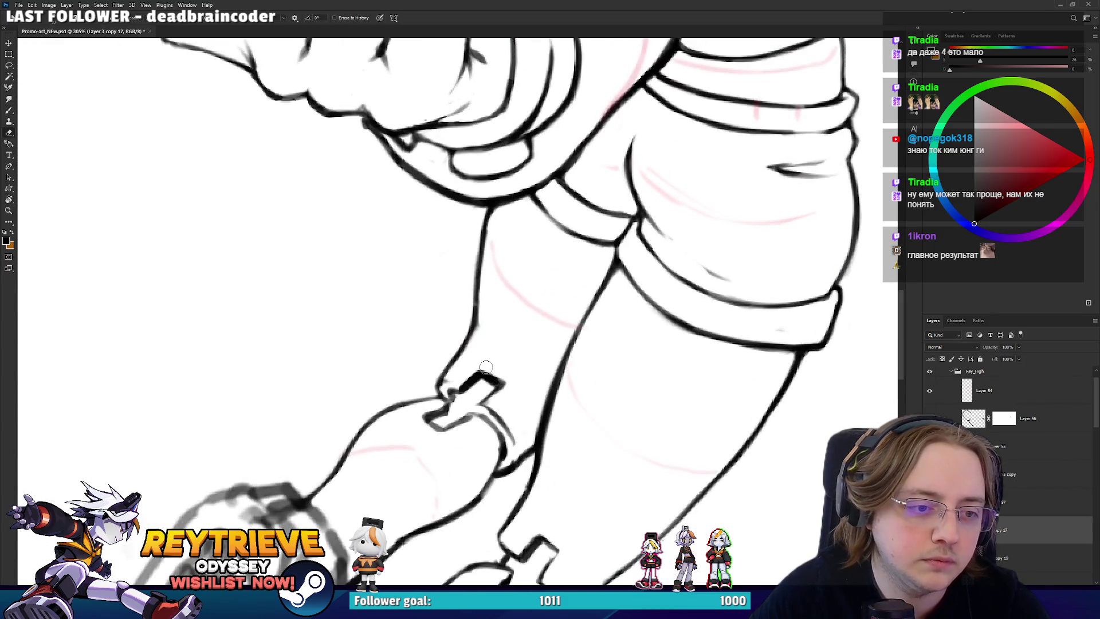
scroll(492, 373, "down", 6)
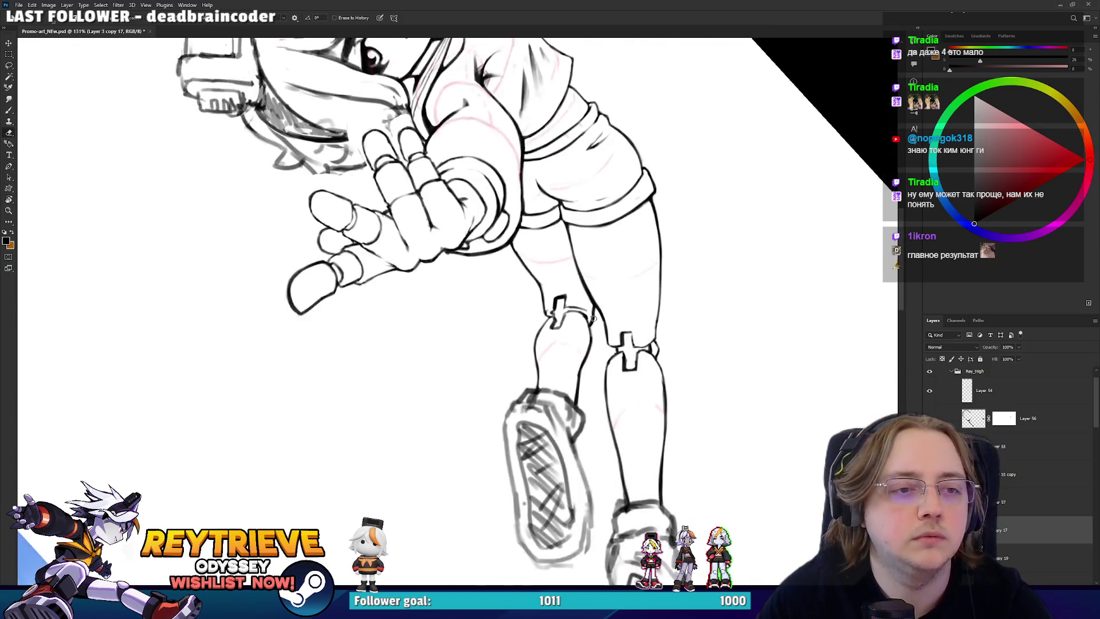
- Ink the line beside the knee joint and continue it along the joint's cuff
left_click_drag(638, 312, 607, 379)
scroll(607, 379, "up", 2)
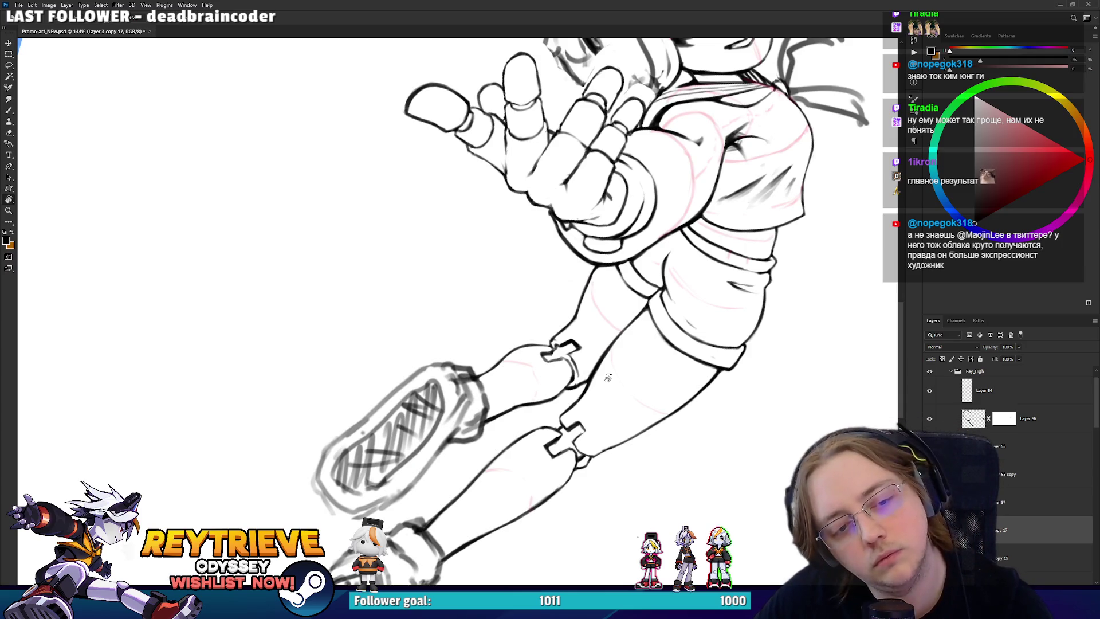
scroll(608, 378, "up", 3)
mouse_move(607, 367)
left_mouse_down()
mouse_move(639, 360)
mouse_move(630, 366)
left_mouse_up()
left_click_drag(513, 364, 524, 401)
left_click_drag(503, 344, 521, 396)
- Trim the cuff outline and stray marks, then redraw the cuff line near the knee joint
key("e")
mouse_move(509, 350)
left_mouse_down()
mouse_move(524, 398)
mouse_move(514, 379)
left_mouse_up()
left_click_drag(520, 348, 526, 364)
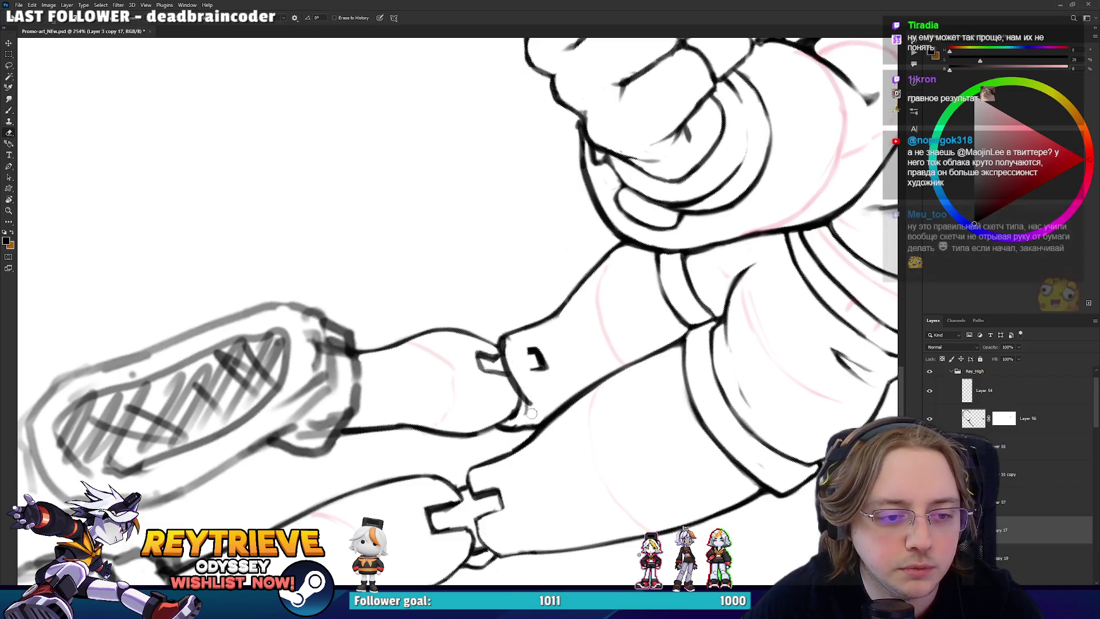
mouse_move(527, 429)
left_mouse_down()
mouse_move(502, 425)
mouse_move(505, 368)
mouse_move(525, 419)
left_mouse_up()
key("b")
key("ctrl+z")
mouse_move(504, 336)
left_mouse_down()
mouse_move(519, 412)
mouse_move(511, 338)
left_mouse_up()
key("e")
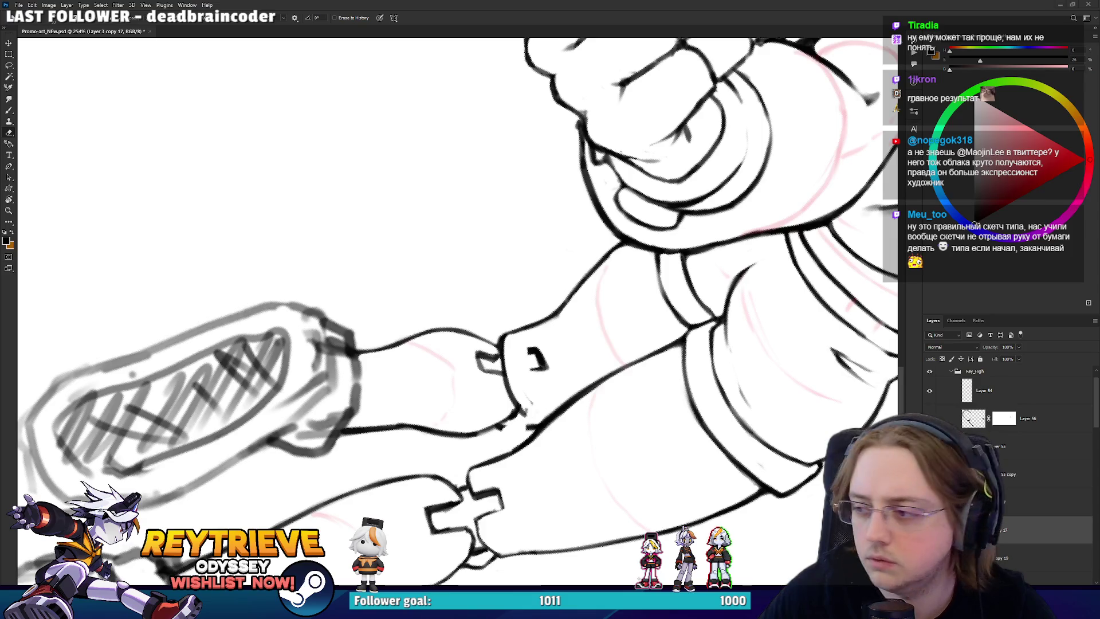
mouse_move(573, 258)
left_mouse_down()
mouse_move(550, 321)
mouse_move(588, 293)
left_mouse_up()
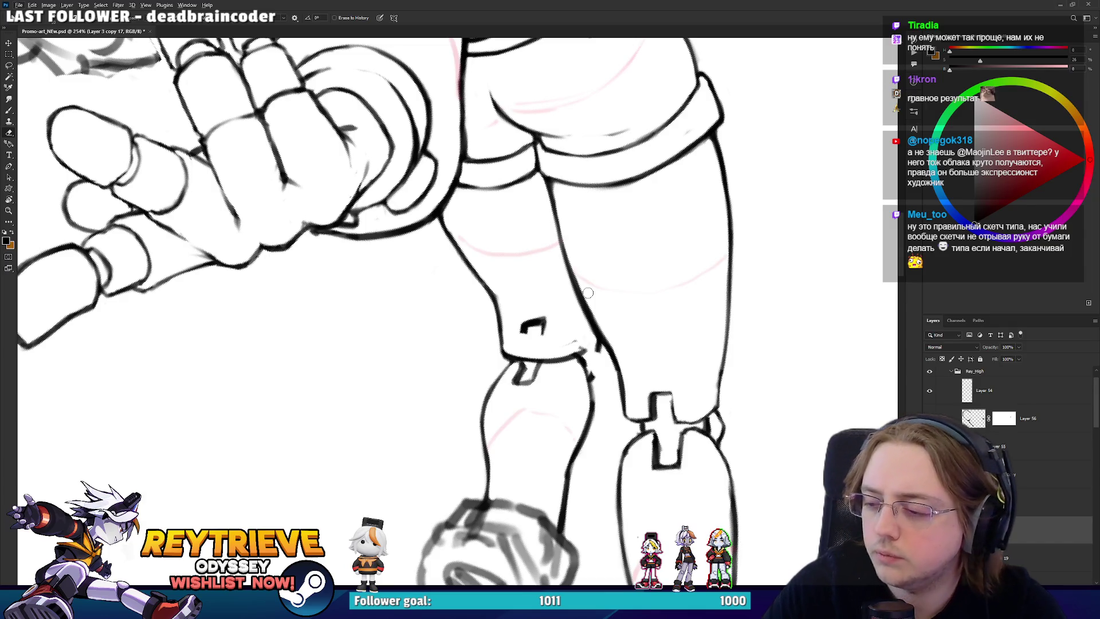
- Erase the small dark stroke on the leg and tidy the knee joint lines at tilted angles
mouse_move(523, 324)
left_mouse_down()
mouse_move(537, 334)
mouse_move(643, 324)
mouse_move(641, 335)
left_mouse_up()
key("r")
key("e")
key("r")
left_click_drag(555, 380, 550, 331)
key("e")
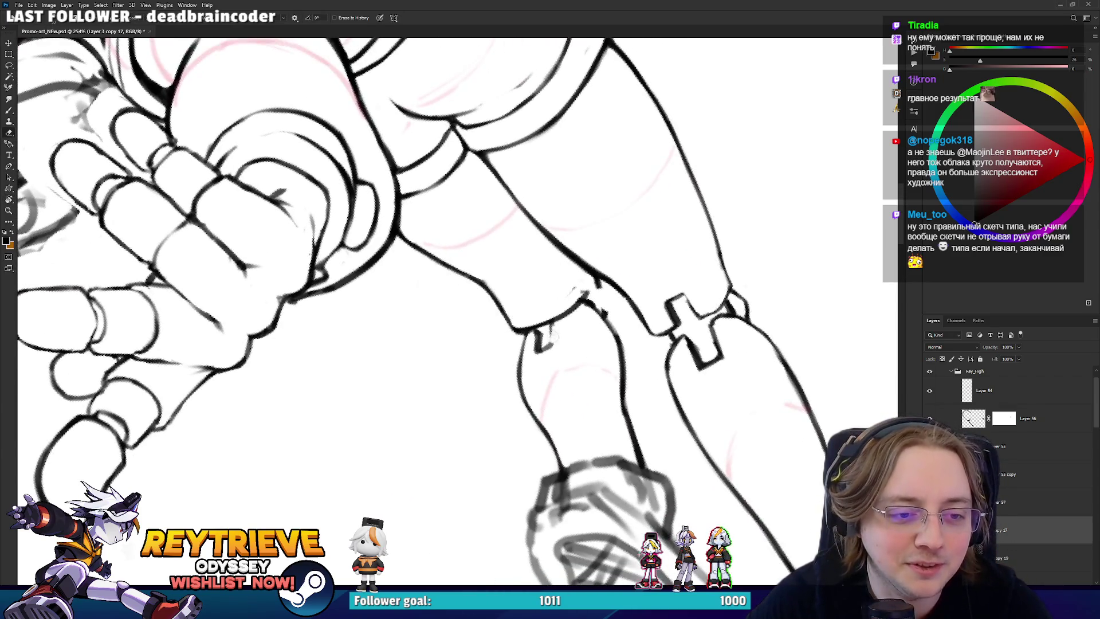
key("b")
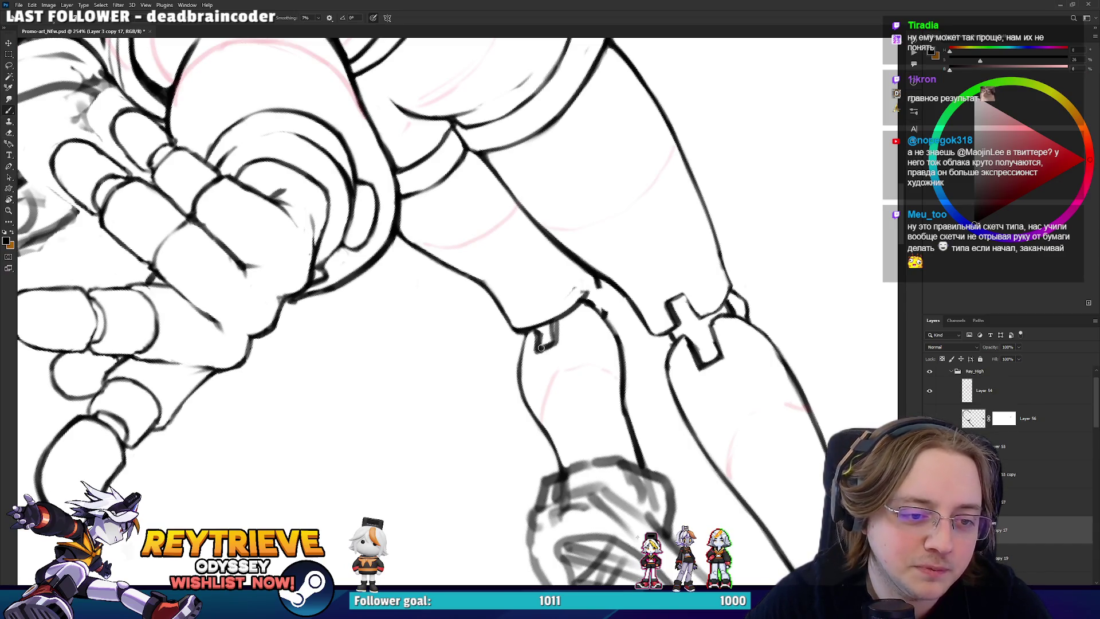
key("e")
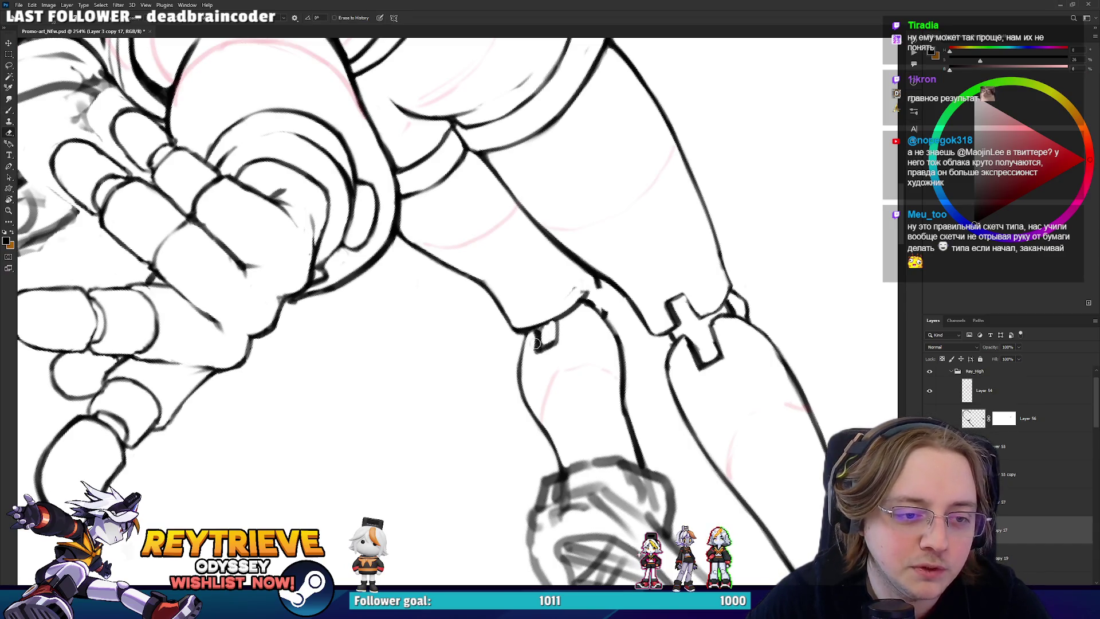
key("r")
mouse_move(536, 342)
left_mouse_down()
mouse_move(457, 397)
mouse_move(386, 342)
mouse_move(655, 342)
mouse_move(644, 322)
left_mouse_up()
key("e")
key("b")
key("e")
key("r")
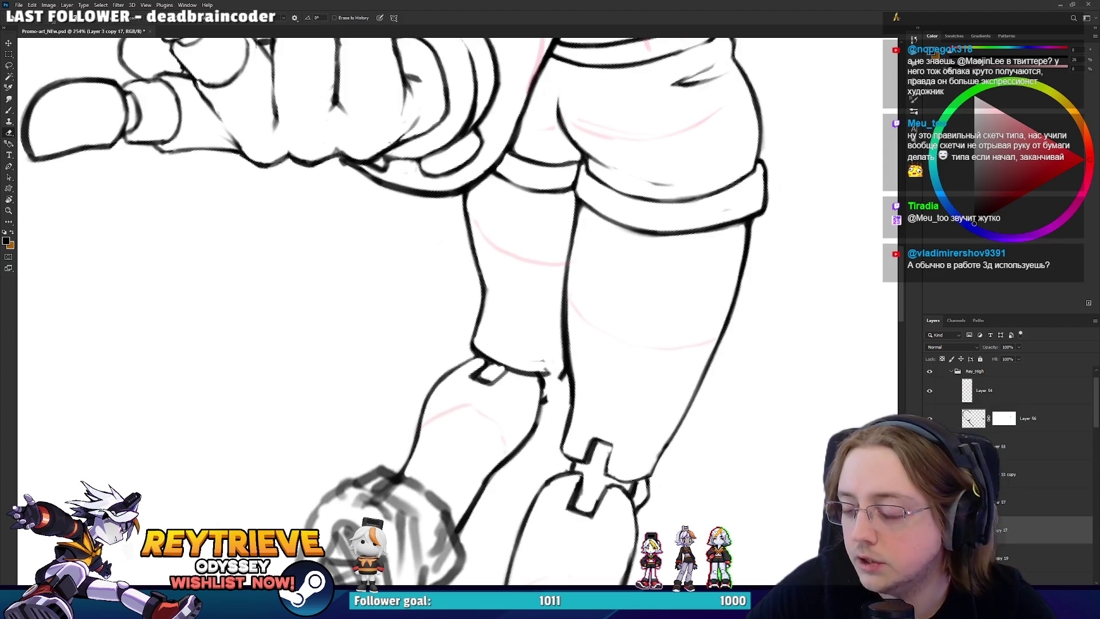
- Darken the right ankle line with the legs rotated to a workable angle
key("r")
left_click_drag(551, 394, 624, 305)
key("b")
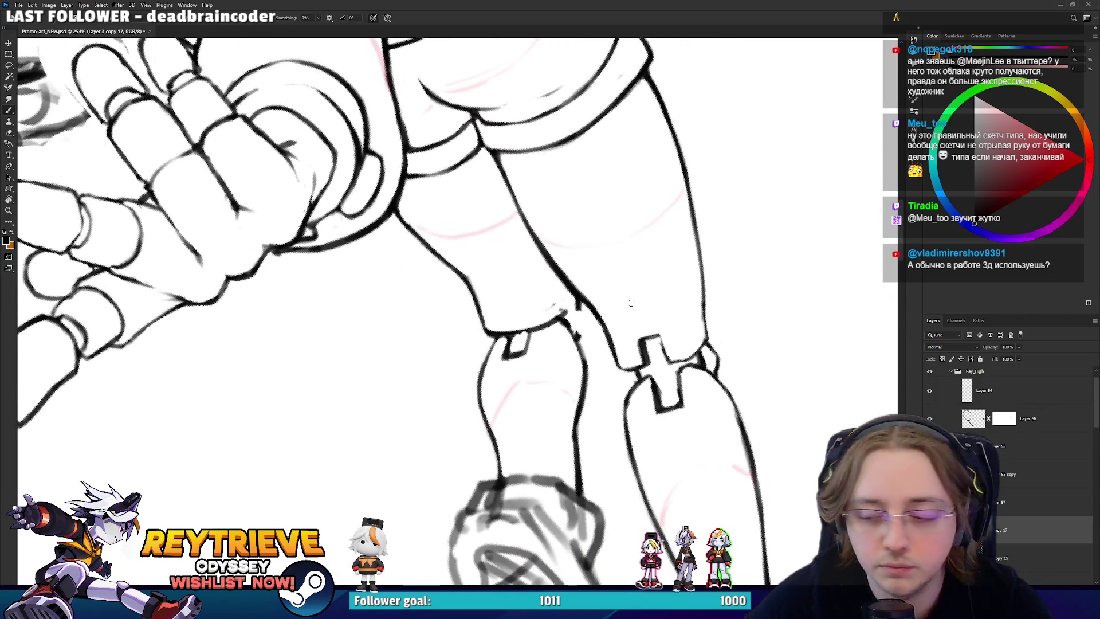
key("r")
left_click_drag(545, 291, 604, 328)
key("e")
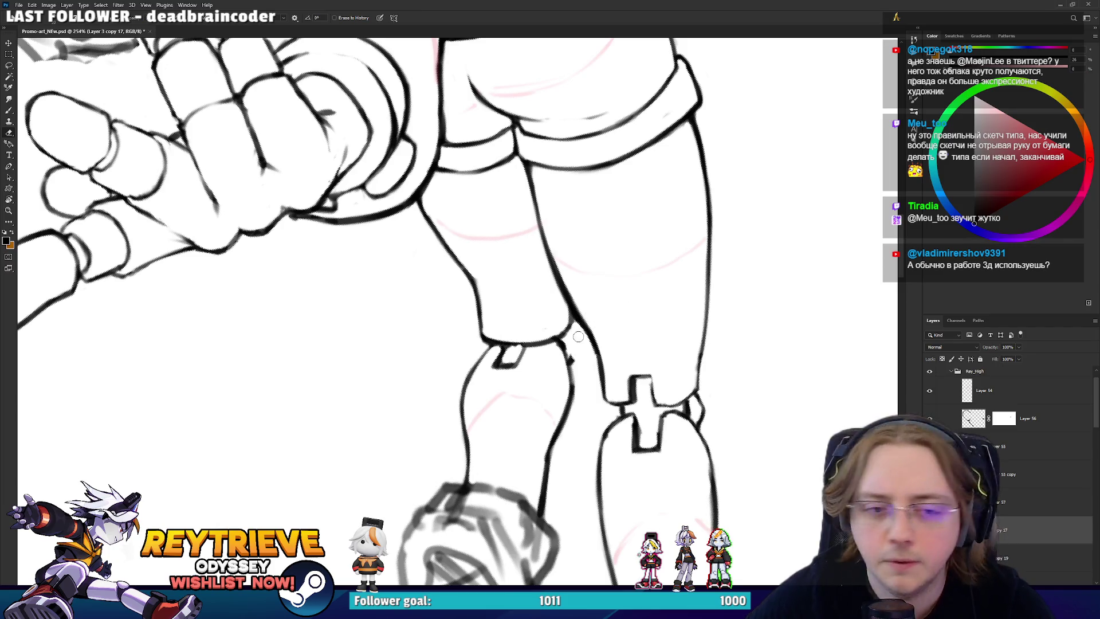
key("r")
mouse_move(574, 327)
left_mouse_down()
mouse_move(458, 380)
mouse_move(398, 331)
mouse_move(394, 293)
mouse_move(395, 310)
mouse_move(410, 286)
mouse_move(453, 327)
mouse_move(505, 351)
left_mouse_up()
key("e")
key("r")
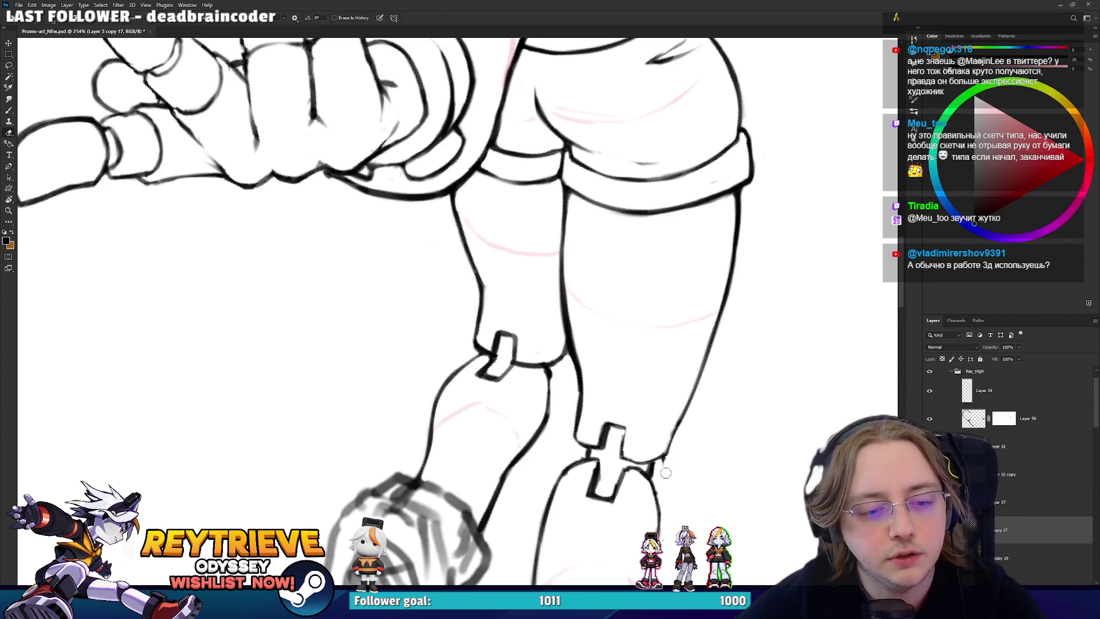
key("b")
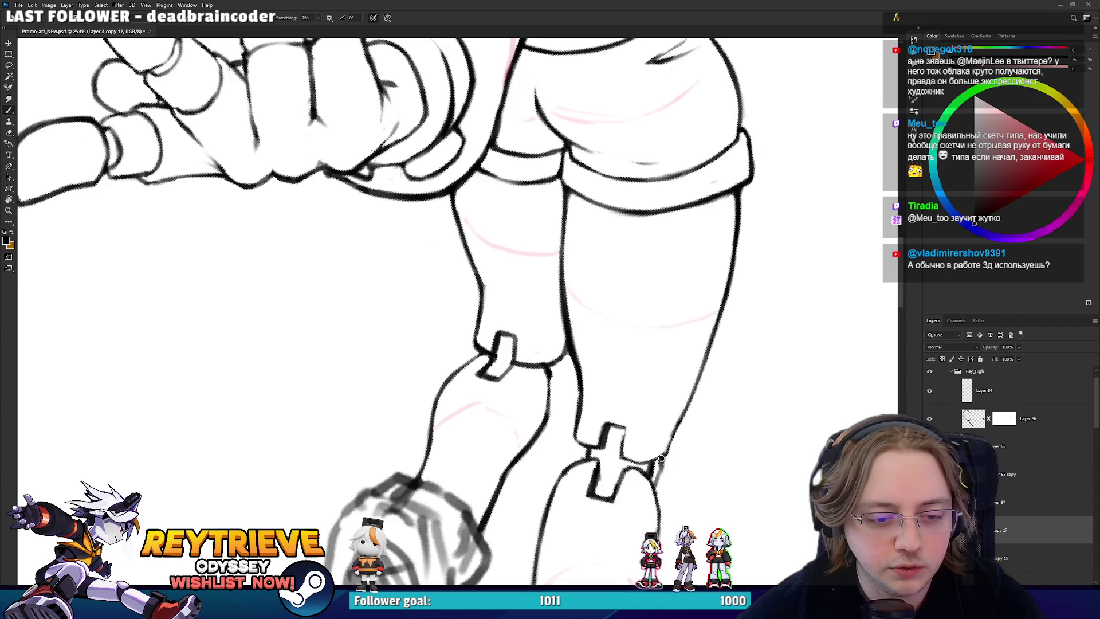
left_click_drag(653, 486, 660, 457)
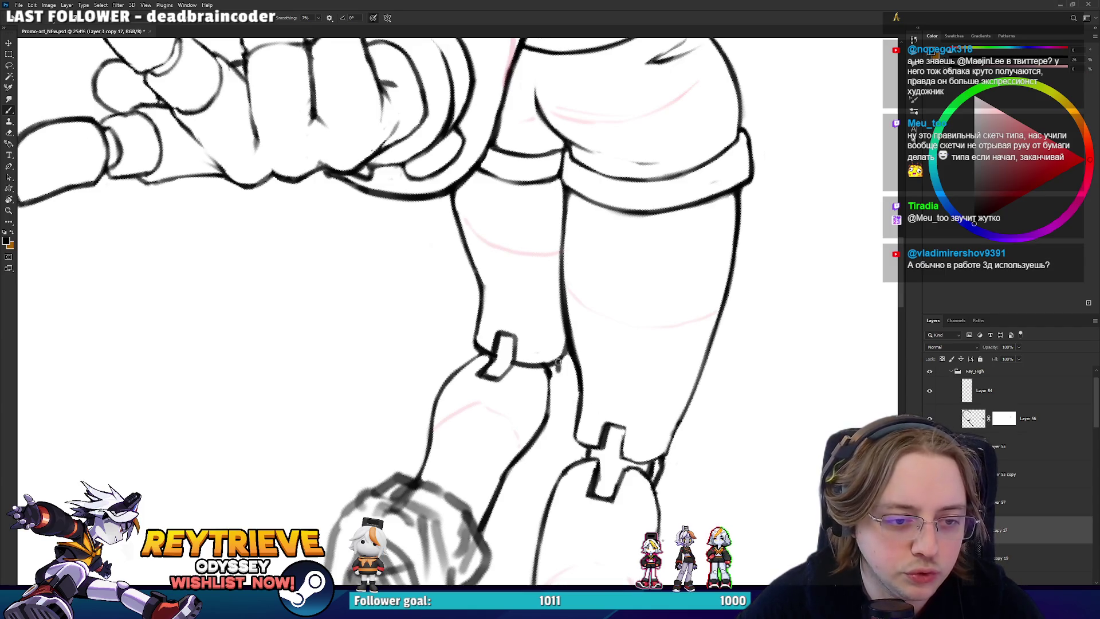
key("e")
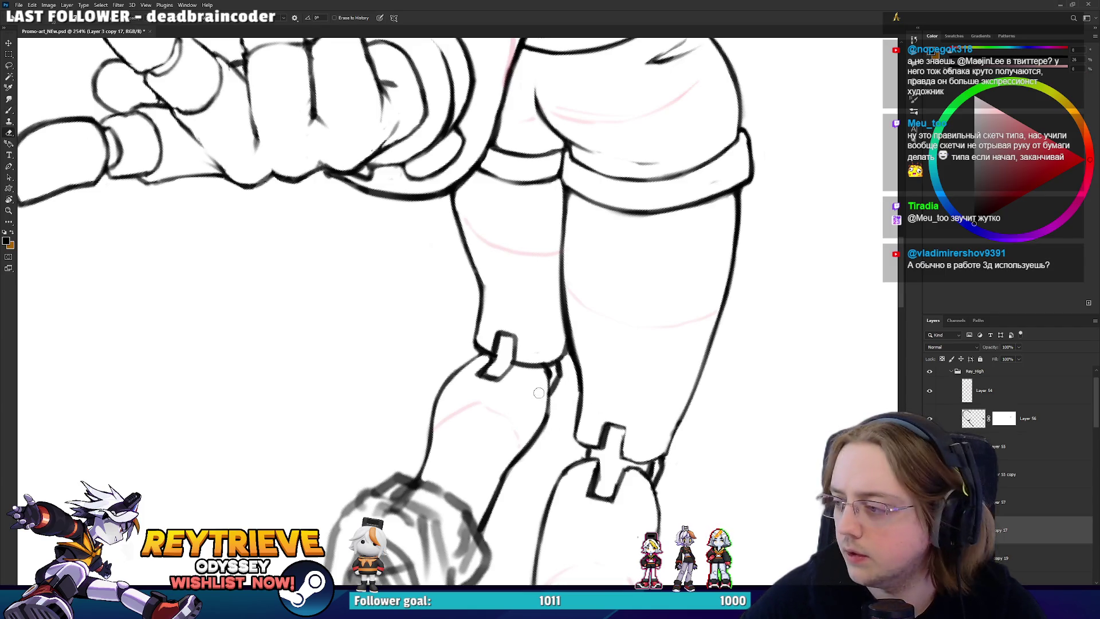
key("b")
- Clean up the stray lines below the knee joint, discarding a trial cuff stroke
key("r")
mouse_move(547, 412)
left_mouse_down()
mouse_move(473, 384)
mouse_move(463, 411)
left_mouse_up()
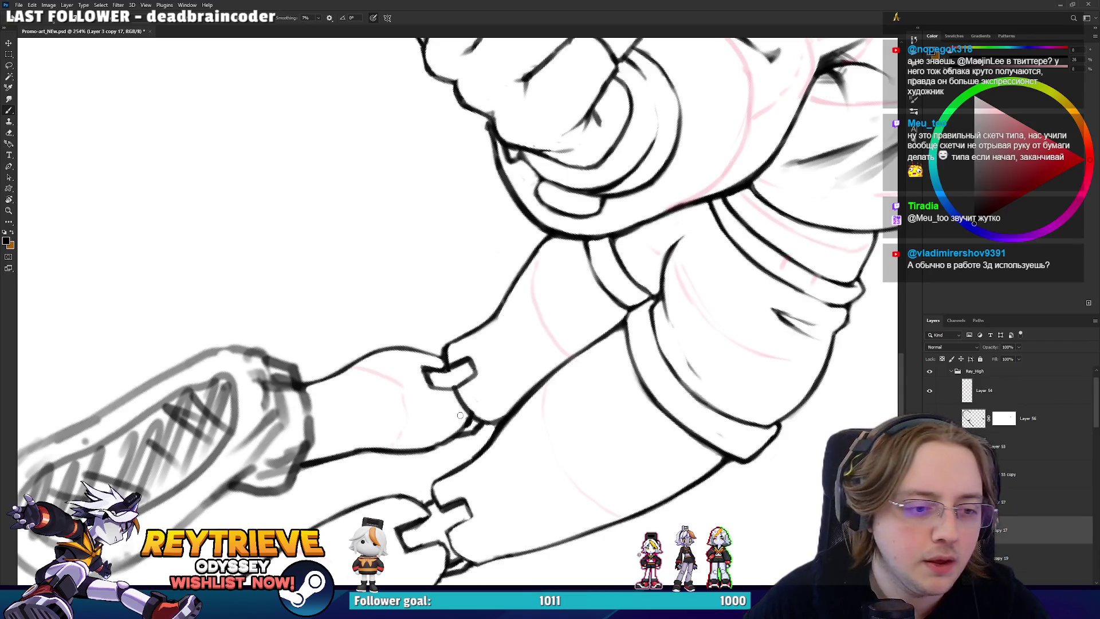
key("r")
mouse_move(458, 415)
left_mouse_down()
mouse_move(501, 431)
mouse_move(515, 337)
left_mouse_up()
key("e")
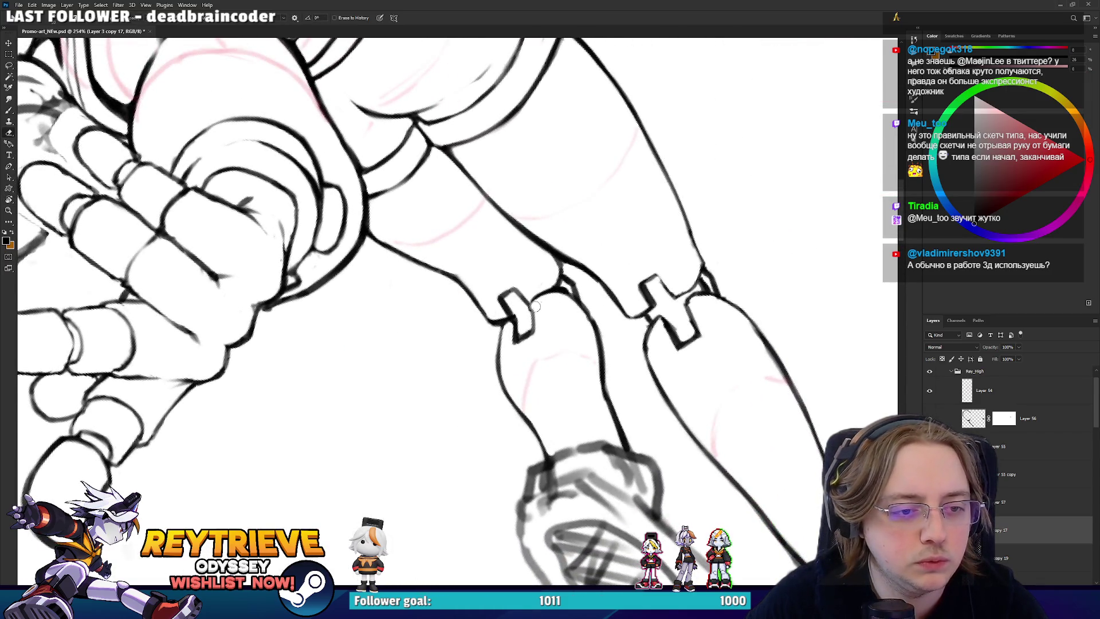
key("b")
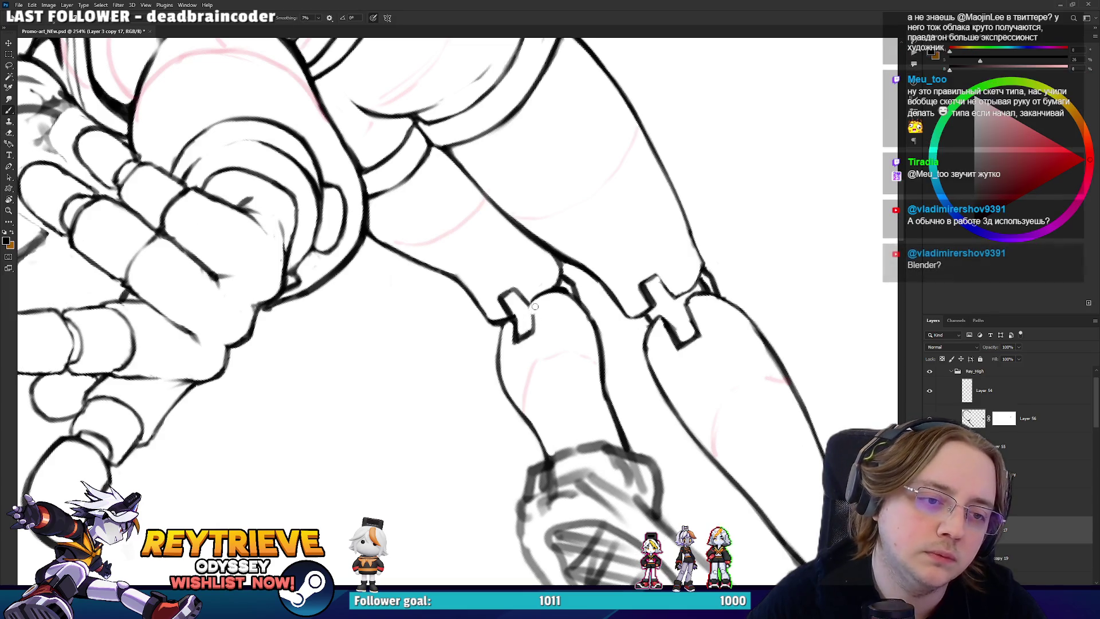
left_click_drag(536, 302, 539, 328)
key("ctrl+z")
key("r")
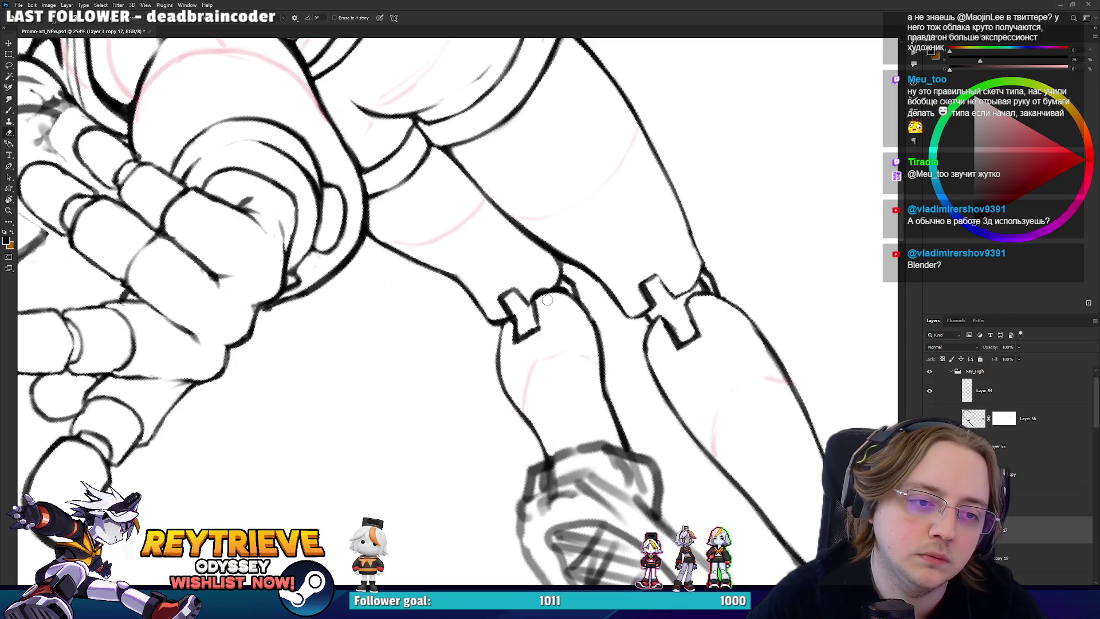
left_click_drag(541, 295, 565, 392)
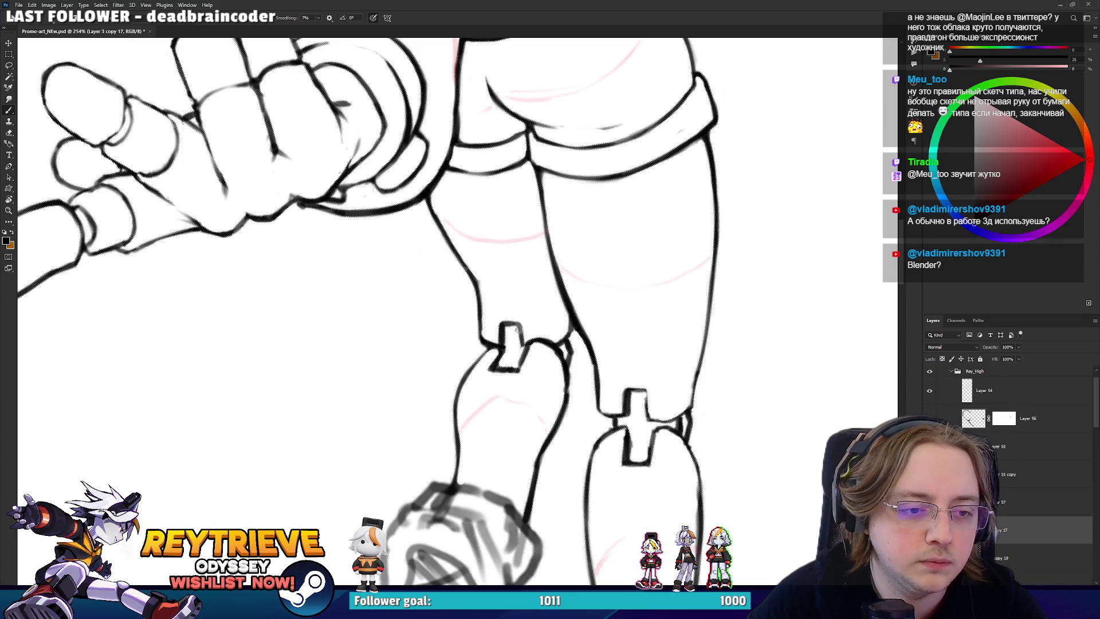
key("r")
mouse_move(526, 342)
left_mouse_down()
mouse_move(455, 295)
mouse_move(438, 376)
mouse_move(455, 308)
mouse_move(504, 342)
left_mouse_up()
key("r")
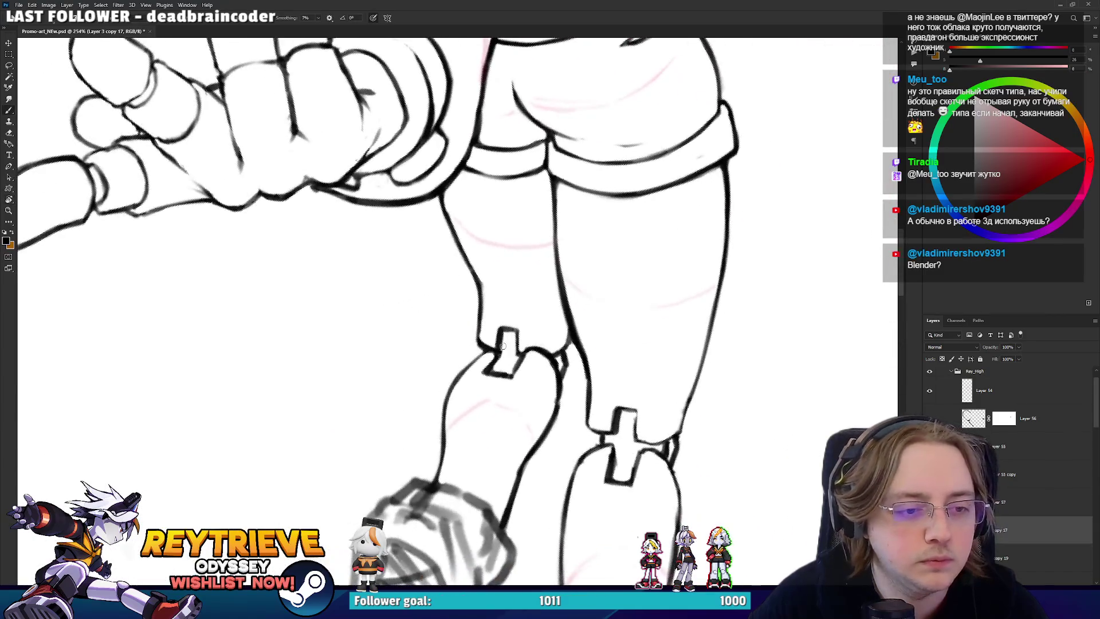
key("e")
mouse_move(481, 378)
left_mouse_down()
mouse_move(519, 383)
mouse_move(529, 359)
mouse_move(537, 370)
left_mouse_up()
- Ink the line along the boot's right edge, redrawing it after one undo
key("b")
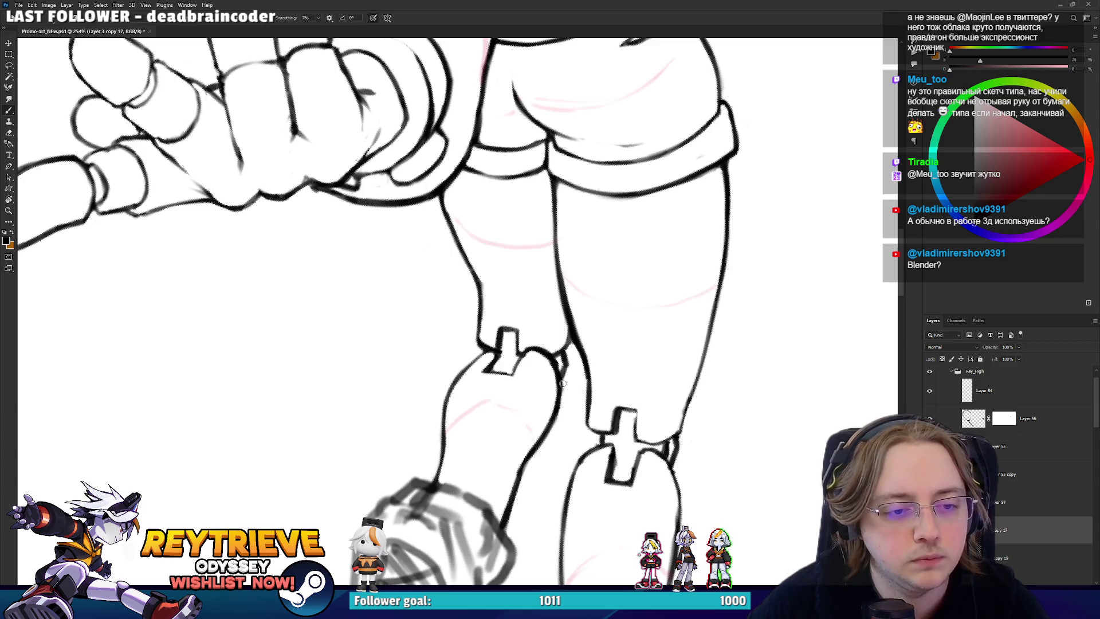
scroll(552, 333, "down", 8)
scroll(545, 339, "up", 9)
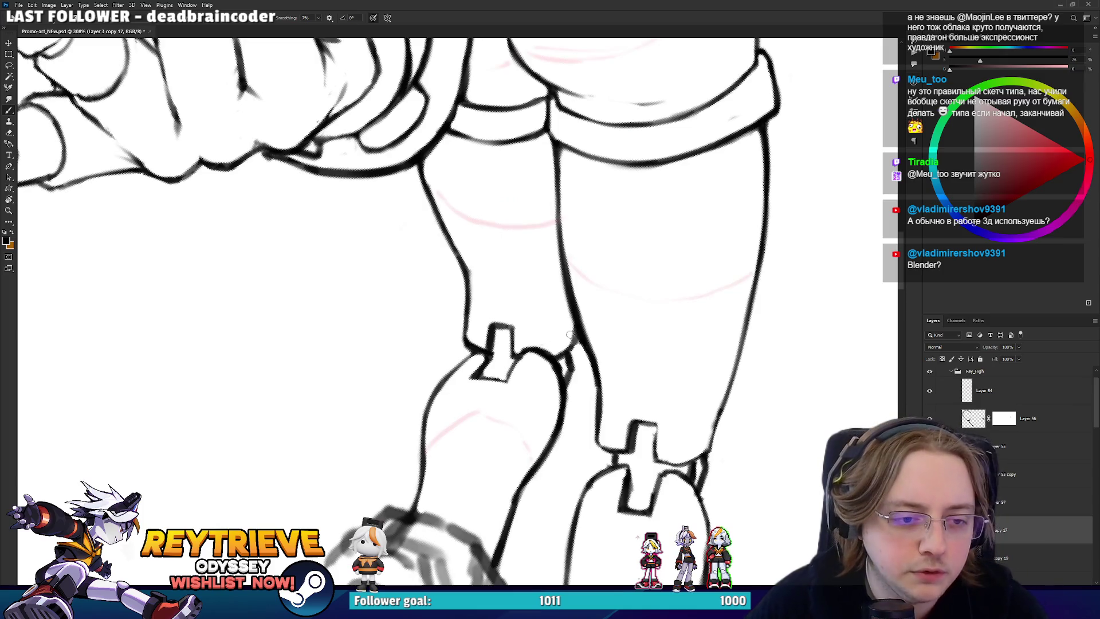
left_click_drag(612, 411, 617, 268)
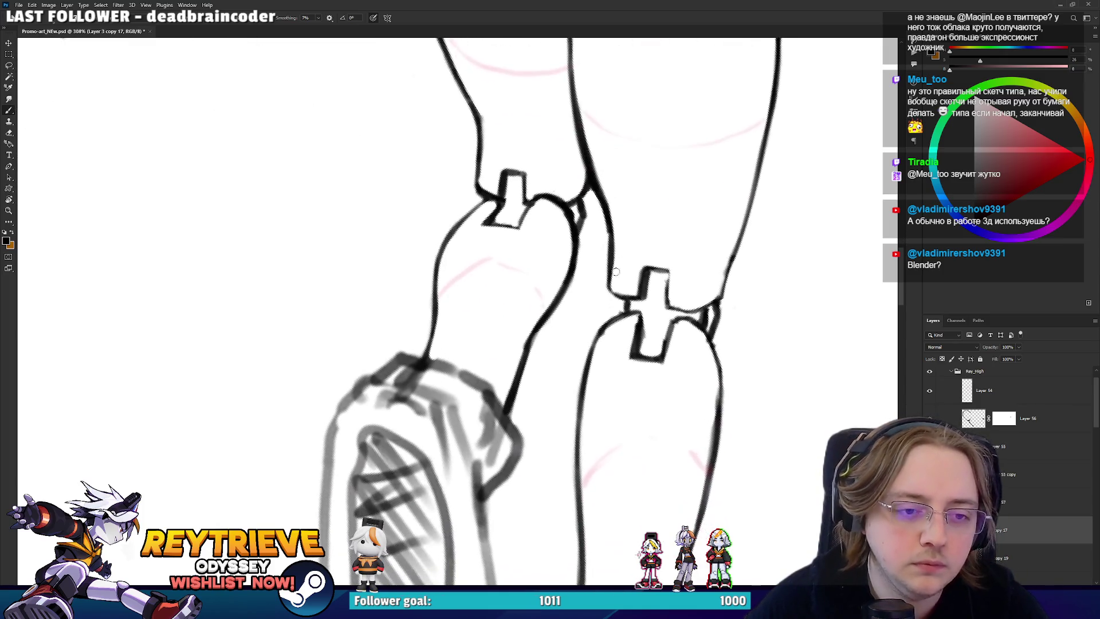
key("e")
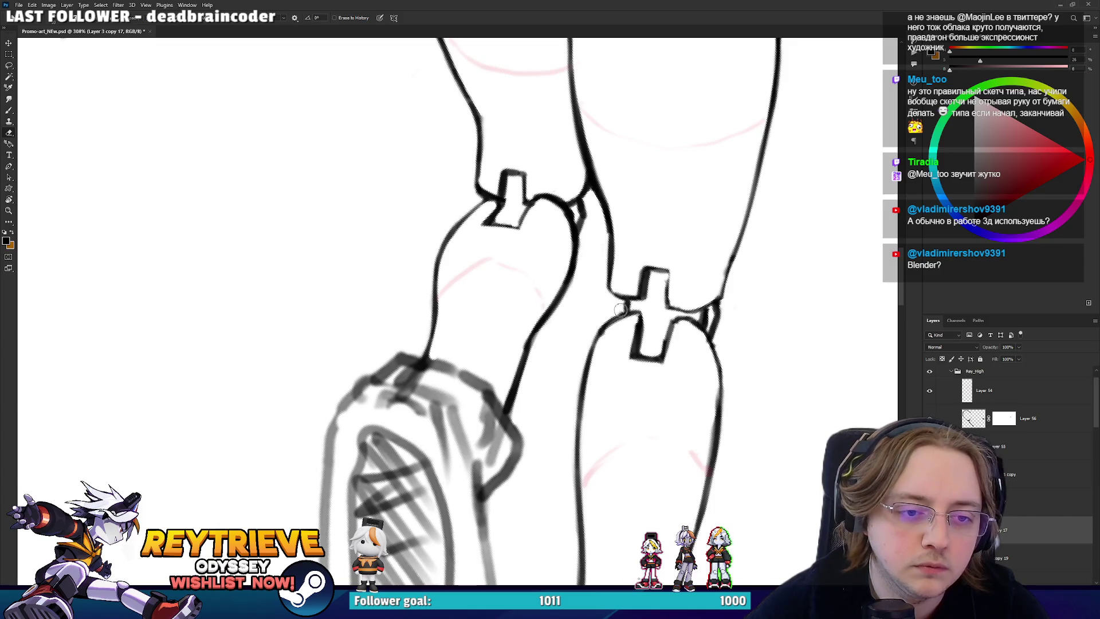
key("b")
left_click_drag(733, 259, 721, 298)
key("ctrl+z")
left_click_drag(744, 230, 713, 308)
- Redraw the lower leg's outer edge as one longer stroke down toward the boot
key("e")
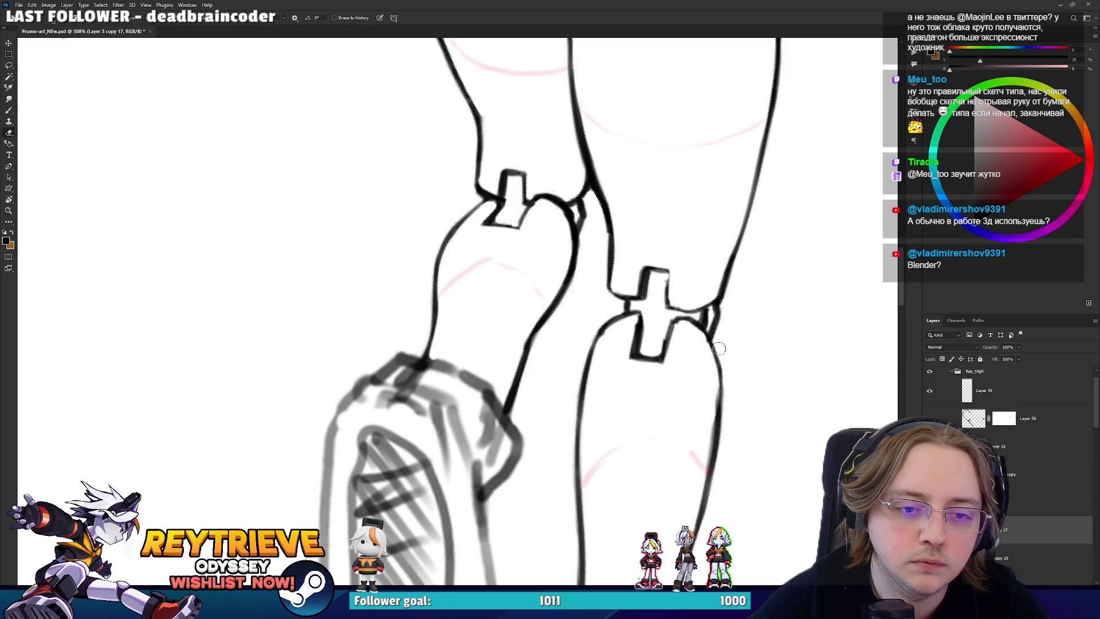
left_click_drag(696, 438, 679, 297)
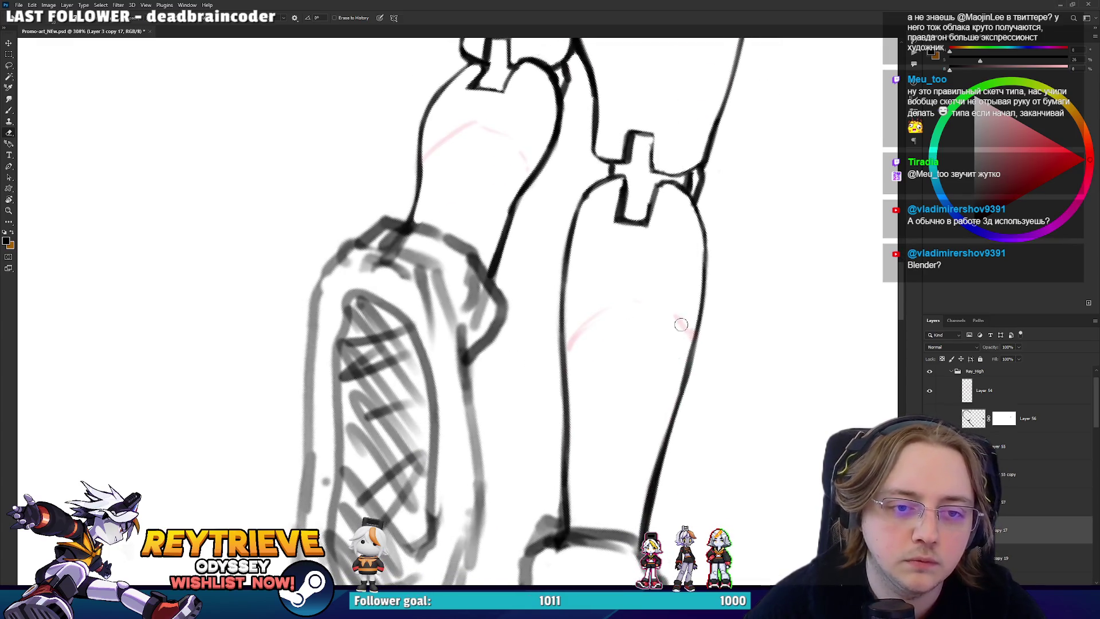
key("b")
left_click_drag(663, 453, 696, 338)
key("ctrl+z")
mouse_move(664, 441)
left_mouse_down()
mouse_move(705, 309)
mouse_move(726, 338)
left_mouse_up()
key("e")
key("r")
key("b")
left_click_drag(556, 287, 598, 347)
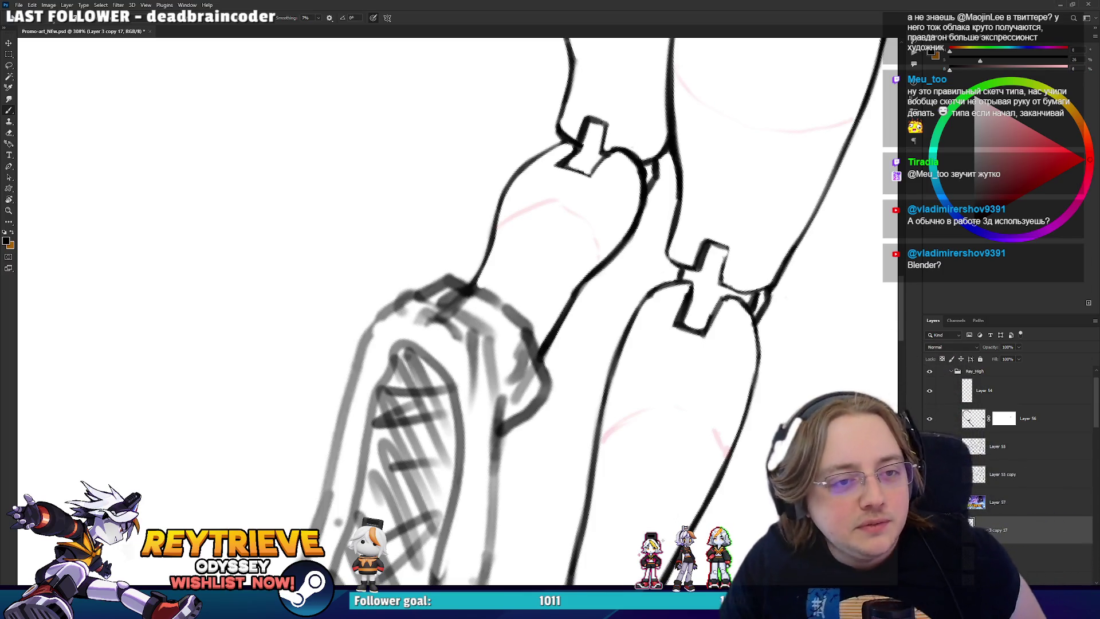
mouse_move(600, 137)
left_mouse_down()
mouse_move(603, 249)
mouse_move(605, 196)
left_mouse_up()
- Try a large brush preset with a few test strokes, undoing each one
right_click(605, 197)
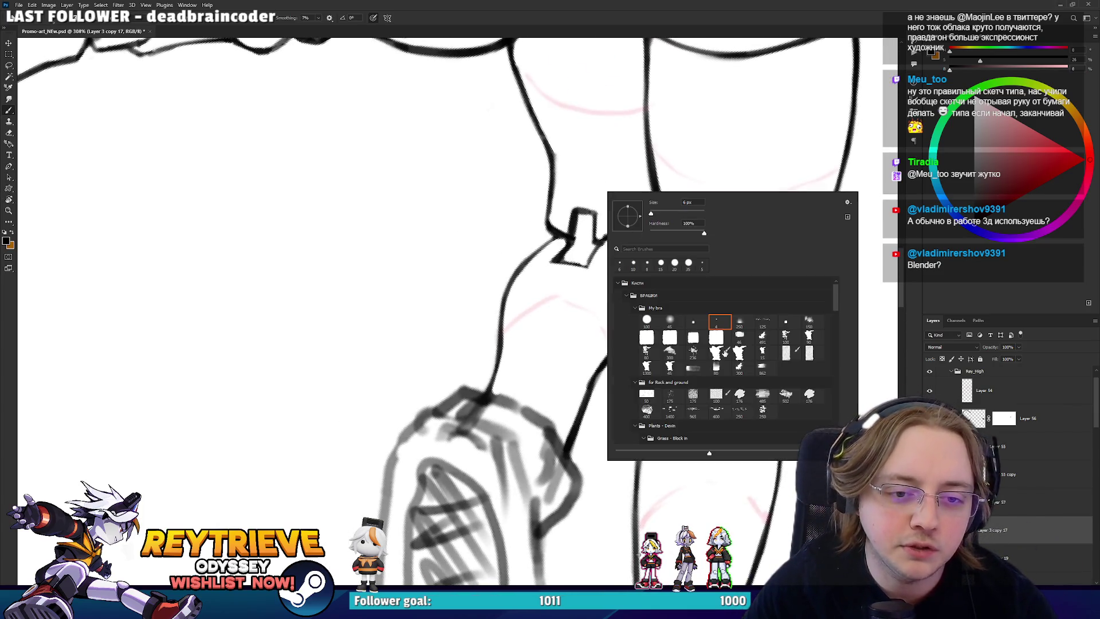
double_click(724, 366)
left_click_drag(441, 241, 321, 309)
key("ctrl+z")
left_click_drag(400, 245, 446, 266)
key("ctrl+z")
left_click_drag(522, 255, 490, 301)
key("ctrl+z")
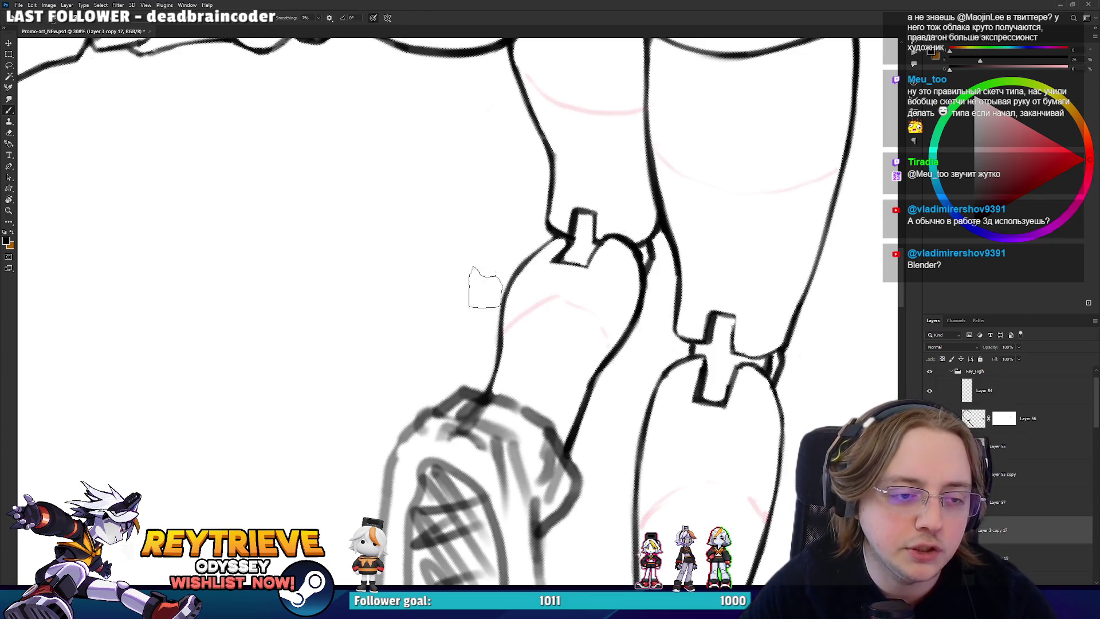
- Choose a different inking brush preset and test it beside the leg, undoing the strokes
right_click(546, 196)
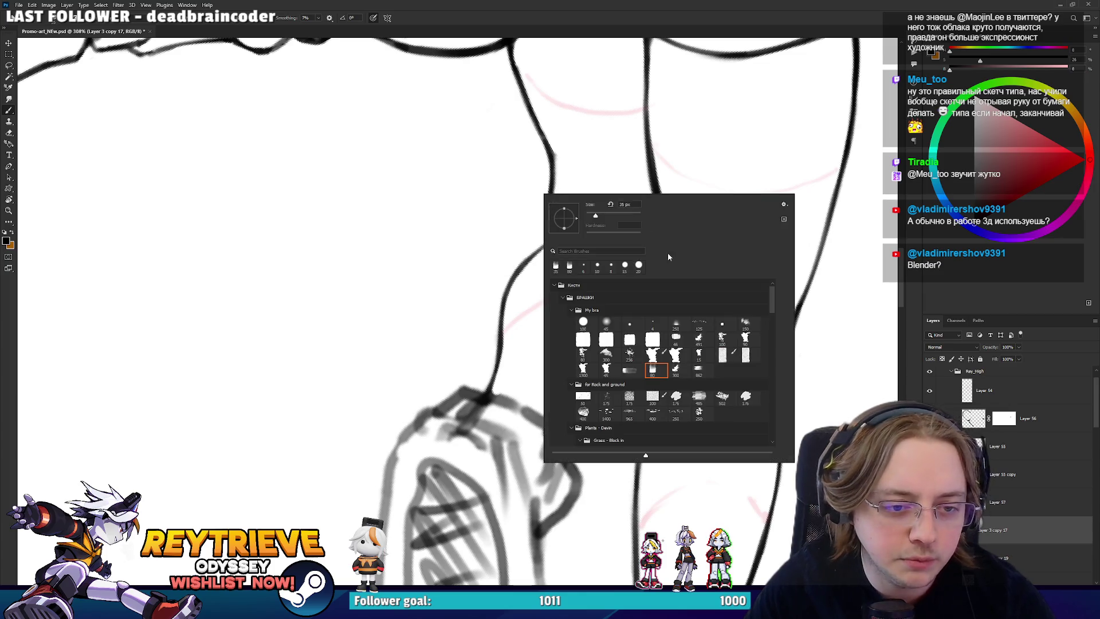
left_click(633, 325)
double_click(632, 324)
mouse_move(501, 231)
left_mouse_down()
mouse_move(452, 269)
mouse_move(493, 298)
left_mouse_up()
key("ctrl+z")
mouse_move(441, 192)
left_mouse_down()
mouse_move(401, 275)
mouse_move(482, 230)
mouse_move(555, 301)
mouse_move(469, 421)
mouse_move(466, 408)
mouse_move(474, 424)
left_mouse_up()
key("ctrl+z")
scroll(554, 301, "down", 1)
key("ctrl+z")
- Touch up the knee bracket lines with brush and eraser while rotating the canvas
key("e")
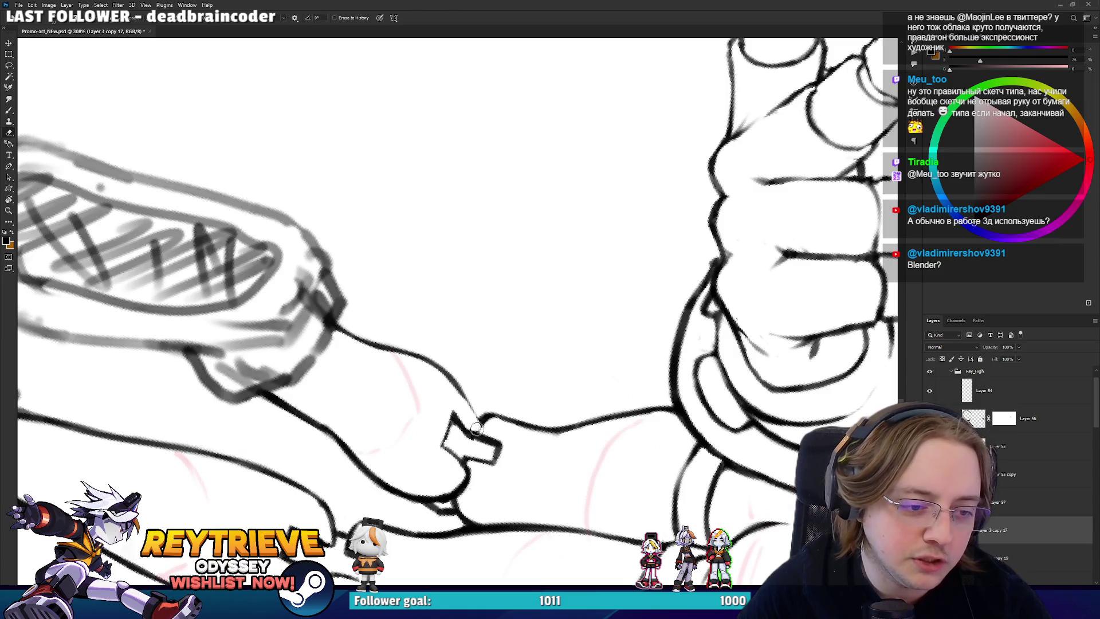
key("b")
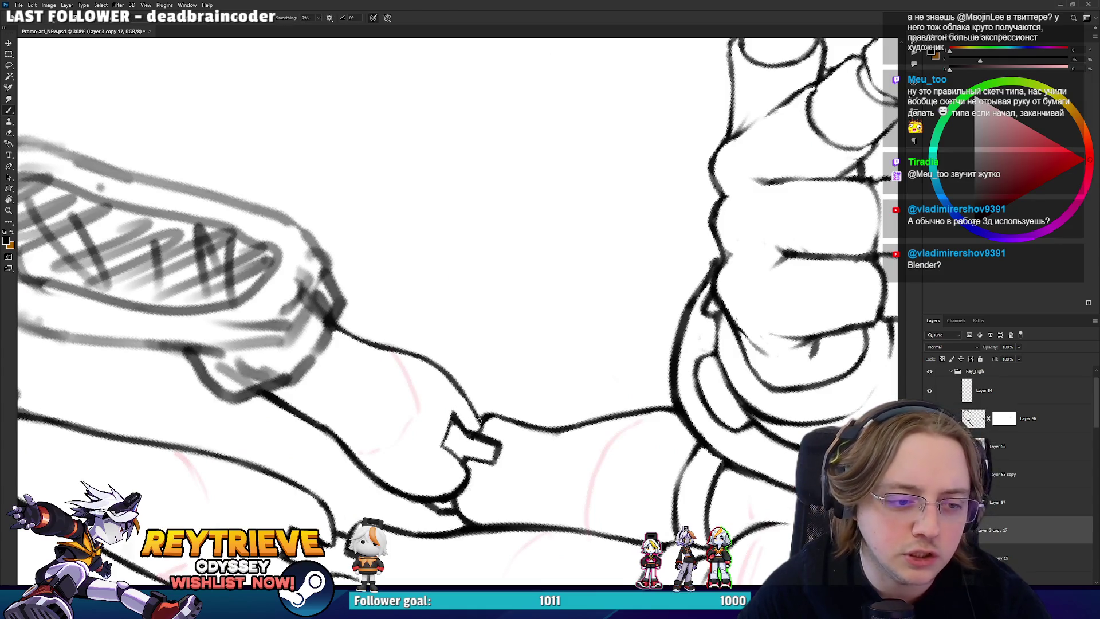
key("r")
mouse_move(465, 396)
left_mouse_down()
mouse_move(450, 296)
mouse_move(519, 215)
mouse_move(537, 229)
mouse_move(539, 220)
mouse_move(530, 258)
mouse_move(536, 220)
mouse_move(607, 246)
mouse_move(584, 274)
left_mouse_up()
key("e")
key("b")
key("e")
key("b")
key("r")
key("e")
key("r")
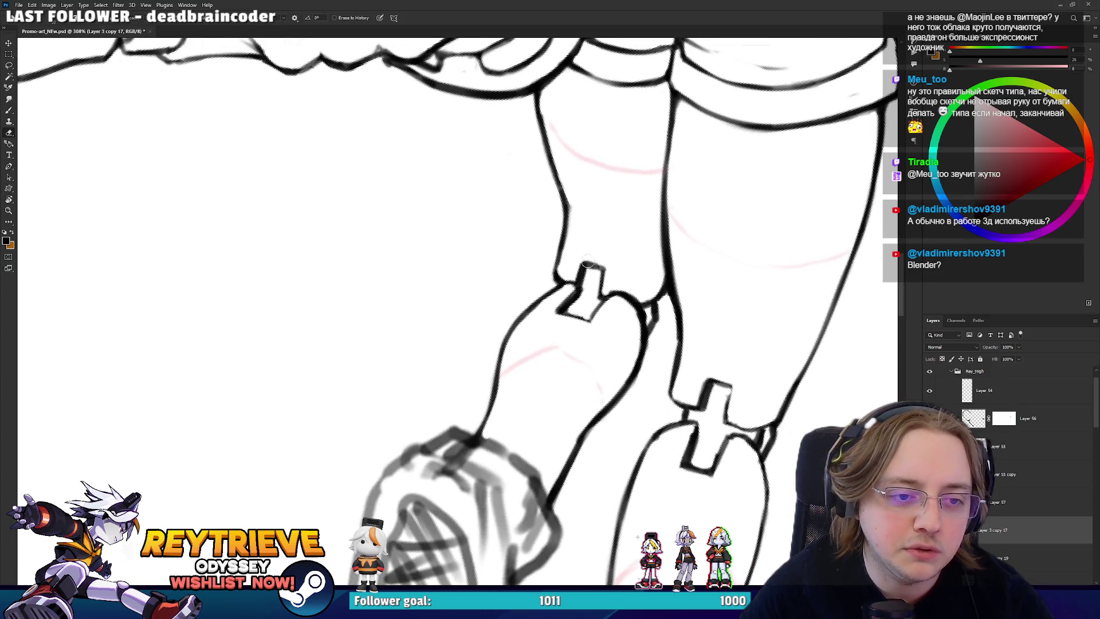
scroll(600, 225, "down", 8)
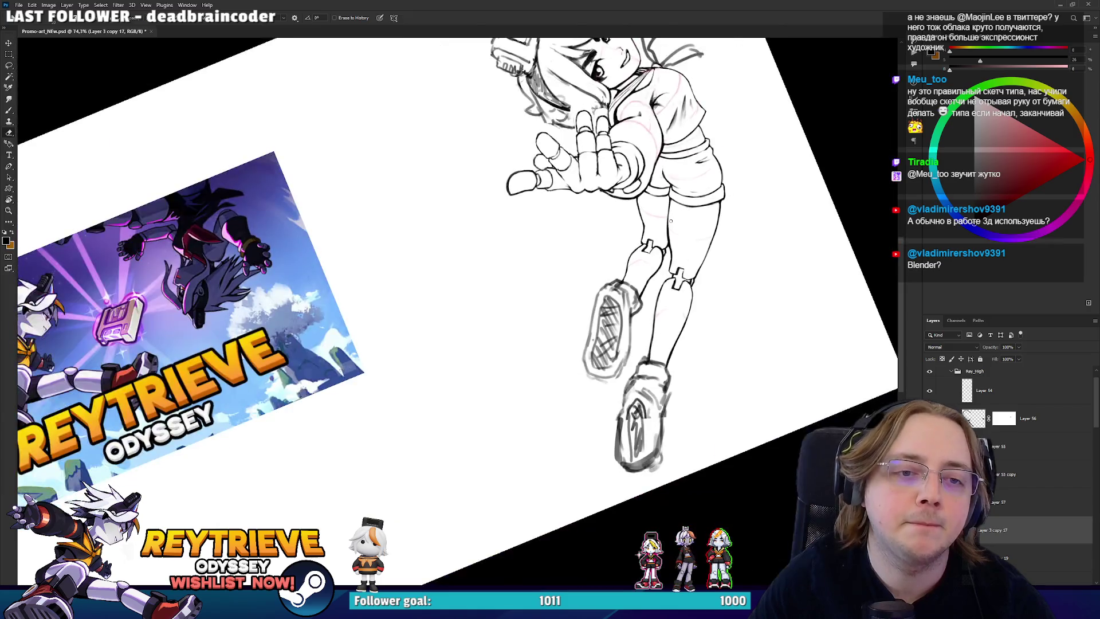
- Erase the sketch lines along the front boot's left edge and inside the shoe
key("r")
left_click_drag(717, 401, 642, 305)
scroll(642, 304, "up", 5)
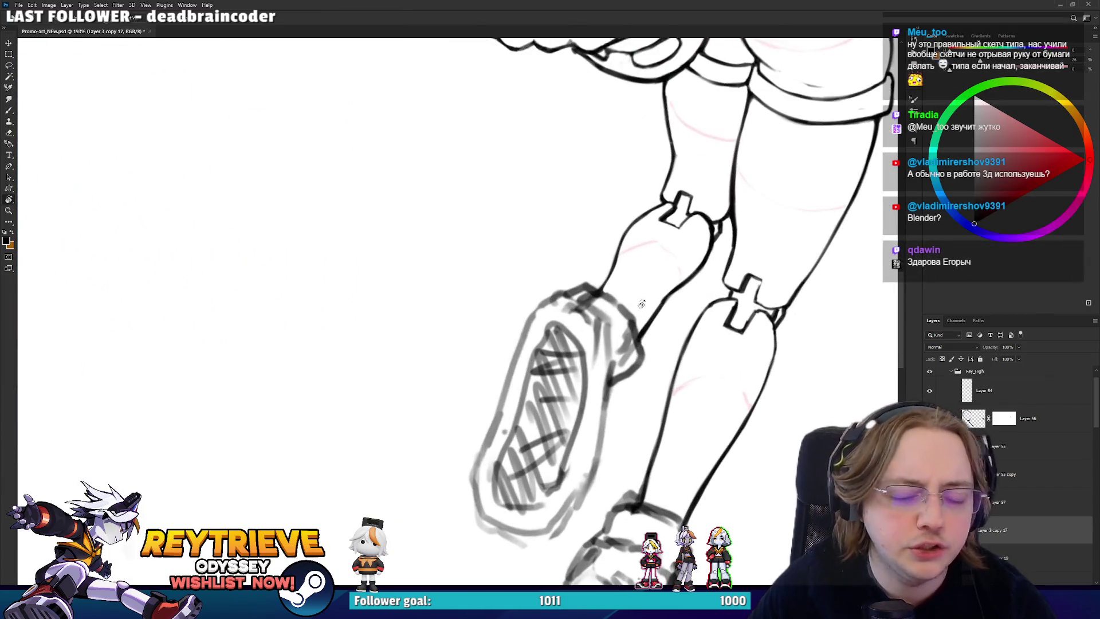
scroll(682, 309, "down", 1)
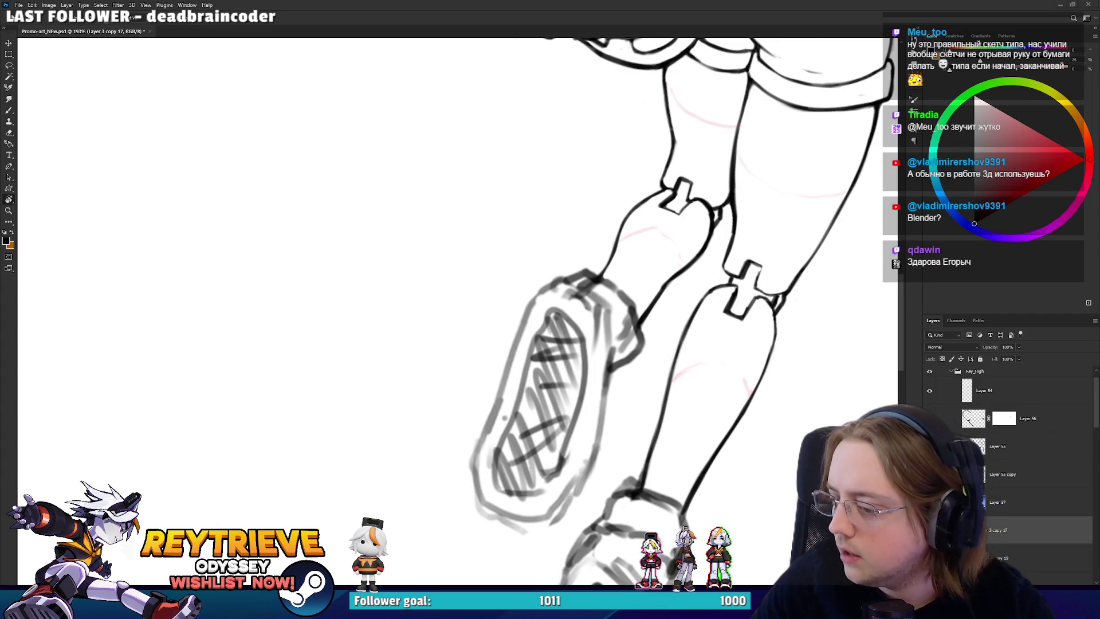
key("e")
scroll(561, 223, "down", 5)
scroll(455, 254, "up", 3)
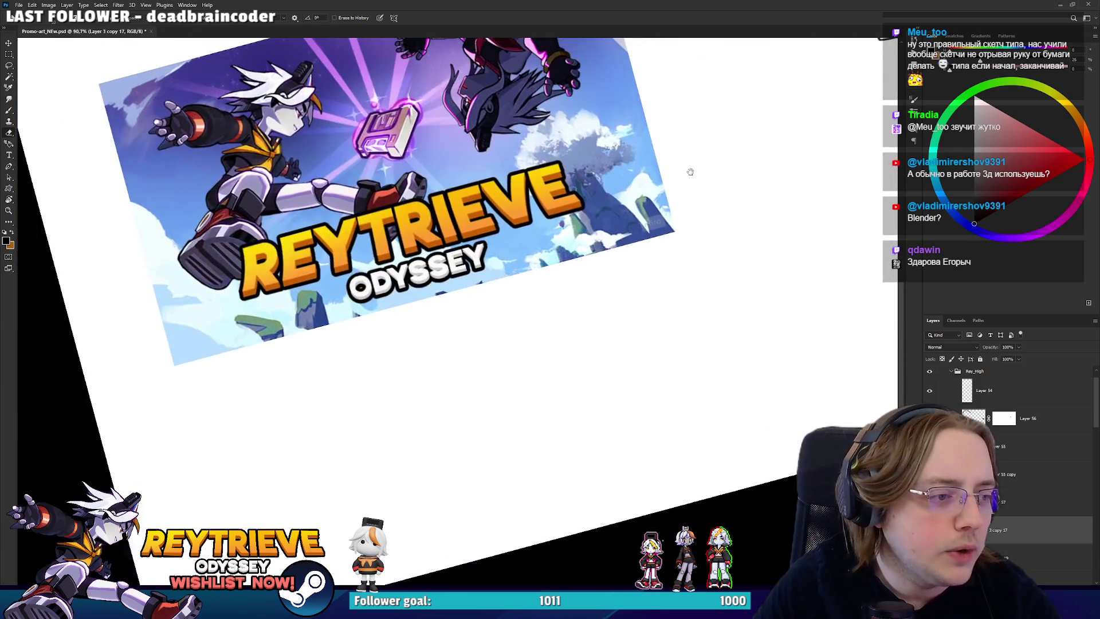
scroll(344, 272, "up", 5)
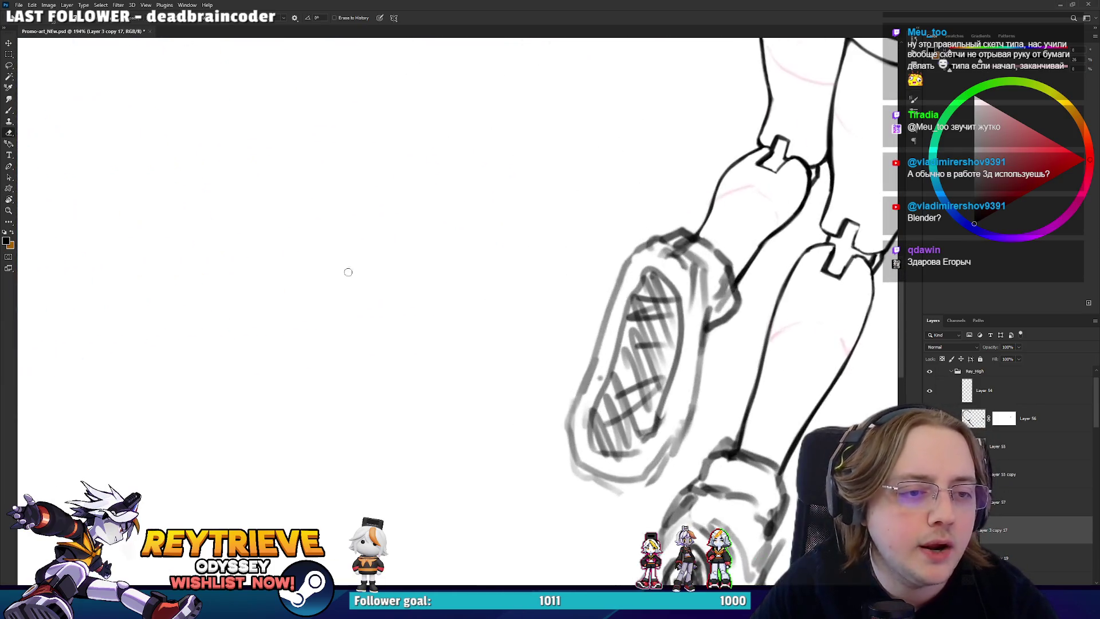
left_click_drag(554, 294, 543, 300)
mouse_move(462, 450)
left_mouse_down()
mouse_move(481, 361)
mouse_move(523, 270)
mouse_move(547, 350)
mouse_move(515, 419)
mouse_move(536, 337)
mouse_move(503, 397)
mouse_move(527, 336)
mouse_move(528, 300)
mouse_move(576, 287)
left_mouse_up()
mouse_move(706, 254)
left_mouse_down()
mouse_move(658, 363)
mouse_move(516, 263)
mouse_move(502, 269)
mouse_move(550, 230)
mouse_move(581, 232)
mouse_move(510, 318)
mouse_move(542, 314)
mouse_move(516, 355)
mouse_move(557, 395)
mouse_move(549, 435)
left_mouse_up()
- Lighten the ink along the boot cuff's right edge
key("b")
key("r")
key("e")
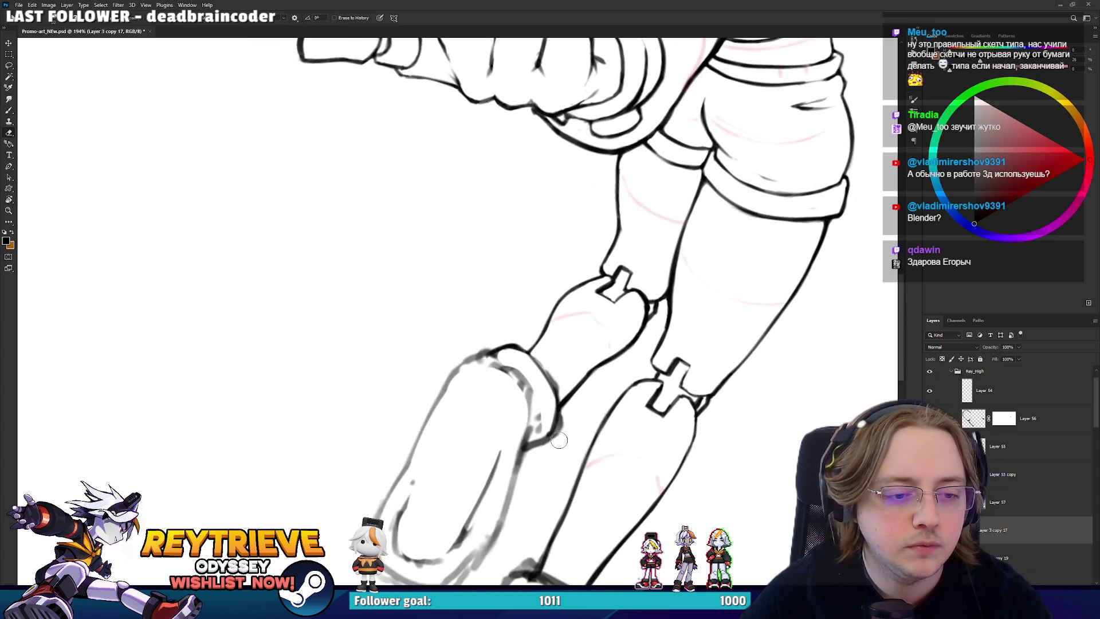
mouse_move(547, 427)
left_mouse_down()
mouse_move(550, 407)
mouse_move(464, 250)
left_mouse_up()
- Rotate the canvas so the leg runs diagonally, then back more upright, and pan up the legs
key("r")
key("b")
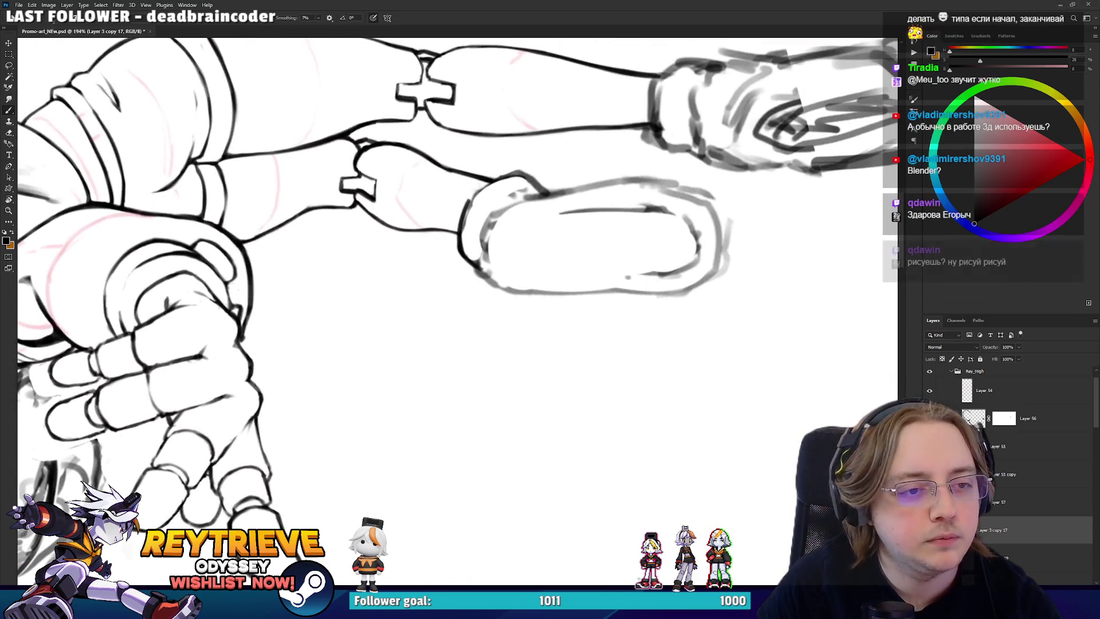
key("r")
mouse_move(501, 182)
left_mouse_down()
mouse_move(554, 180)
mouse_move(601, 241)
mouse_move(601, 198)
left_mouse_up()
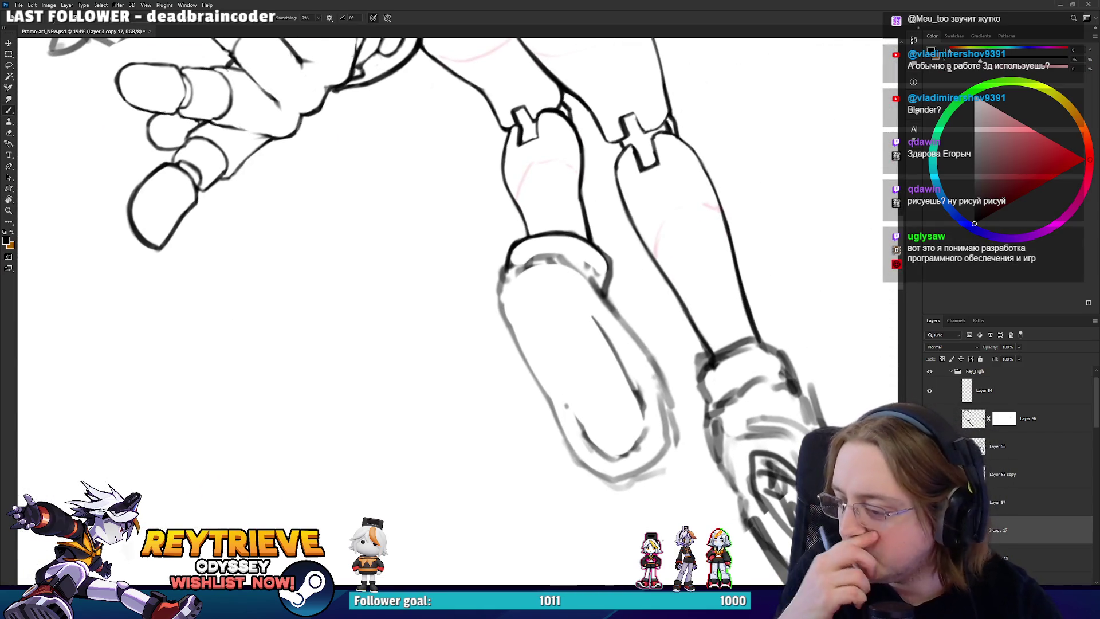
key("r")
mouse_move(601, 199)
left_mouse_down()
mouse_move(573, 286)
mouse_move(583, 459)
left_mouse_up()
key("b")
key("e")
left_click_drag(620, 414, 627, 312)
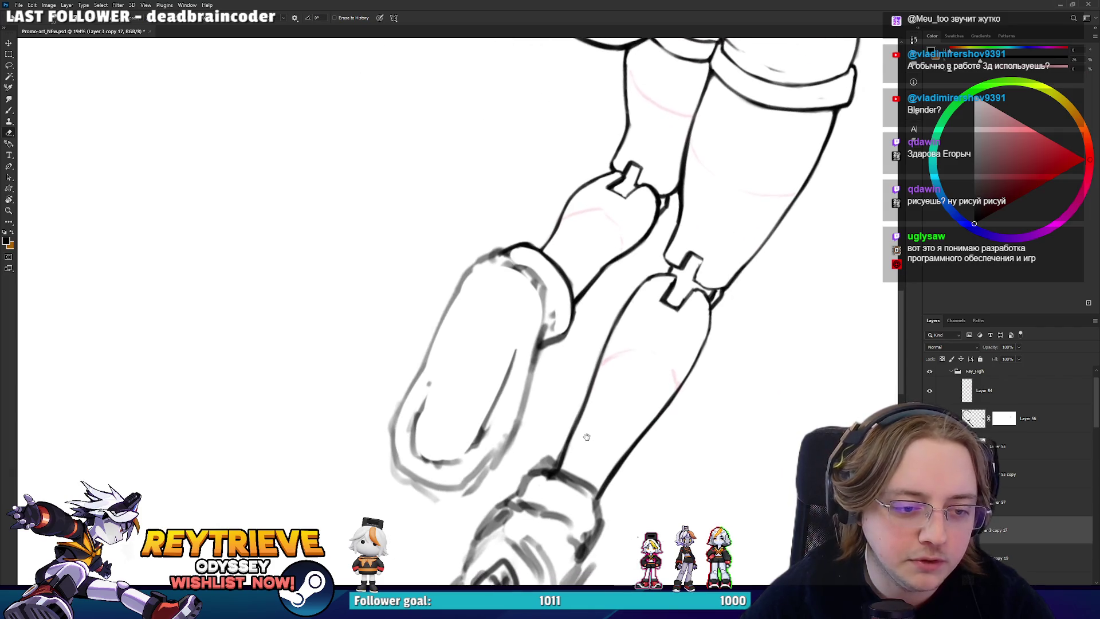
left_click_drag(586, 437, 654, 307)
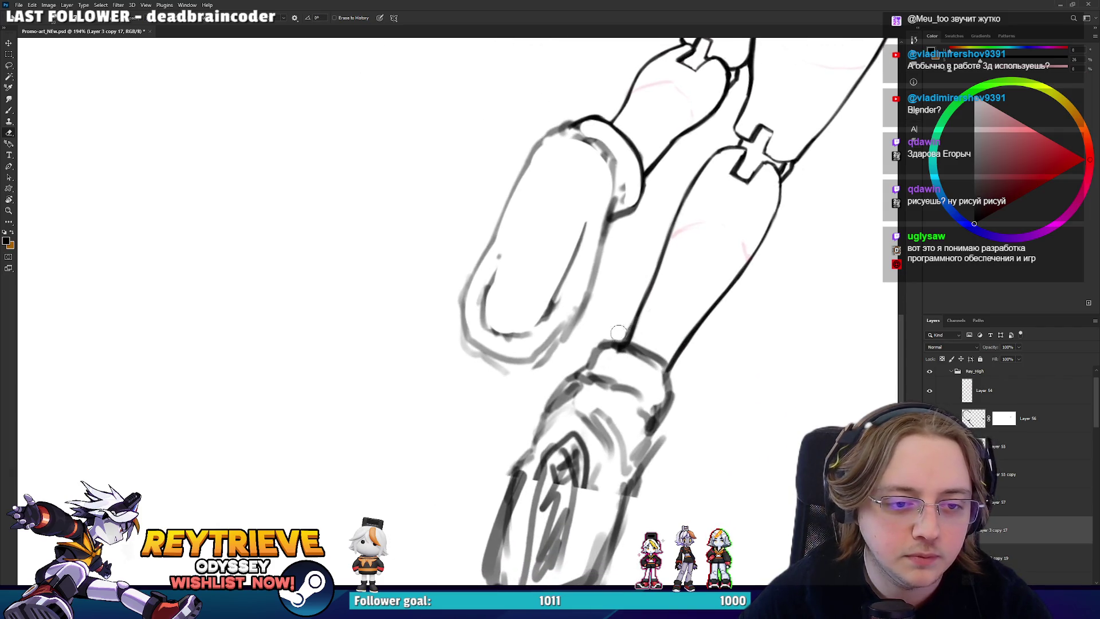
- Rotate the leg to lean up-left, then back to vertical, switching between brush and eraser
key("r")
mouse_move(620, 331)
left_mouse_down()
mouse_move(611, 158)
mouse_move(646, 273)
mouse_move(602, 217)
left_mouse_up()
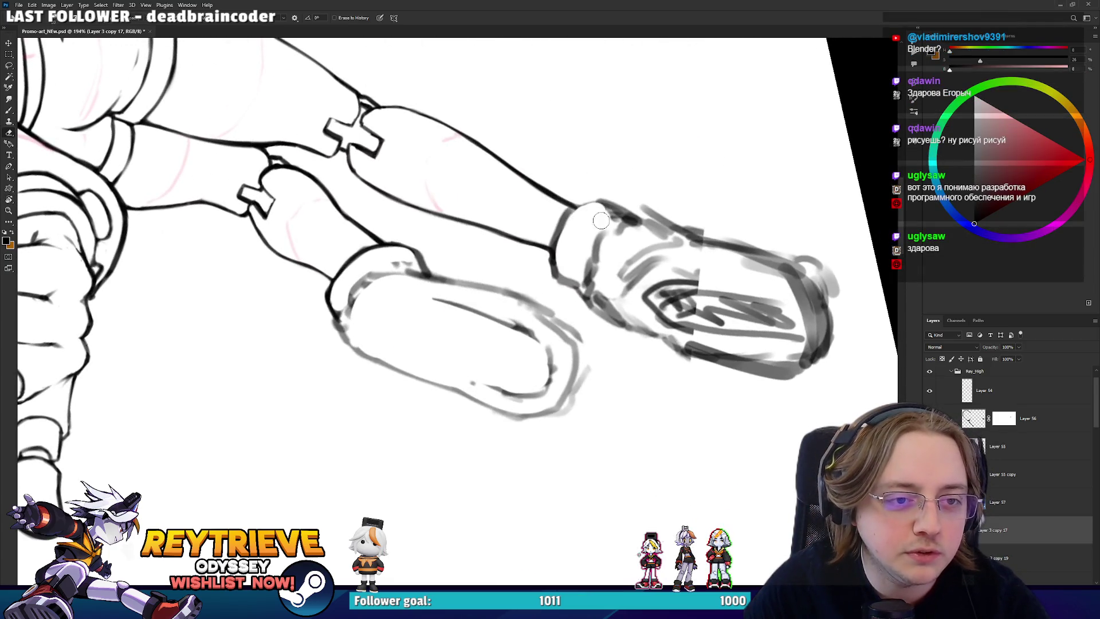
key("b")
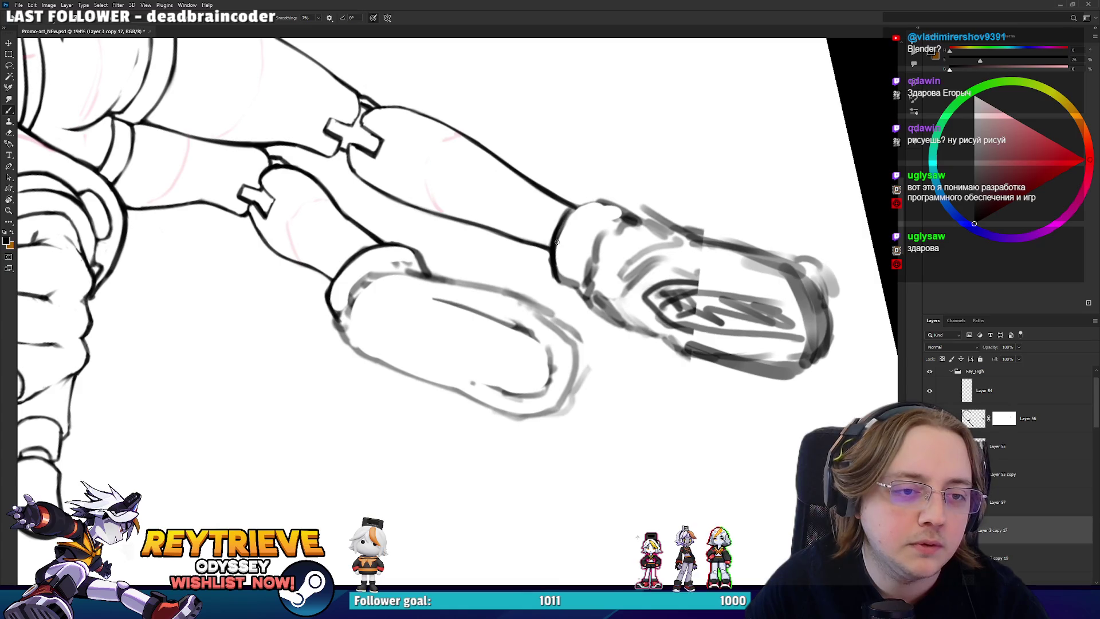
key("e")
left_click_drag(568, 263, 551, 387)
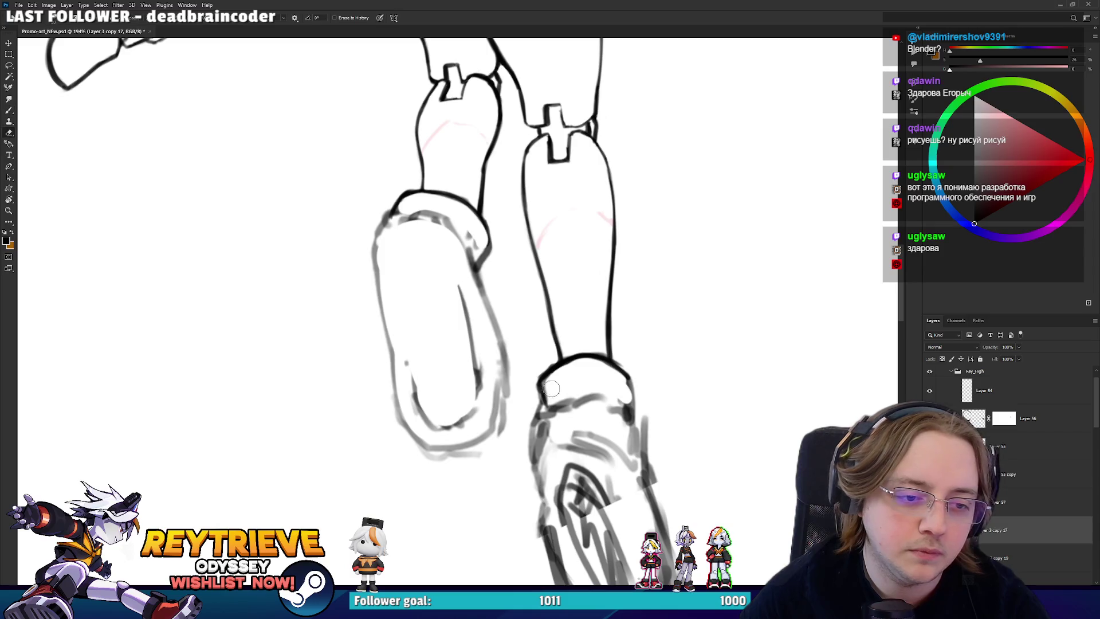
key("b")
key("e")
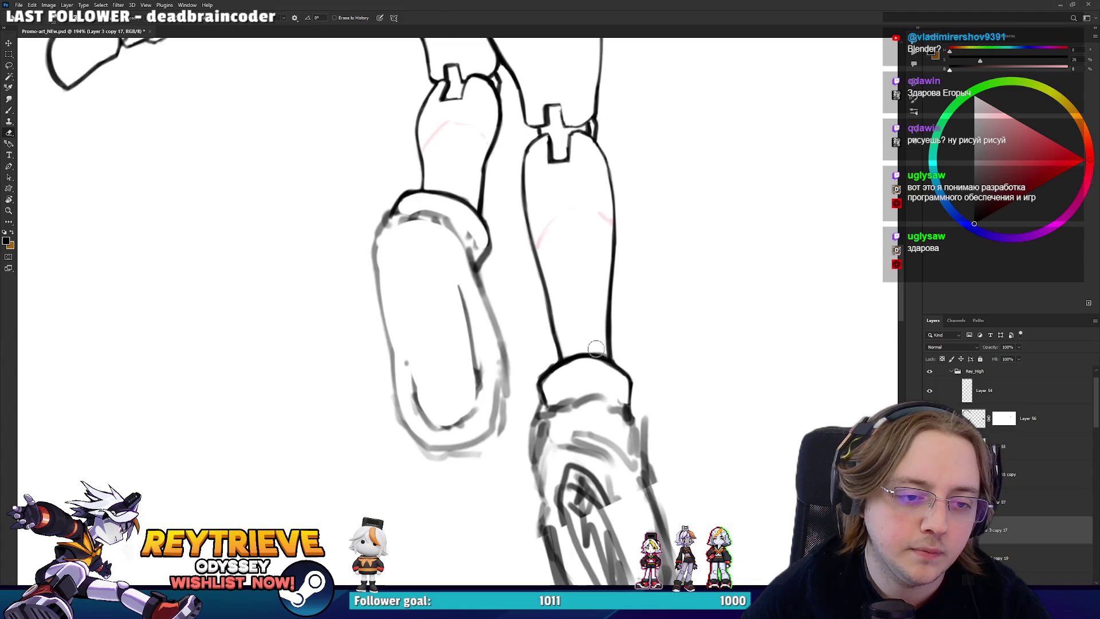
scroll(596, 349, "up", 5)
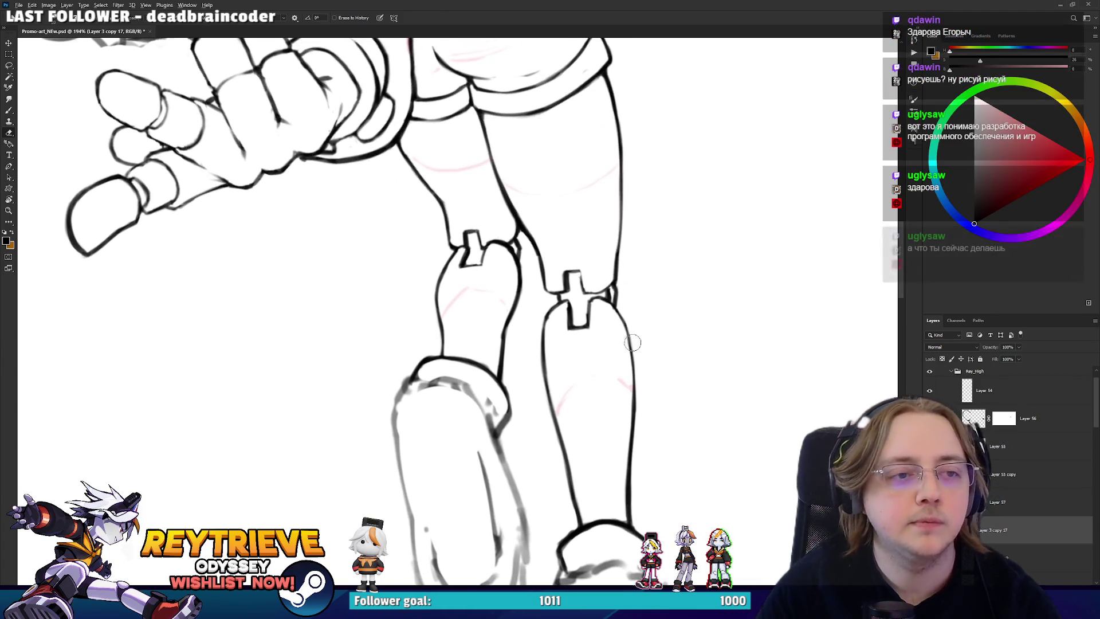
scroll(632, 342, "down", 5)
- Reset the canvas rotation to upright and erase the grey scribbles along the lower boot outline
key("Escape")
left_click_drag(594, 409, 628, 369)
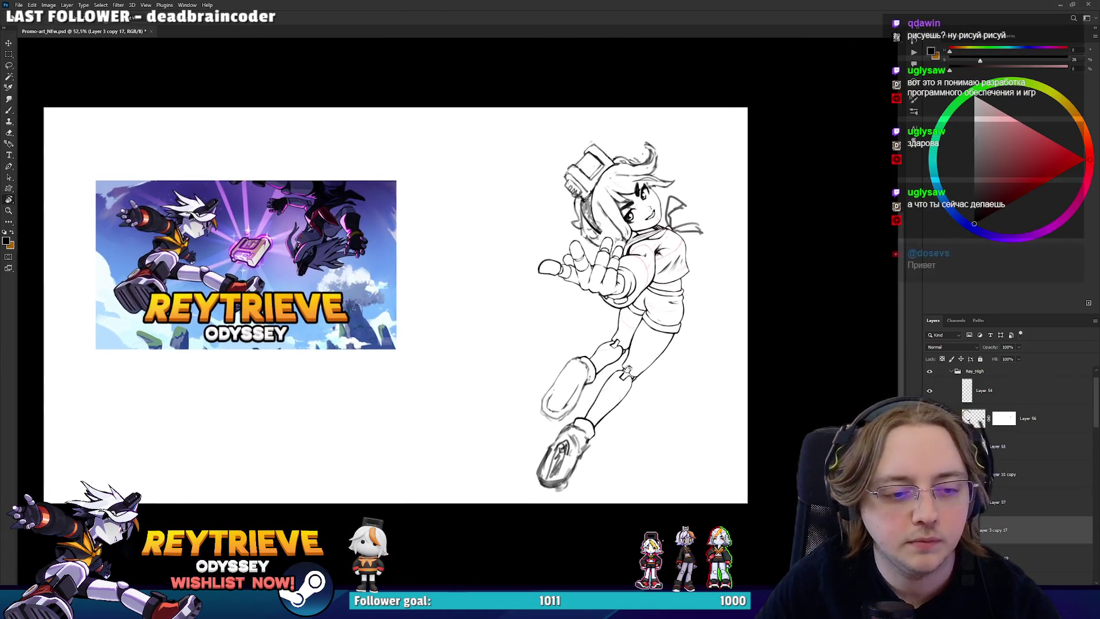
scroll(628, 370, "up", 5)
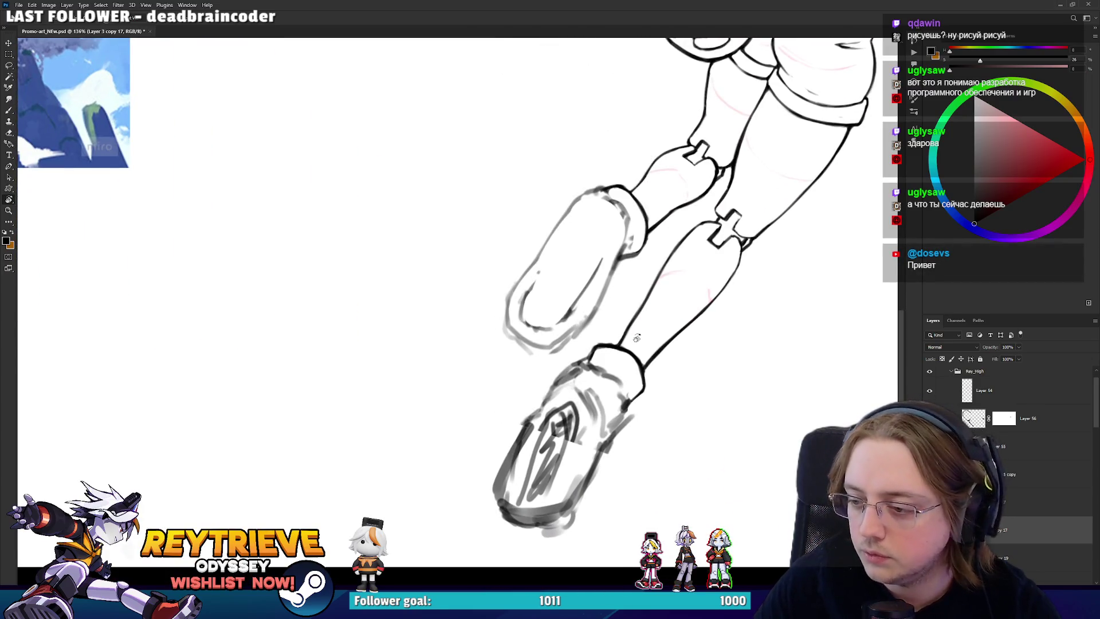
key("e")
mouse_move(509, 484)
left_mouse_down()
mouse_move(527, 513)
mouse_move(573, 487)
mouse_move(594, 503)
mouse_move(521, 512)
mouse_move(532, 461)
mouse_move(590, 440)
mouse_move(573, 481)
mouse_move(573, 458)
mouse_move(536, 484)
mouse_move(565, 415)
left_mouse_up()
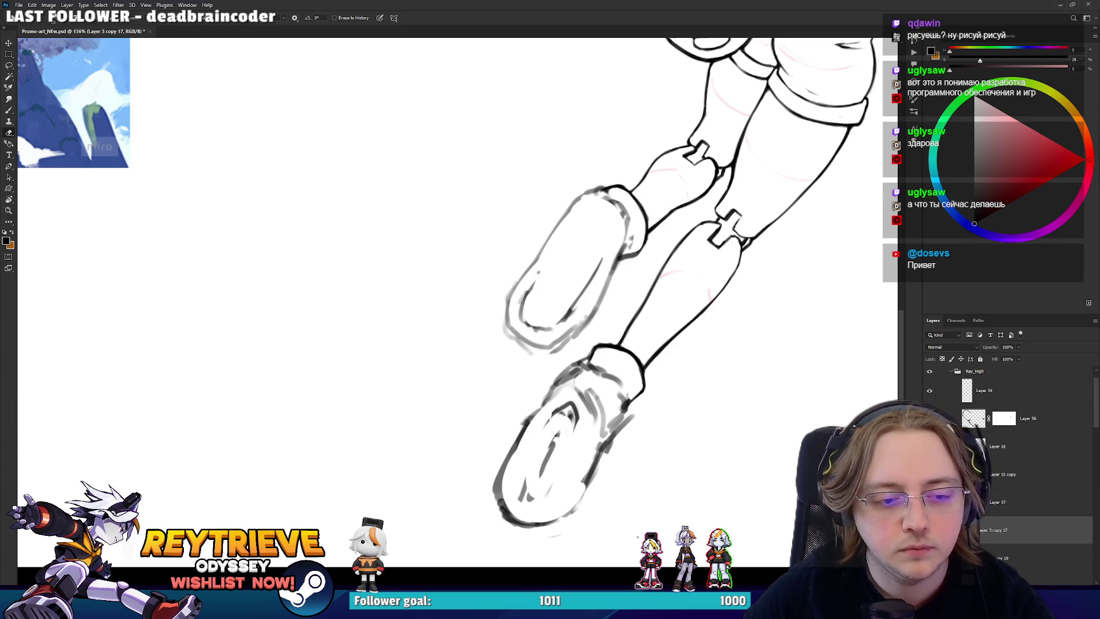
mouse_move(689, 228)
left_mouse_down()
mouse_move(677, 390)
mouse_move(653, 321)
mouse_move(642, 384)
left_mouse_up()
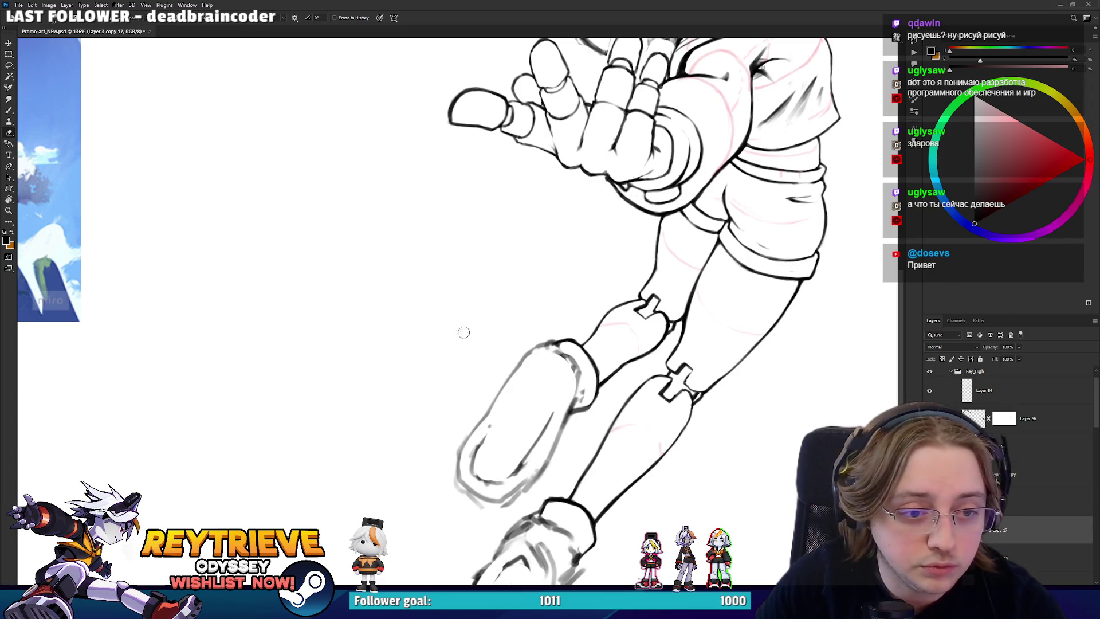
scroll(420, 346, "down", 5)
- Minimize Photoshop and the Steam store window to reveal the desktop
scroll(338, 462, "up", 3)
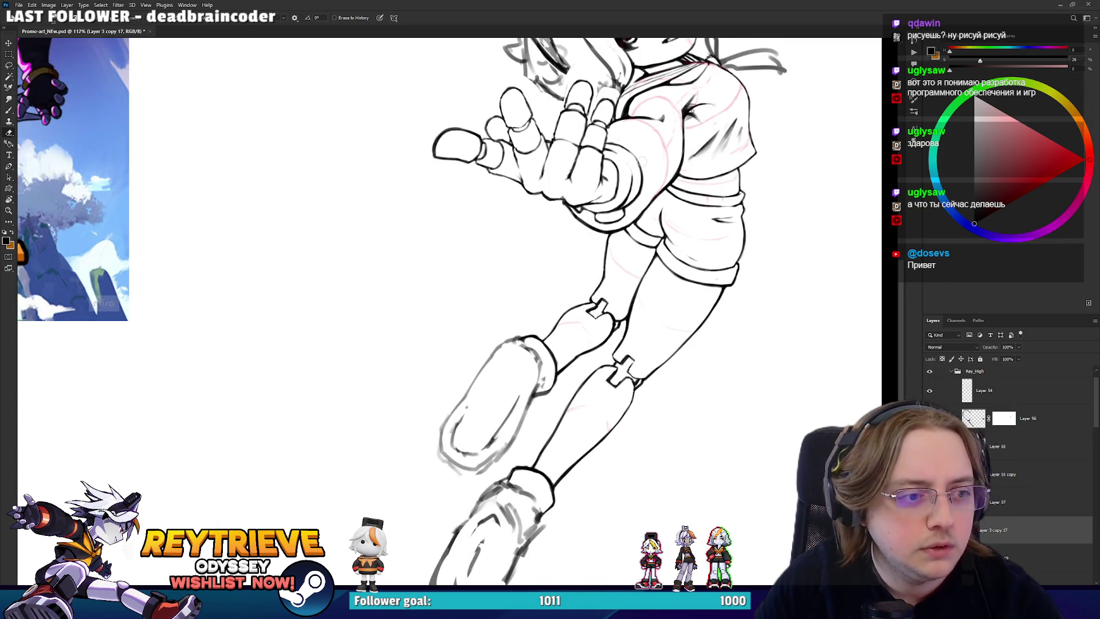
left_click(1061, 5)
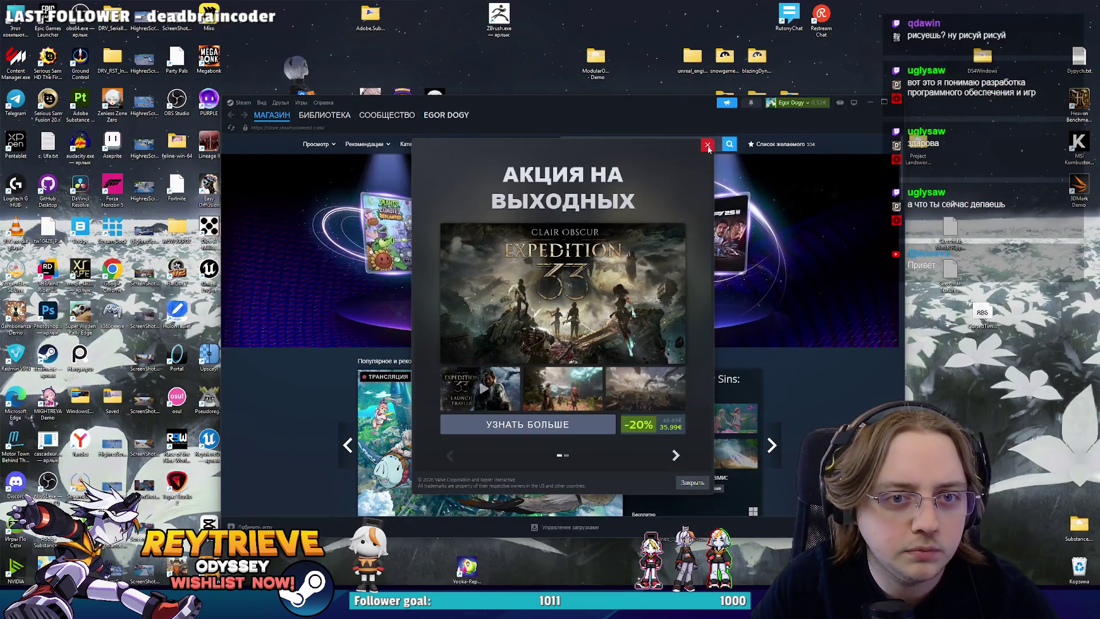
left_click(870, 102)
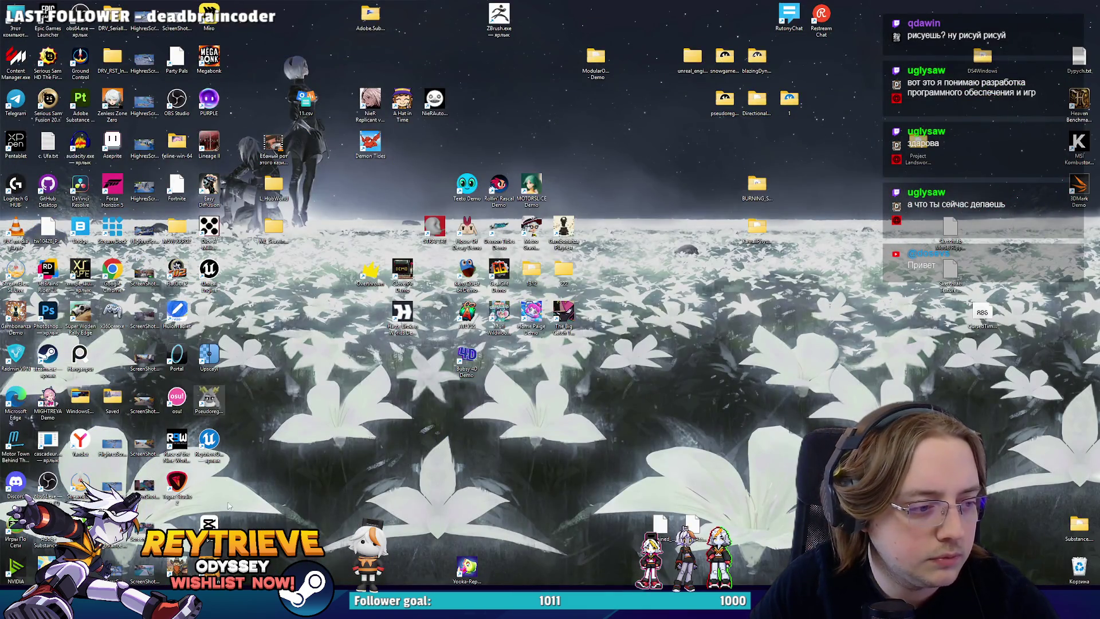
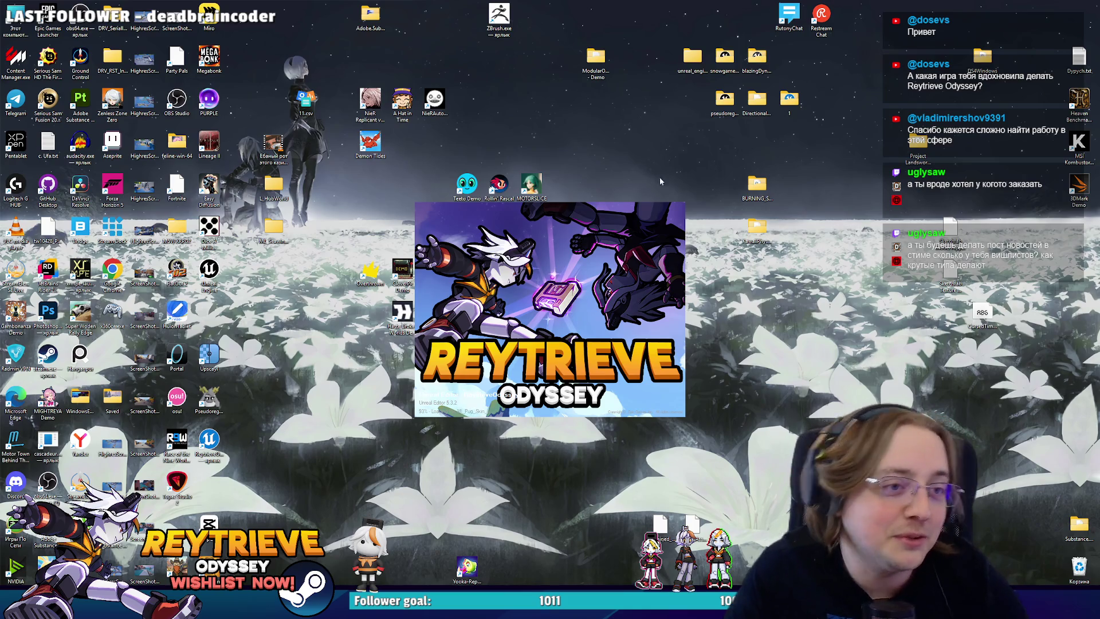
- Restore the Unreal Editor with the ReytrieveOdyssey Platformer3D Enemies Fate folder in view
mouse_move(464, 164)
left_mouse_down()
mouse_move(389, 88)
mouse_move(407, 92)
left_mouse_up()
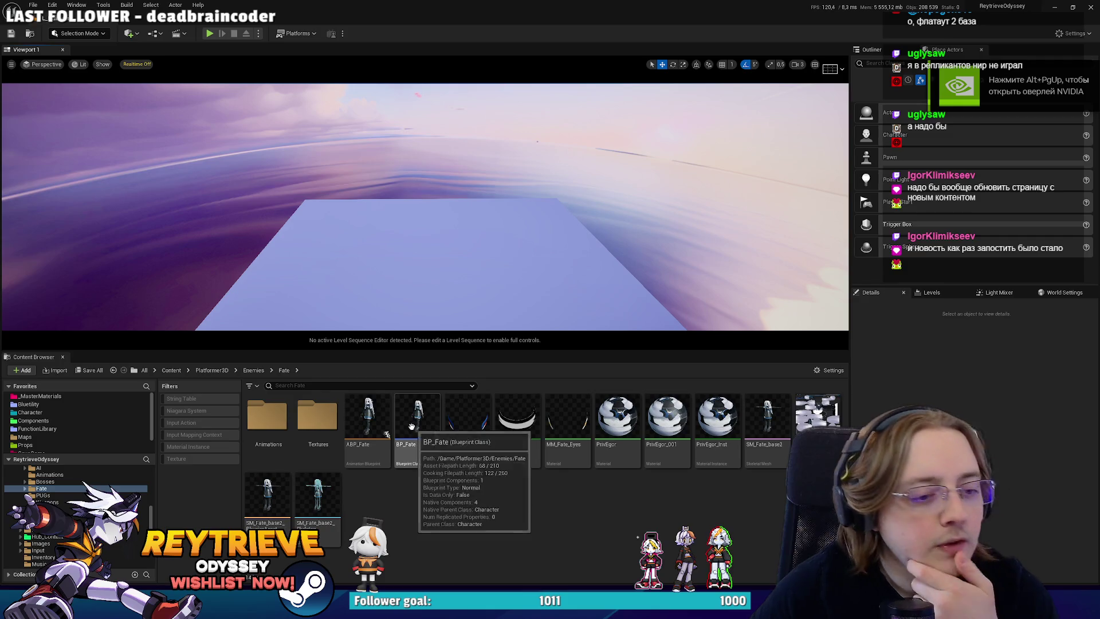
- Open the SM_Rey mesh from the Character > Rey folder in the Content Browser
left_click(769, 424)
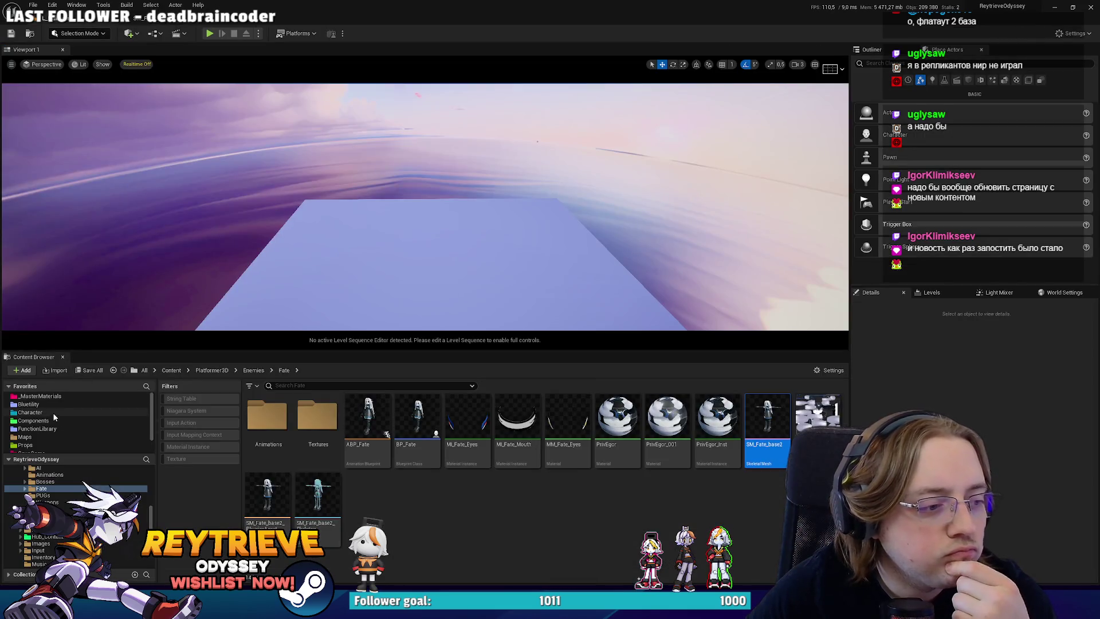
left_click(53, 412)
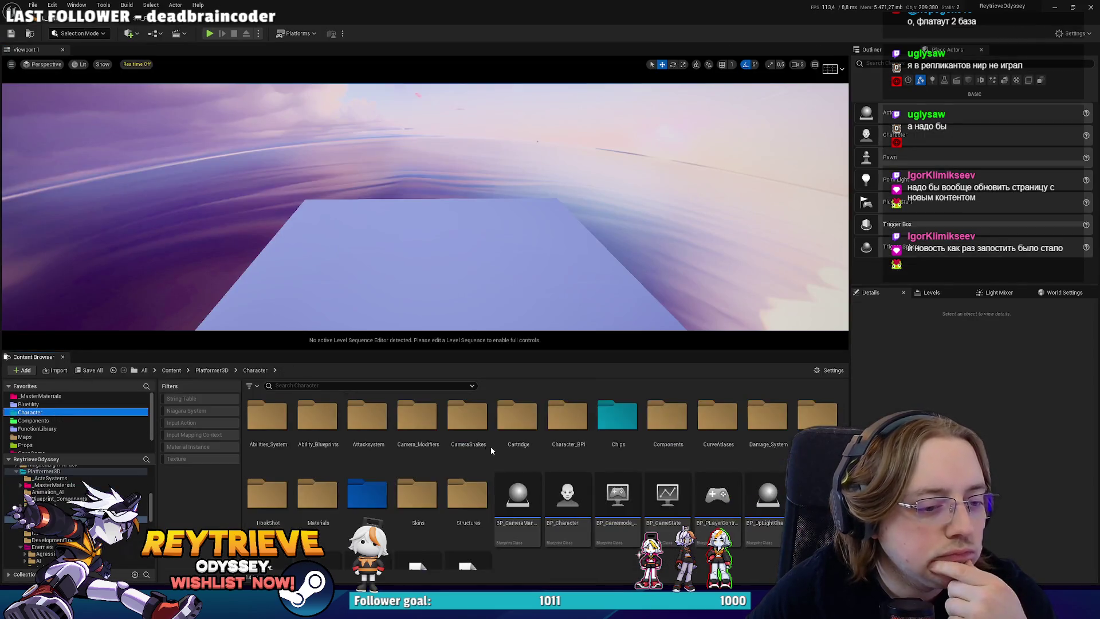
left_click(449, 494)
double_click(450, 495)
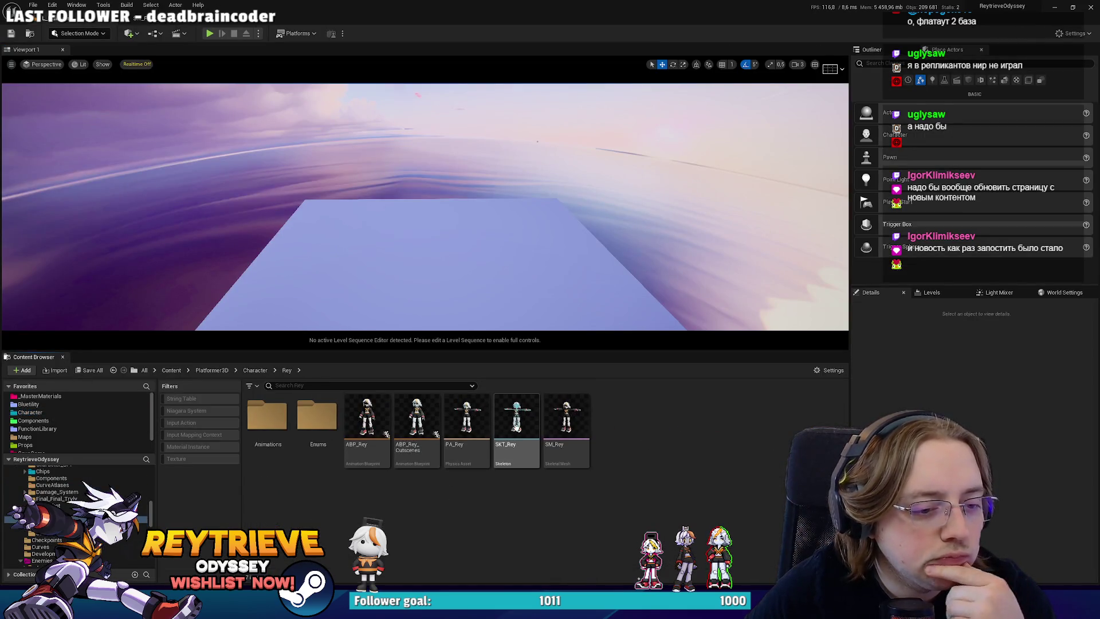
left_click(583, 422)
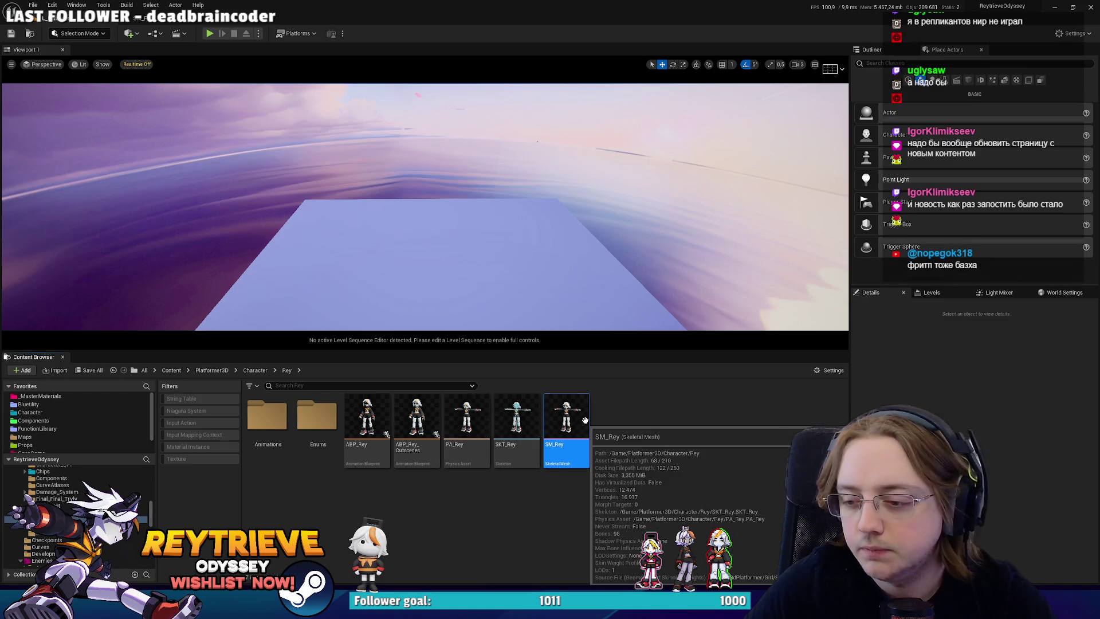
double_click(585, 421)
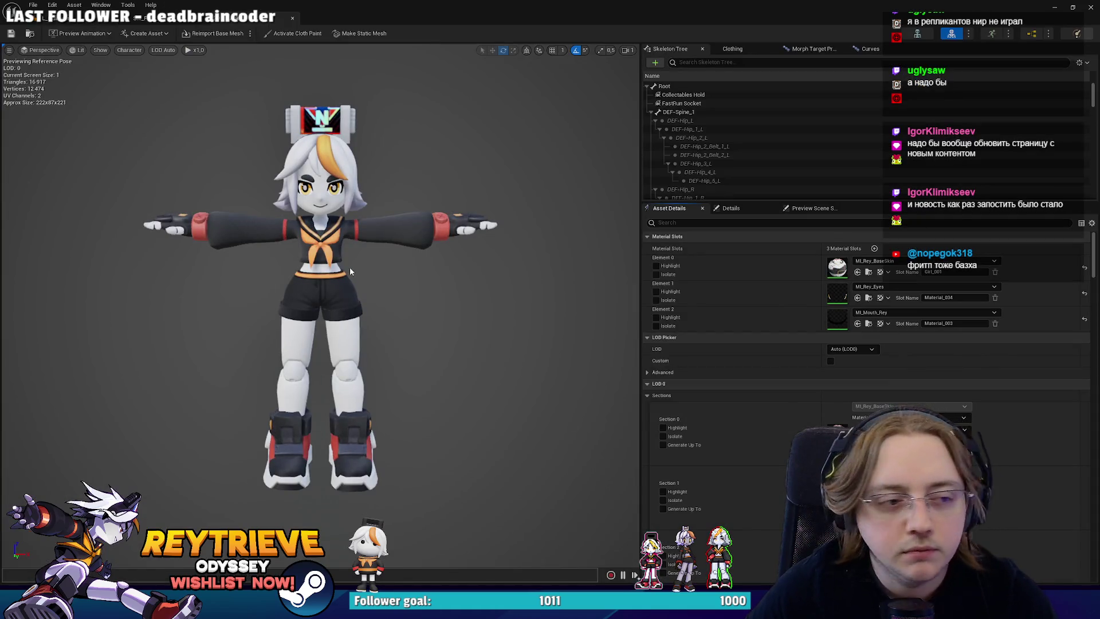
- Snip close-up screenshots of SM_Rey's shoes, then of the soles from a low angle
mouse_move(321, 258)
left_mouse_down()
mouse_move(286, 264)
mouse_move(298, 241)
mouse_move(353, 275)
left_mouse_up()
key("super+shift+s")
left_click_drag(148, 197, 583, 509)
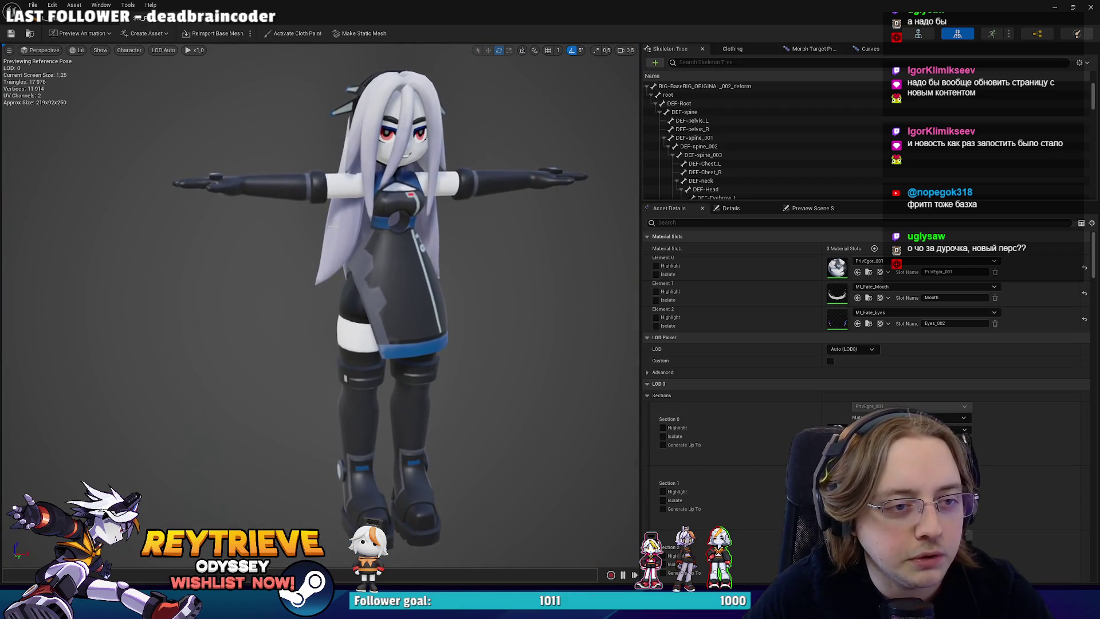
left_click(229, 19)
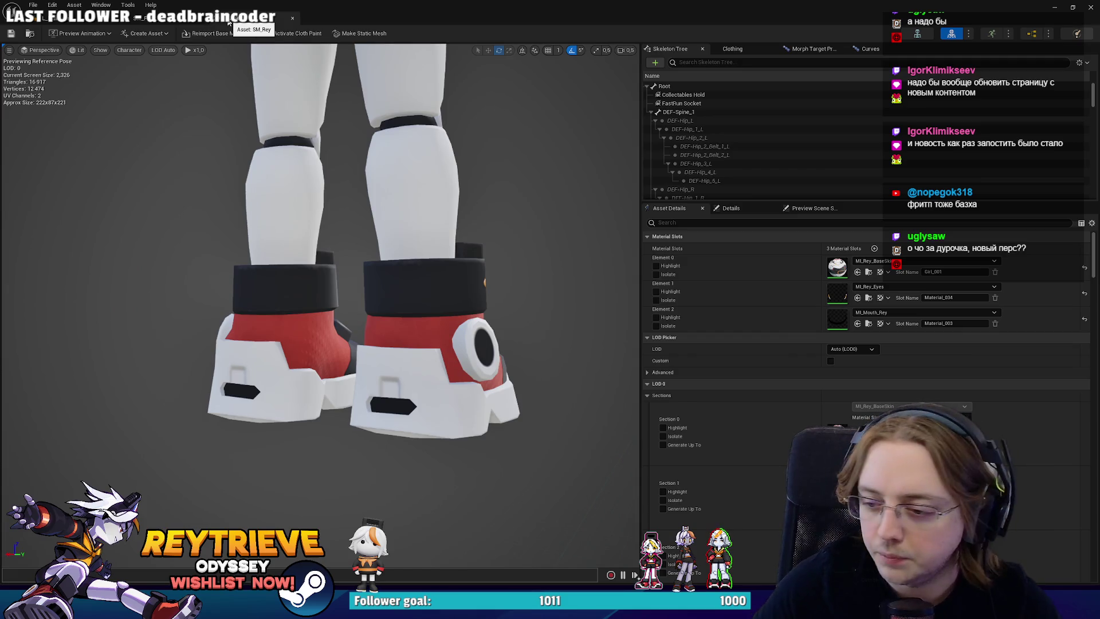
left_click_drag(319, 252, 318, 252)
key("super+shift+s")
left_click_drag(240, 162, 660, 452)
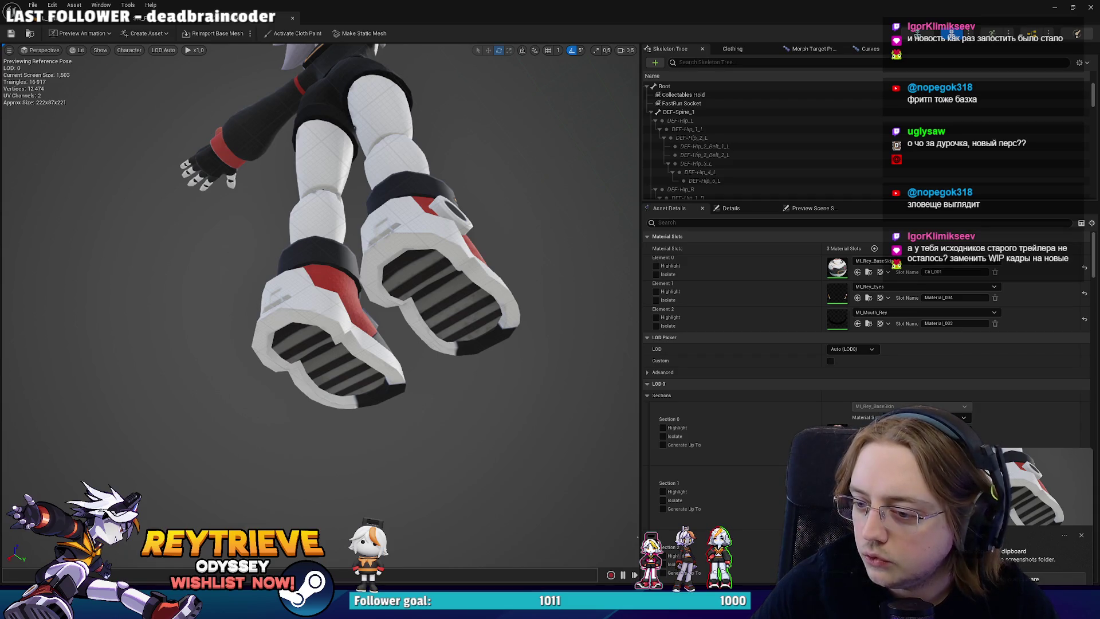
- Raise the view to the torso, switch mesh tabs, and minimize the Unreal editor
left_click_drag(318, 252, 319, 252)
key("ctrl+Tab")
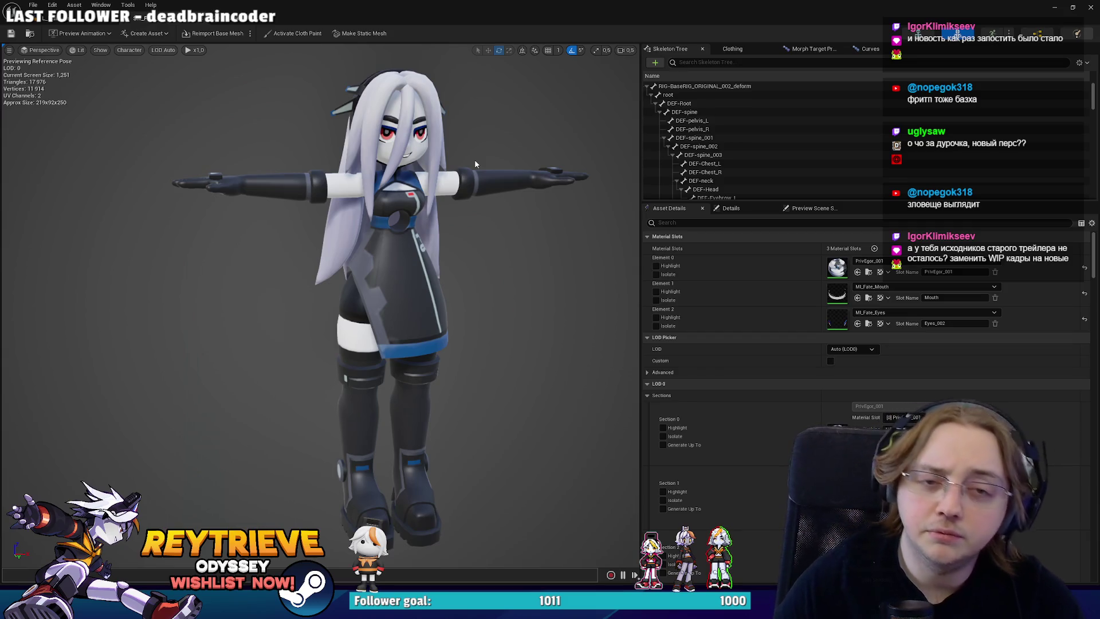
left_click(1053, 6)
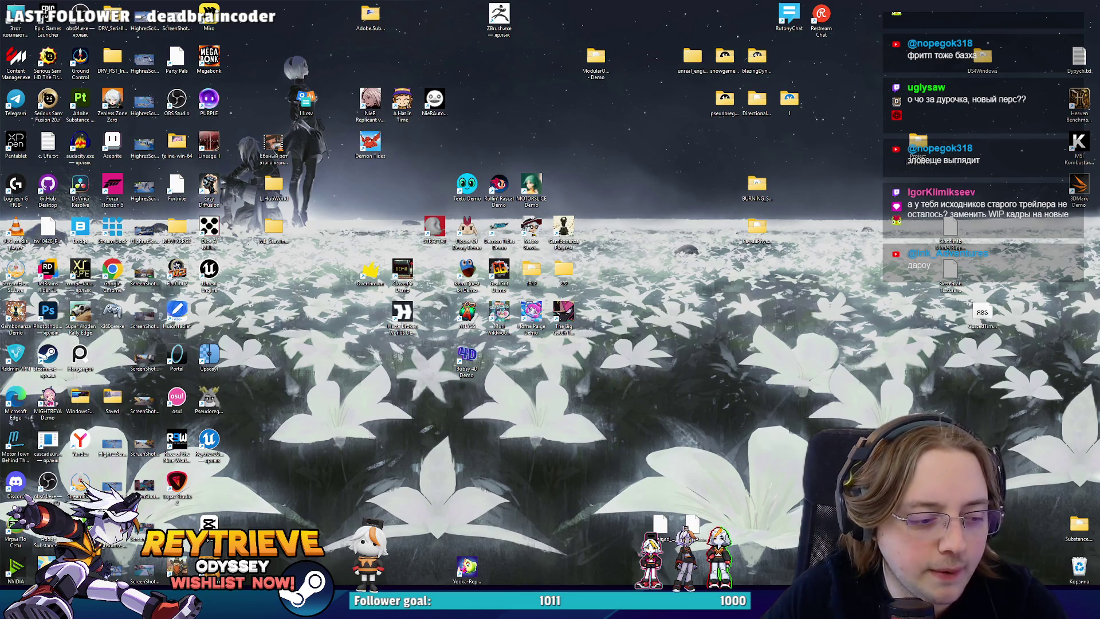
- Return to the Photoshop Promo-art document and scroll to the character's legs and boots
key("alt+Tab")
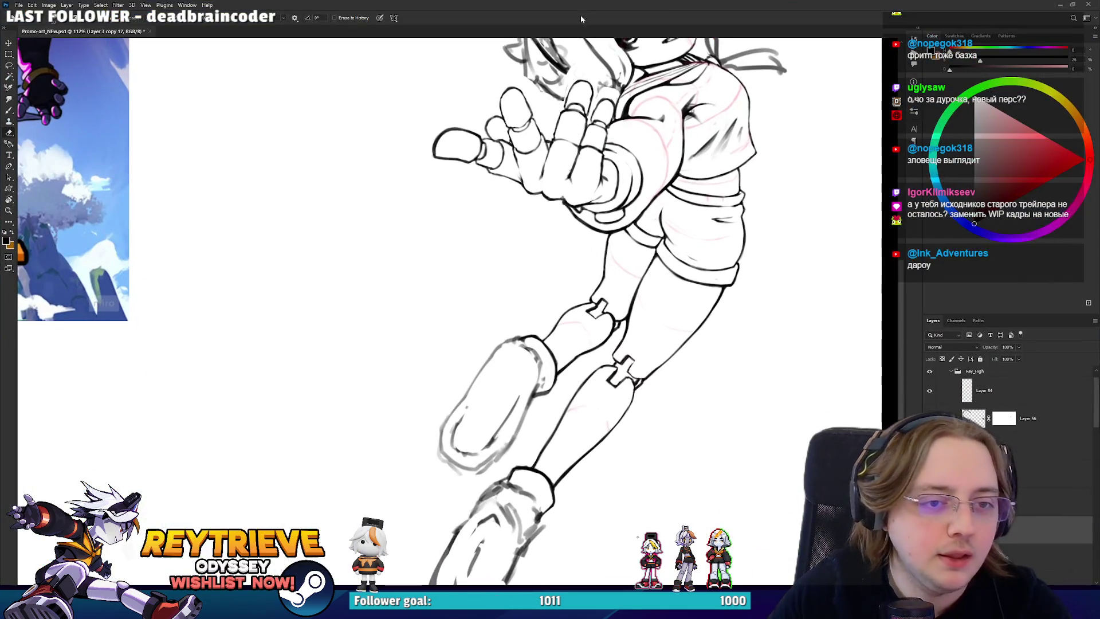
scroll(458, 309, "down", 3)
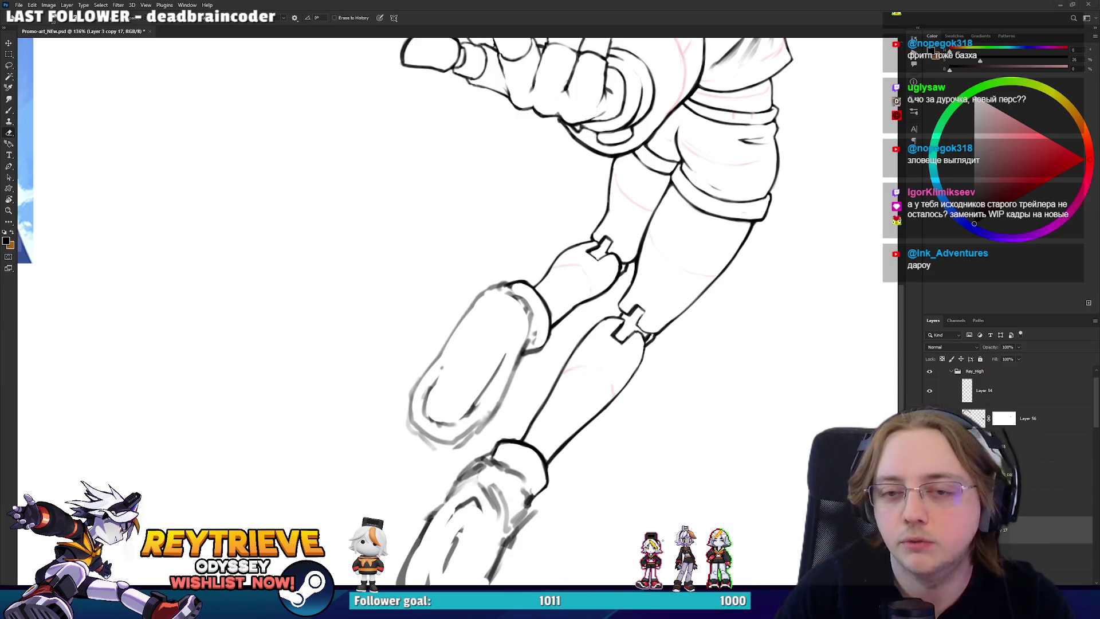
key("alt+Tab")
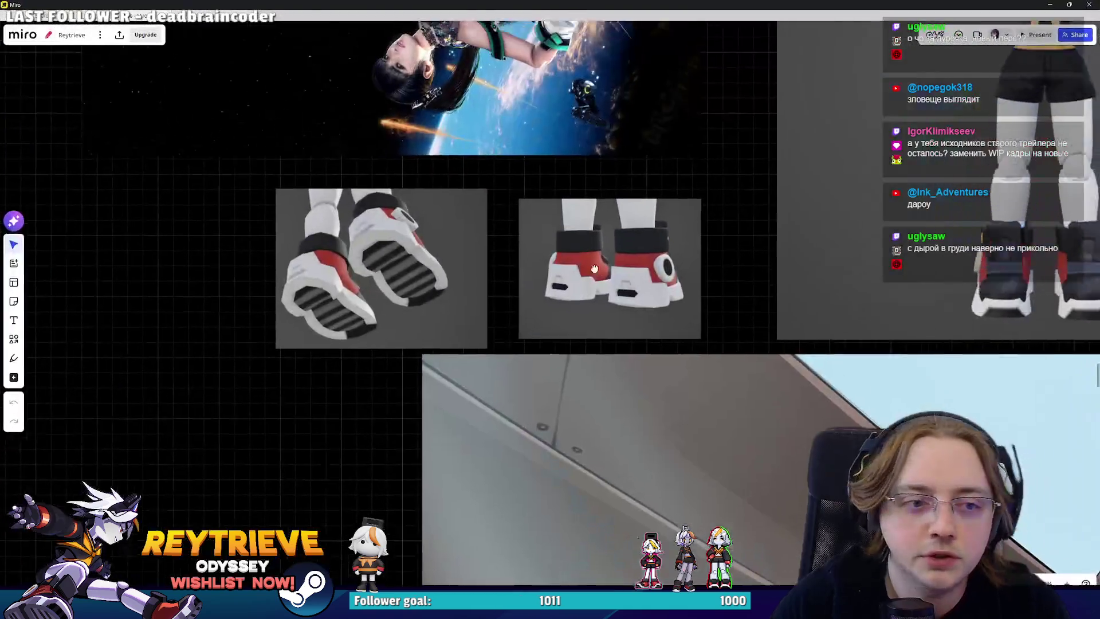
scroll(708, 348, "down", 5)
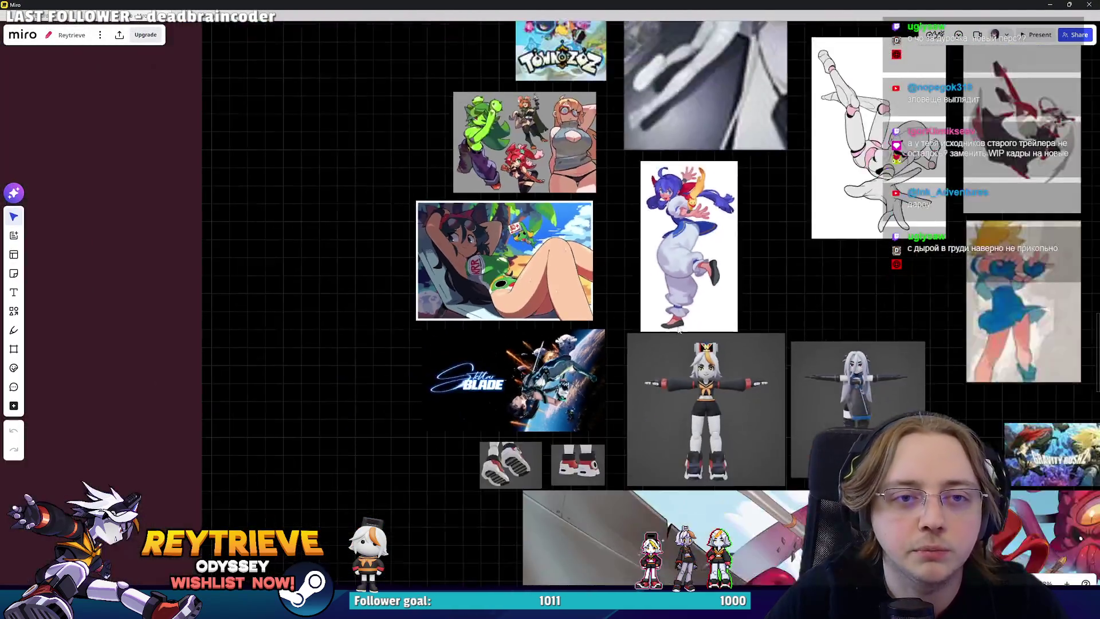
scroll(708, 348, "up", 3)
scroll(726, 388, "down", 5)
scroll(725, 367, "up", 5)
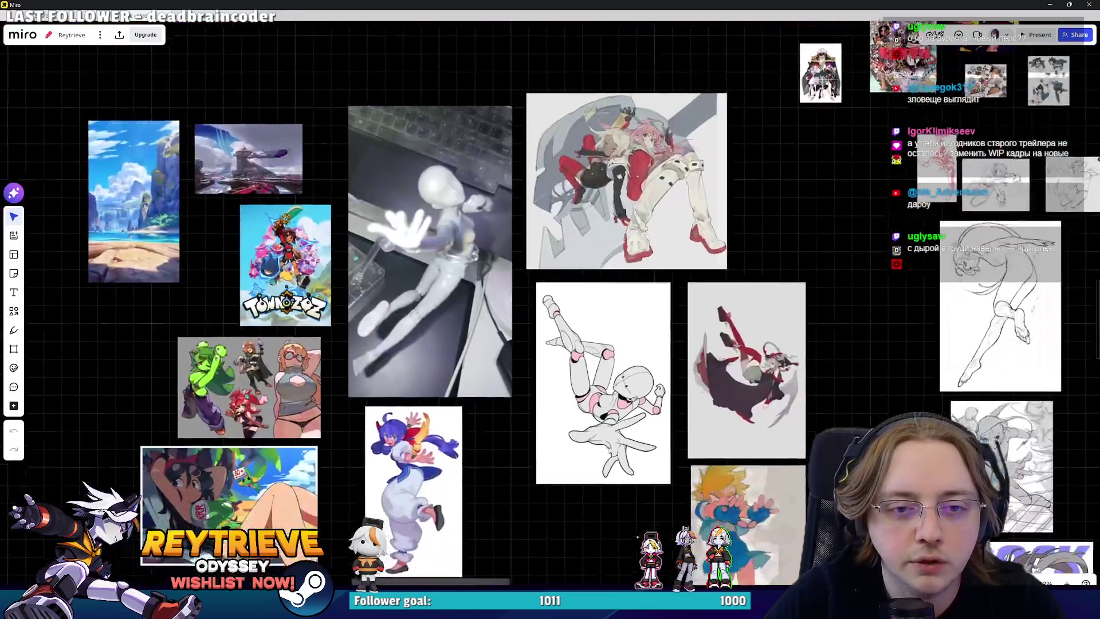
scroll(723, 345, "down", 10)
scroll(723, 345, "left", 1)
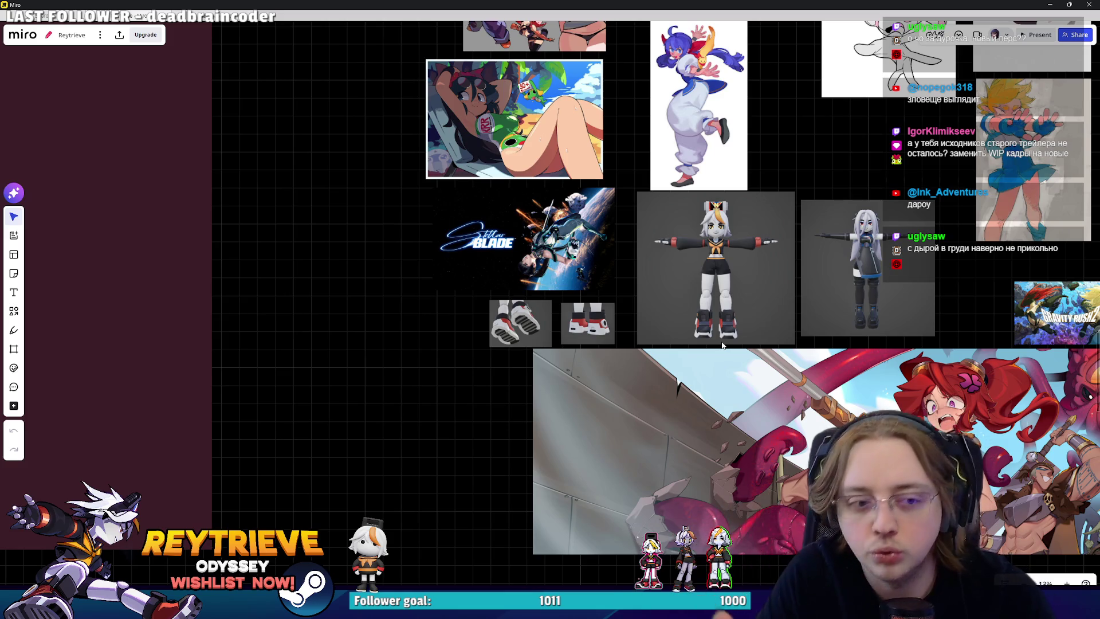
scroll(550, 309, "up", 8)
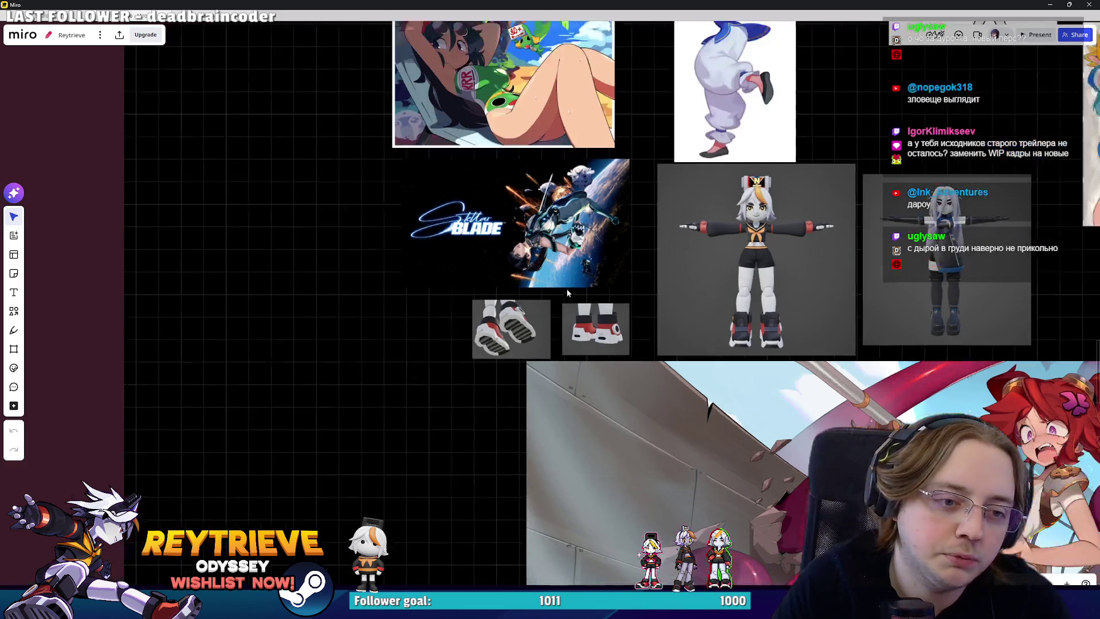
key("alt+Tab")
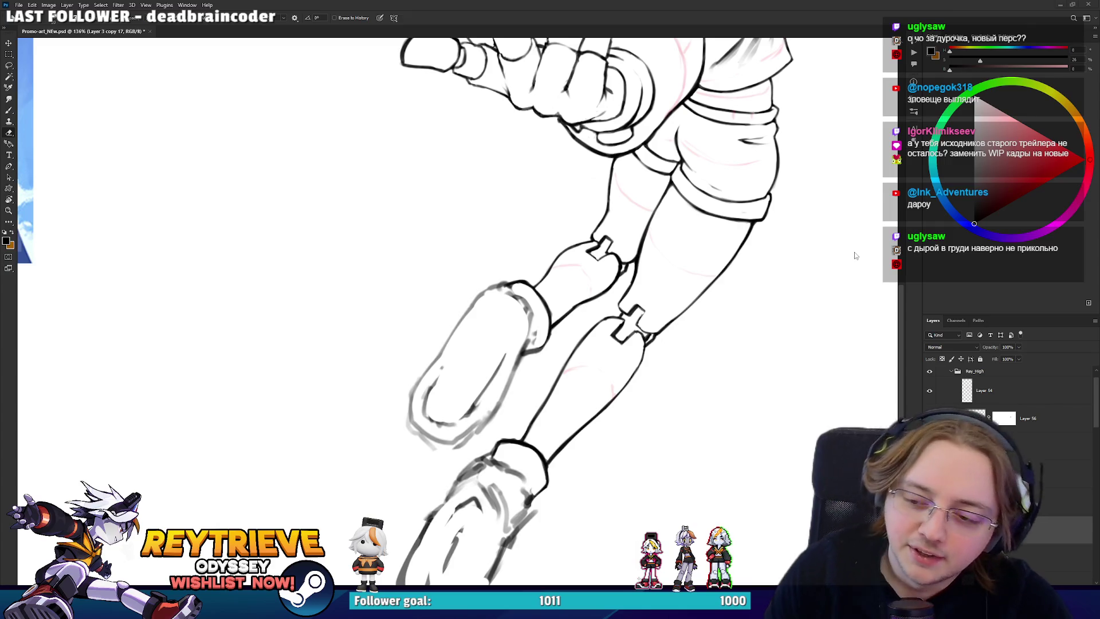
- Ink bold strokes over the left boot's edge, left side and top rim with the Brush
scroll(542, 389, "up", 2)
scroll(543, 389, "up", 4)
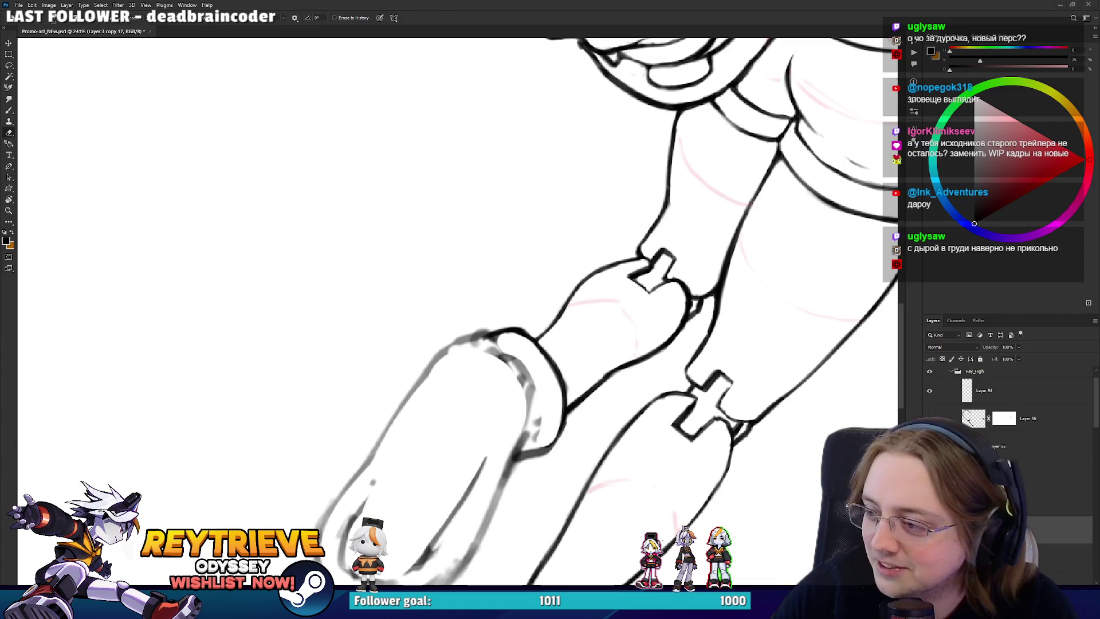
scroll(499, 130, "down", 3)
key("b")
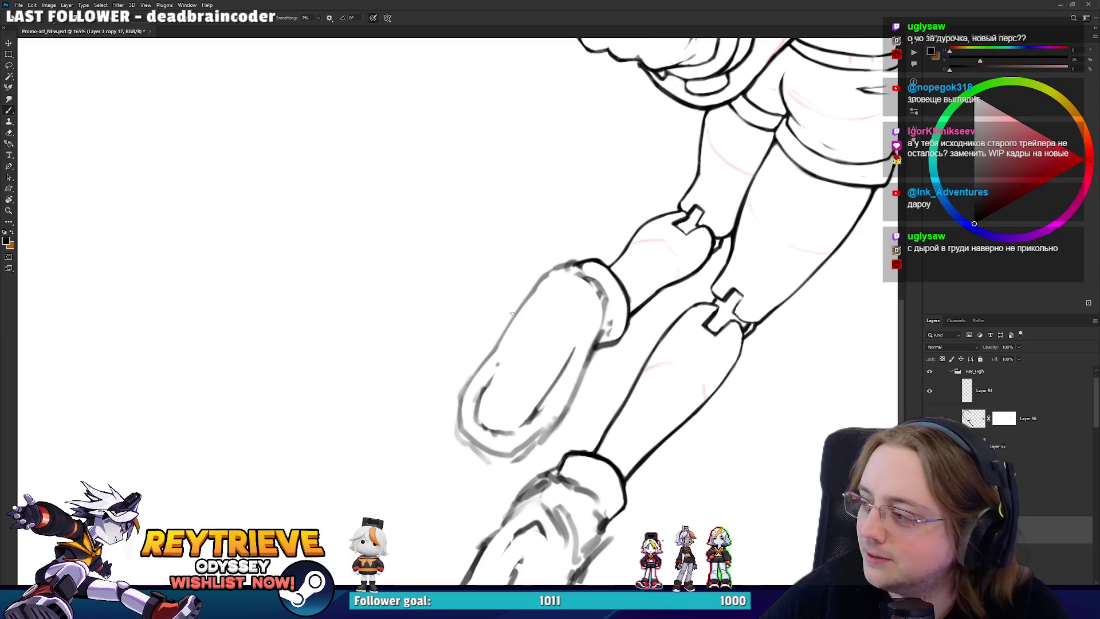
left_click_drag(504, 325, 541, 276)
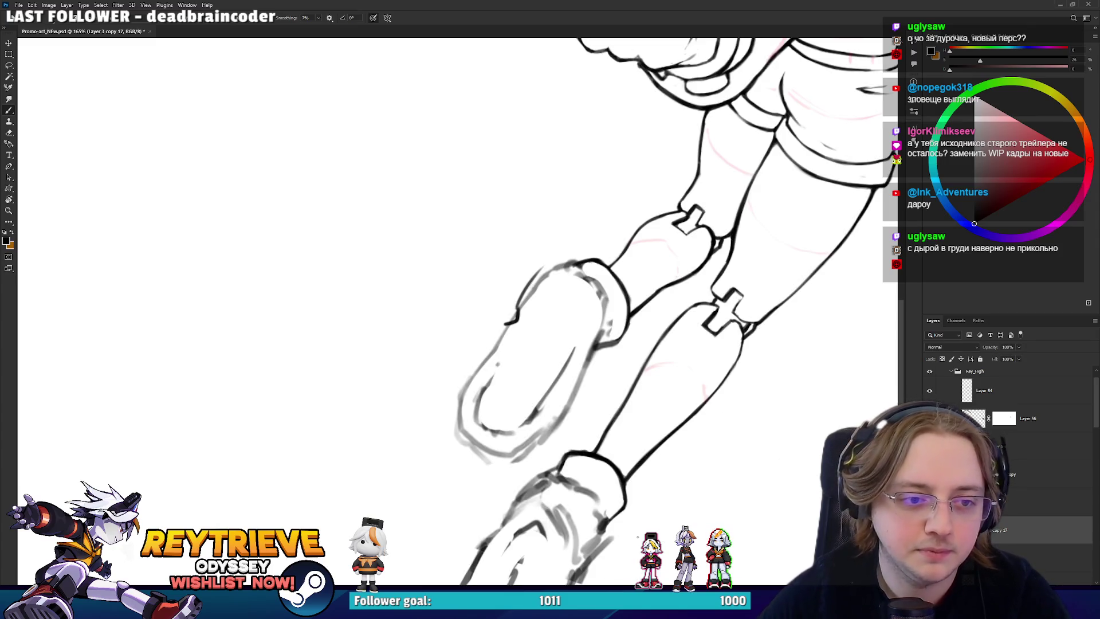
mouse_move(520, 298)
left_mouse_down()
mouse_move(442, 307)
mouse_move(421, 204)
mouse_move(421, 214)
mouse_move(441, 171)
left_mouse_up()
mouse_move(420, 217)
left_mouse_down()
mouse_move(461, 159)
mouse_move(487, 160)
mouse_move(515, 182)
mouse_move(401, 258)
mouse_move(334, 225)
mouse_move(317, 250)
left_mouse_up()
- With the canvas rotated, extend the boot's left and right outlines and darken the toe
key("r")
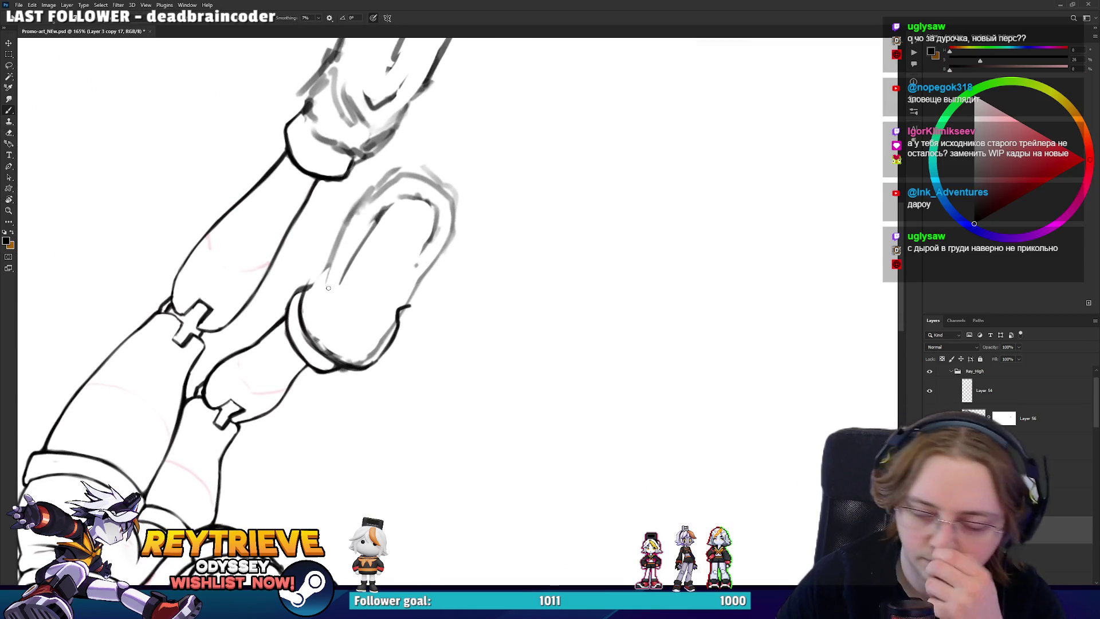
left_click_drag(305, 306, 375, 185)
left_click_drag(347, 226, 390, 169)
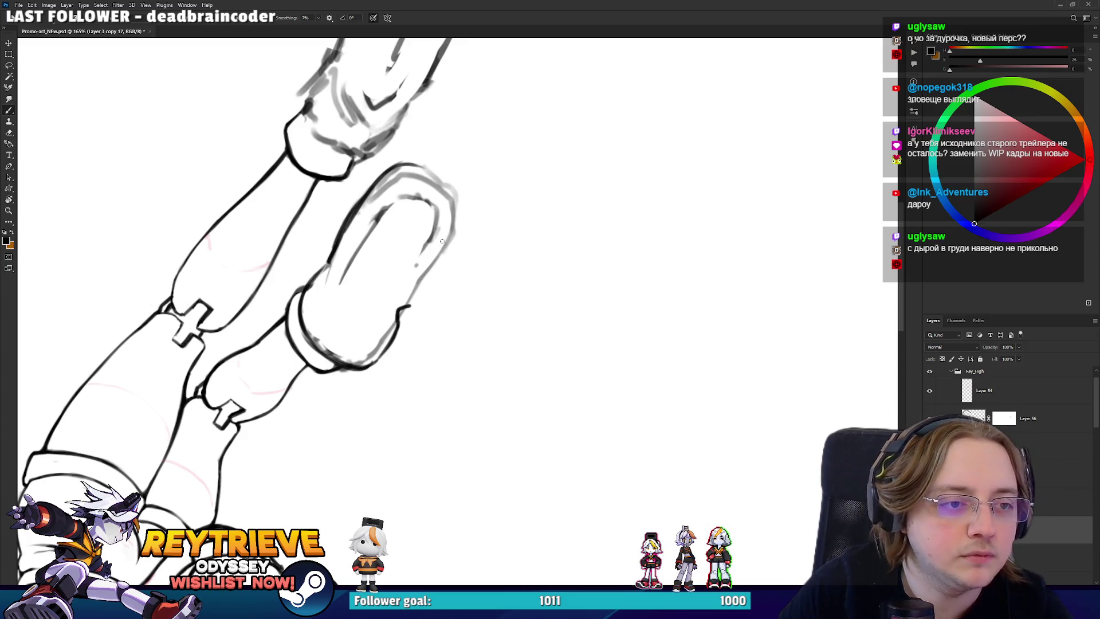
mouse_move(408, 306)
left_mouse_down()
mouse_move(463, 238)
mouse_move(475, 189)
mouse_move(476, 397)
mouse_move(410, 386)
mouse_move(372, 332)
left_mouse_up()
left_click_drag(367, 452, 356, 378)
mouse_move(356, 418)
left_mouse_down()
mouse_move(373, 365)
mouse_move(390, 379)
mouse_move(454, 307)
mouse_move(489, 439)
left_mouse_up()
- Erase and redraw the boot's rough lower-left outline darker, then turn the boots to point right
key("e")
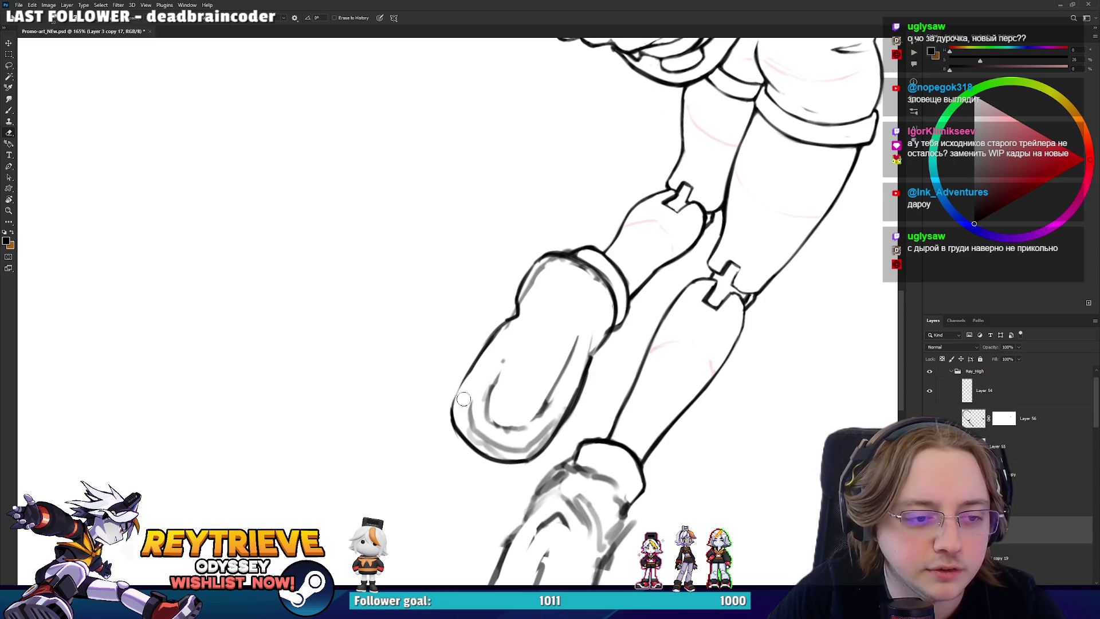
key("b")
left_click_drag(453, 427, 508, 321)
key("e")
mouse_move(451, 442)
left_mouse_down()
mouse_move(480, 351)
mouse_move(618, 351)
left_mouse_up()
key("b")
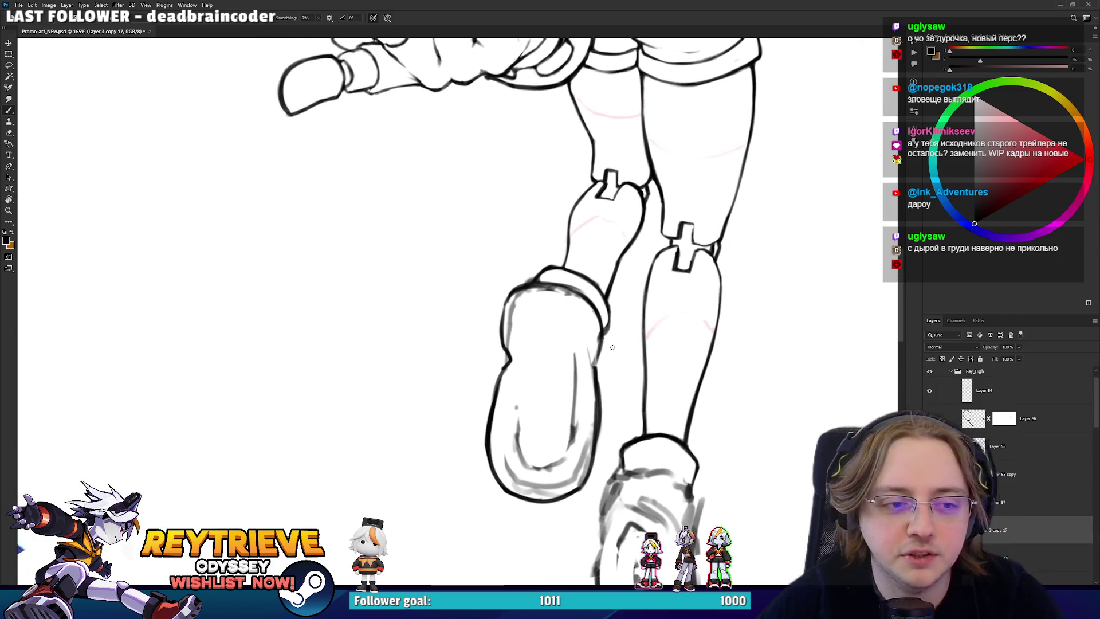
key("e")
key("r")
mouse_move(528, 319)
left_mouse_down()
mouse_move(469, 207)
mouse_move(573, 229)
mouse_move(602, 344)
mouse_move(561, 412)
mouse_move(380, 392)
left_mouse_up()
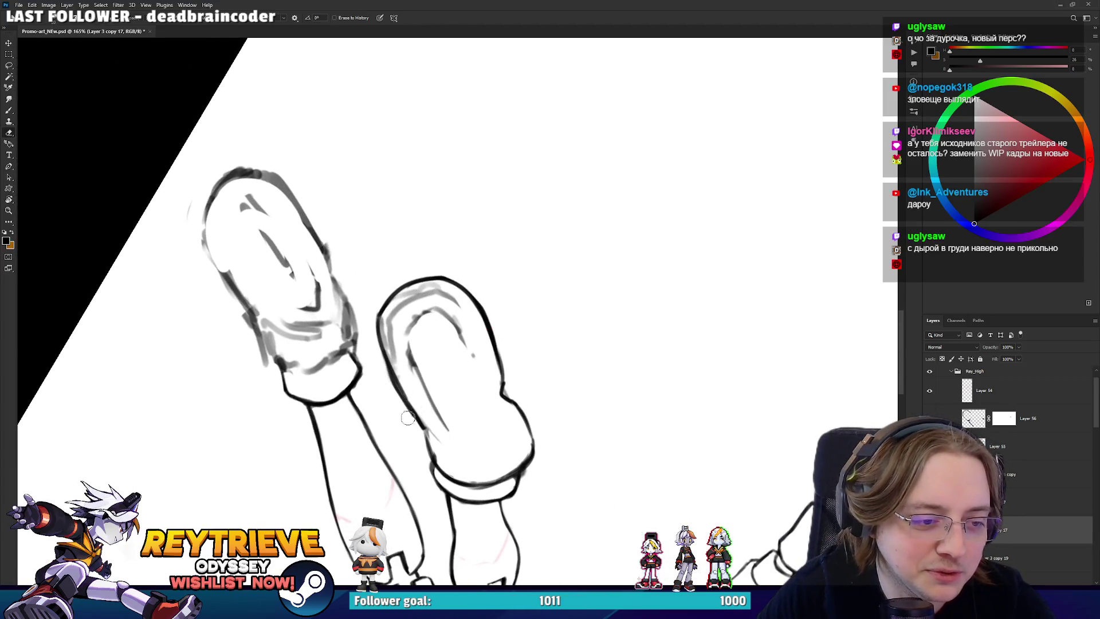
- Erase faint sketch marks on the right boot and rotate the canvas to a working angle
mouse_move(541, 217)
left_mouse_down()
mouse_move(604, 271)
mouse_move(609, 239)
left_mouse_up()
mouse_move(473, 335)
left_mouse_down()
mouse_move(453, 290)
mouse_move(477, 236)
mouse_move(503, 227)
mouse_move(533, 261)
mouse_move(469, 244)
left_mouse_up()
key("r")
mouse_move(532, 208)
left_mouse_down()
mouse_move(439, 235)
mouse_move(443, 250)
left_mouse_up()
key("b")
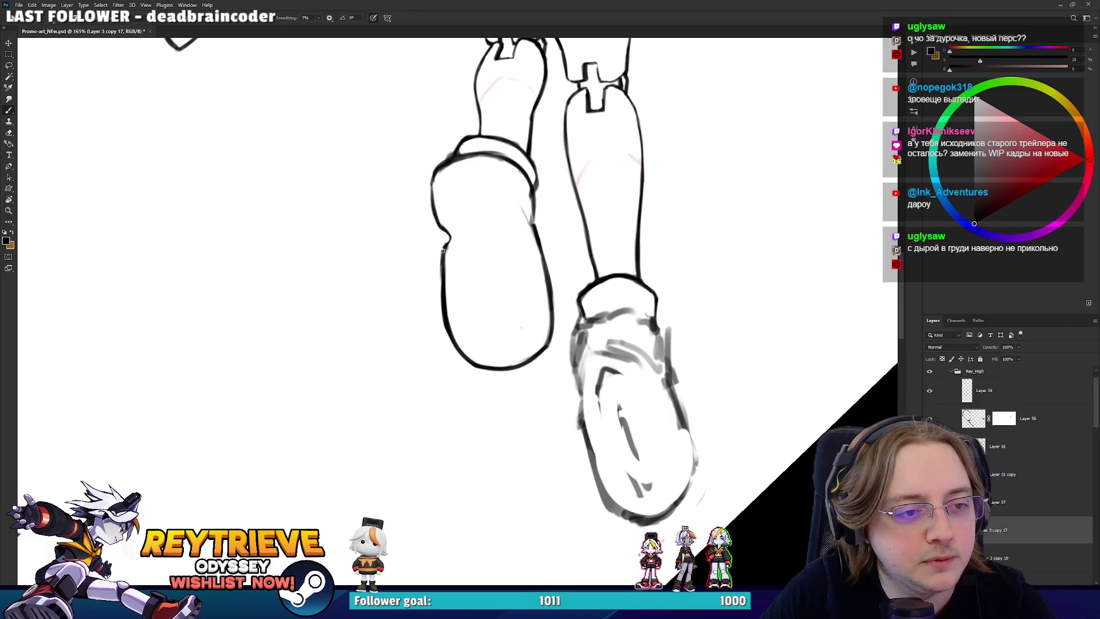
key("e")
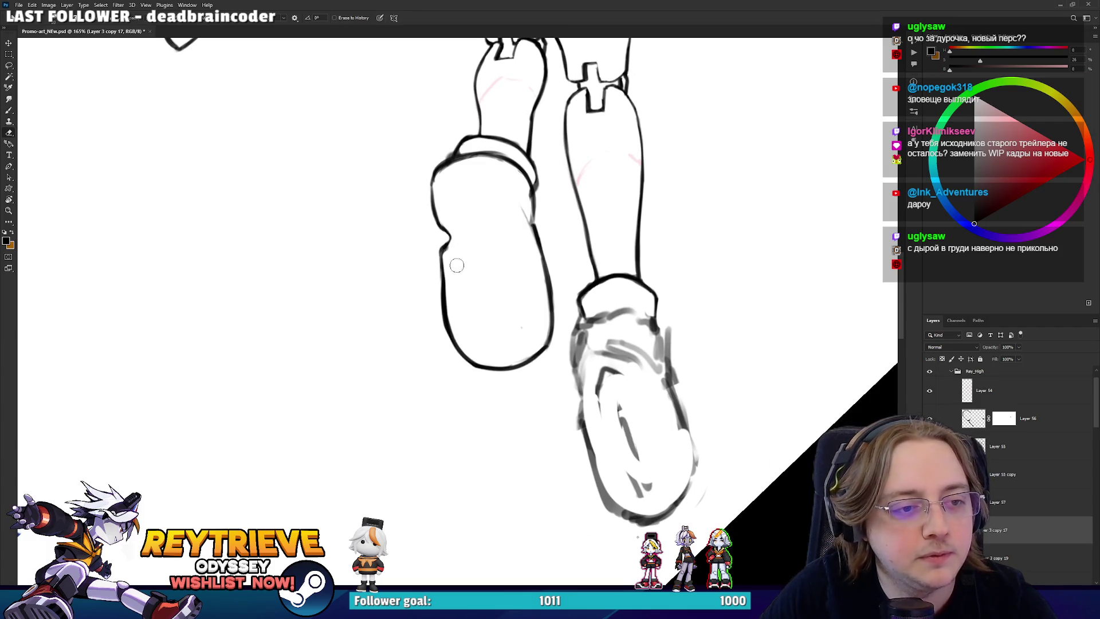
key("b")
key("e")
key("r")
mouse_move(439, 172)
left_mouse_down()
mouse_move(579, 344)
mouse_move(594, 407)
mouse_move(368, 418)
mouse_move(321, 370)
left_mouse_up()
key("b")
- Add shading strokes to the right boot's cuff
mouse_move(338, 332)
left_mouse_down()
mouse_move(327, 396)
mouse_move(352, 385)
mouse_move(334, 355)
mouse_move(296, 365)
mouse_move(404, 206)
left_mouse_up()
key("e")
key("b")
key("r")
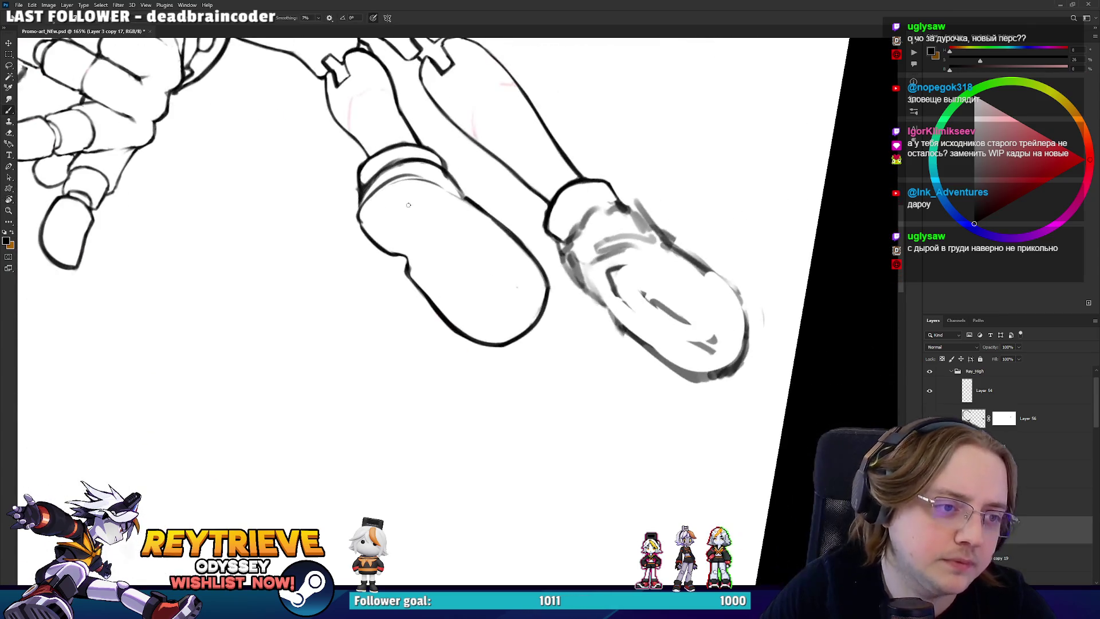
key("e")
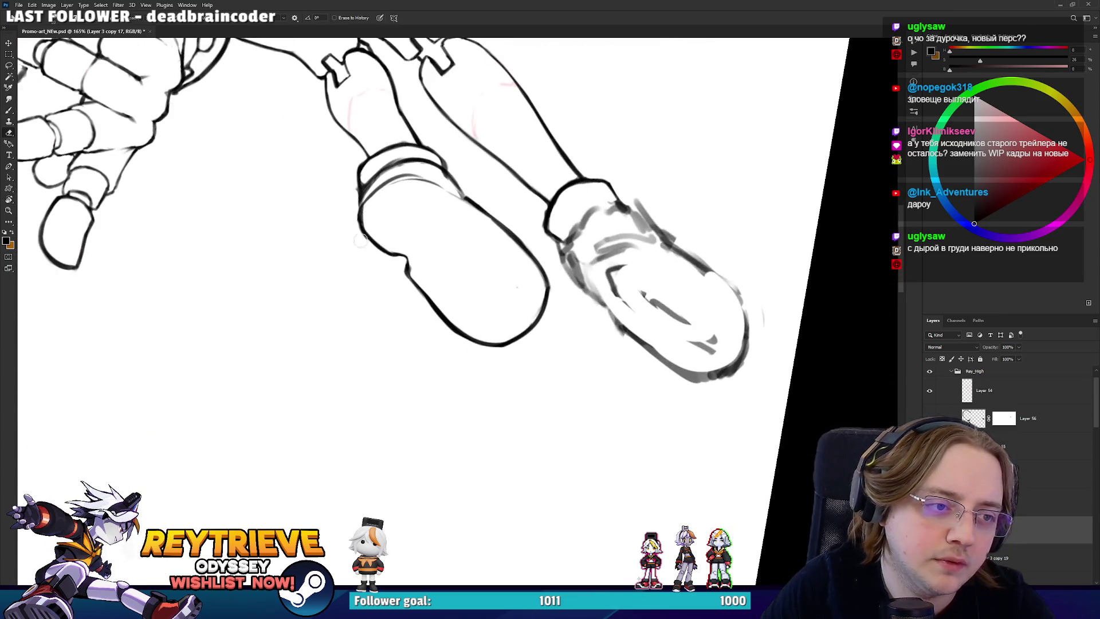
key("b")
key("r")
mouse_move(382, 201)
left_mouse_down()
mouse_move(455, 332)
mouse_move(310, 355)
left_mouse_up()
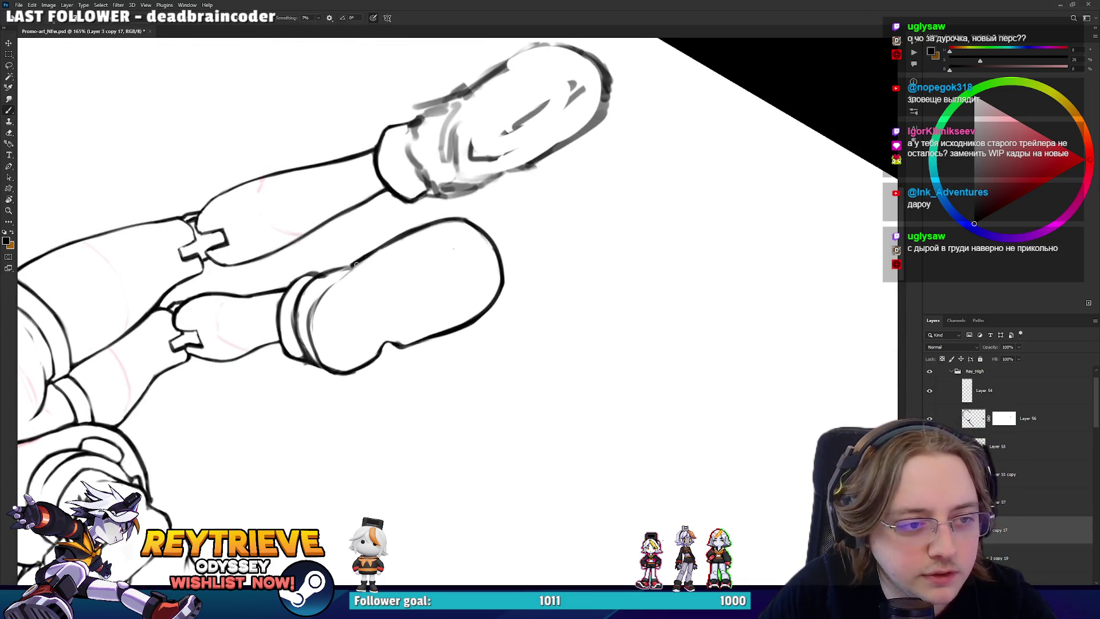
- Begin a thin inner sole line inside the front boot, trimming its upper part
key("r")
mouse_move(362, 258)
left_mouse_down()
mouse_move(598, 317)
mouse_move(602, 293)
left_mouse_up()
key("e")
key("r")
mouse_move(600, 270)
left_mouse_down()
mouse_move(528, 217)
mouse_move(458, 189)
mouse_move(391, 220)
mouse_move(429, 213)
mouse_move(515, 143)
mouse_move(560, 135)
mouse_move(600, 413)
mouse_move(563, 468)
mouse_move(547, 428)
mouse_move(531, 441)
mouse_move(494, 398)
left_mouse_up()
key("b")
key("r")
key("b")
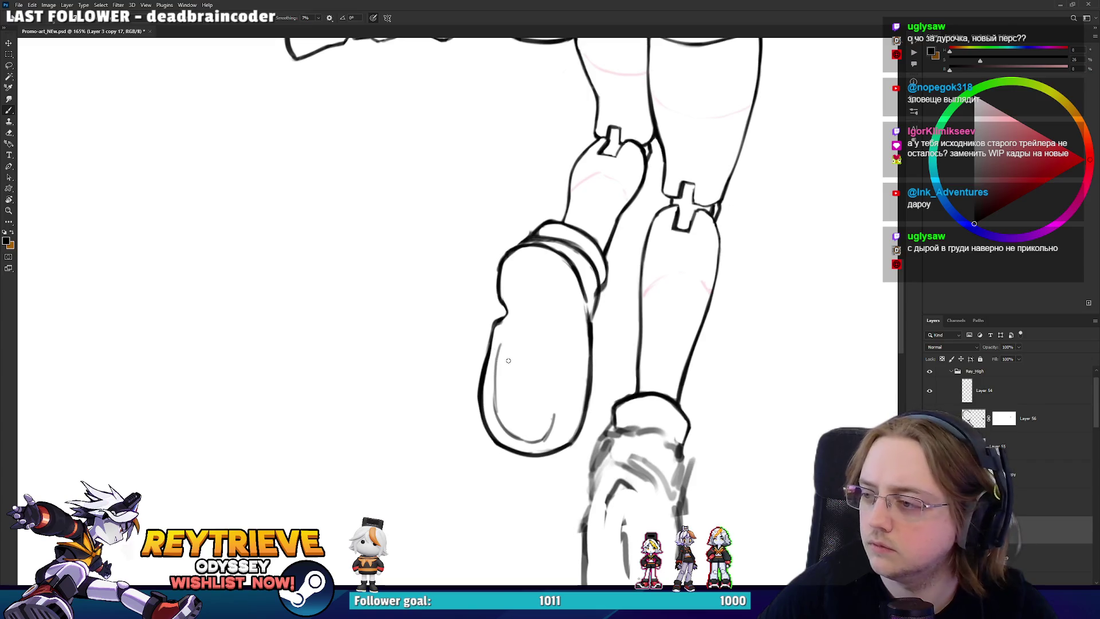
key("e")
left_click_drag(499, 344, 495, 395)
key("b")
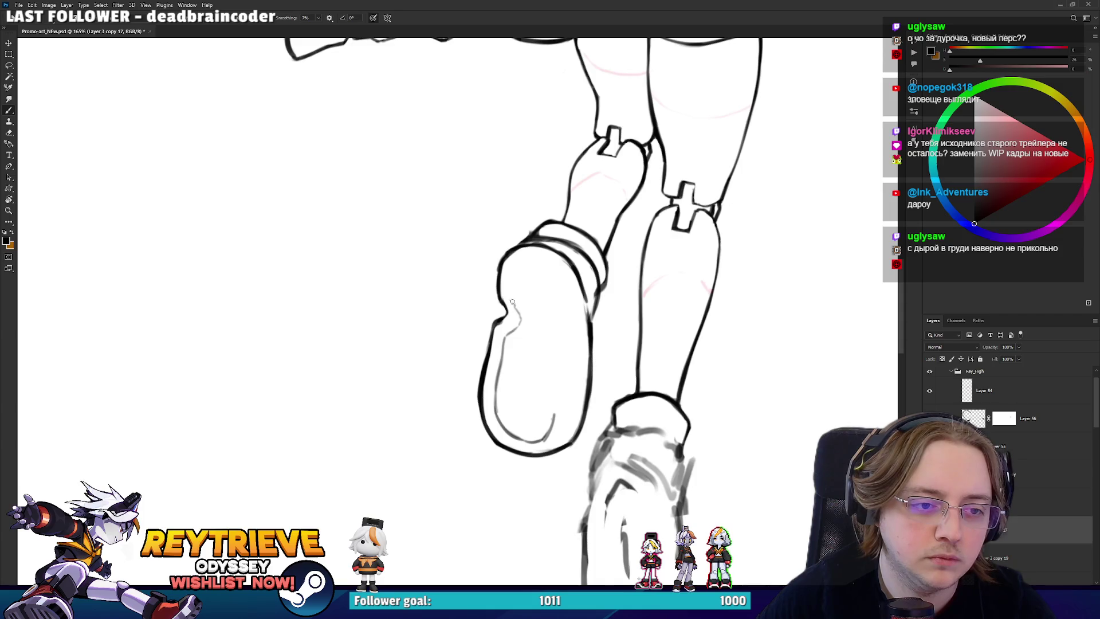
- Draw the inner tread line along the boot's left side and up through the sole
key("r")
mouse_move(554, 294)
left_mouse_down()
mouse_move(530, 371)
mouse_move(499, 400)
mouse_move(460, 408)
left_mouse_up()
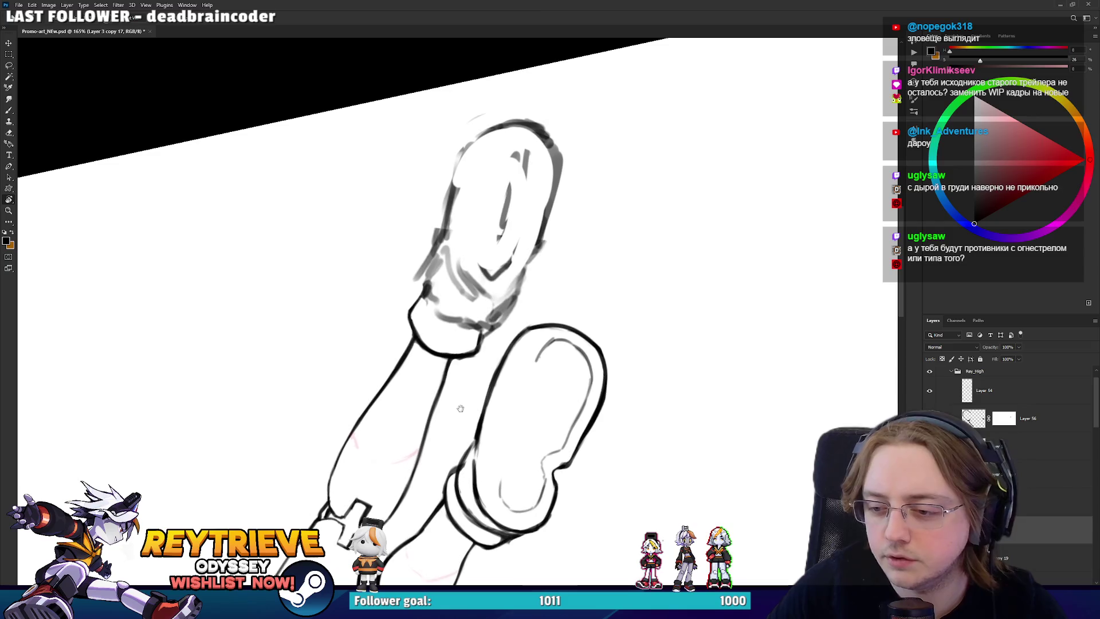
key("b")
left_click_drag(499, 471, 505, 508)
key("ctrl+z")
left_click_drag(500, 470, 505, 508)
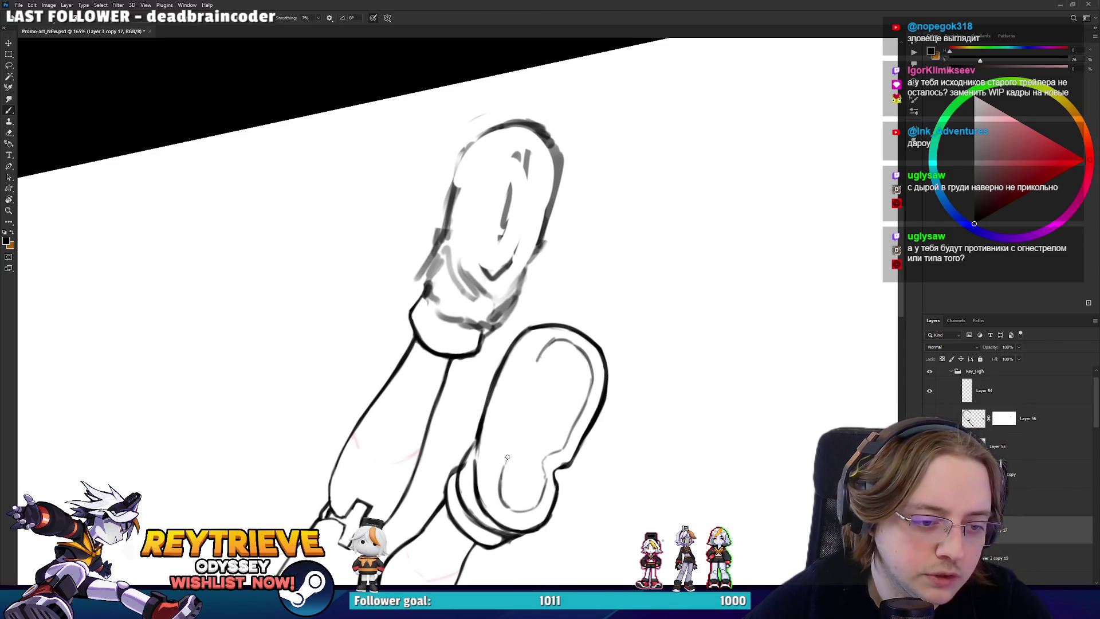
mouse_move(521, 425)
left_mouse_down()
mouse_move(540, 370)
mouse_move(522, 412)
left_mouse_up()
key("ctrl+z")
key("ctrl+z")
left_click_drag(541, 352, 511, 429)
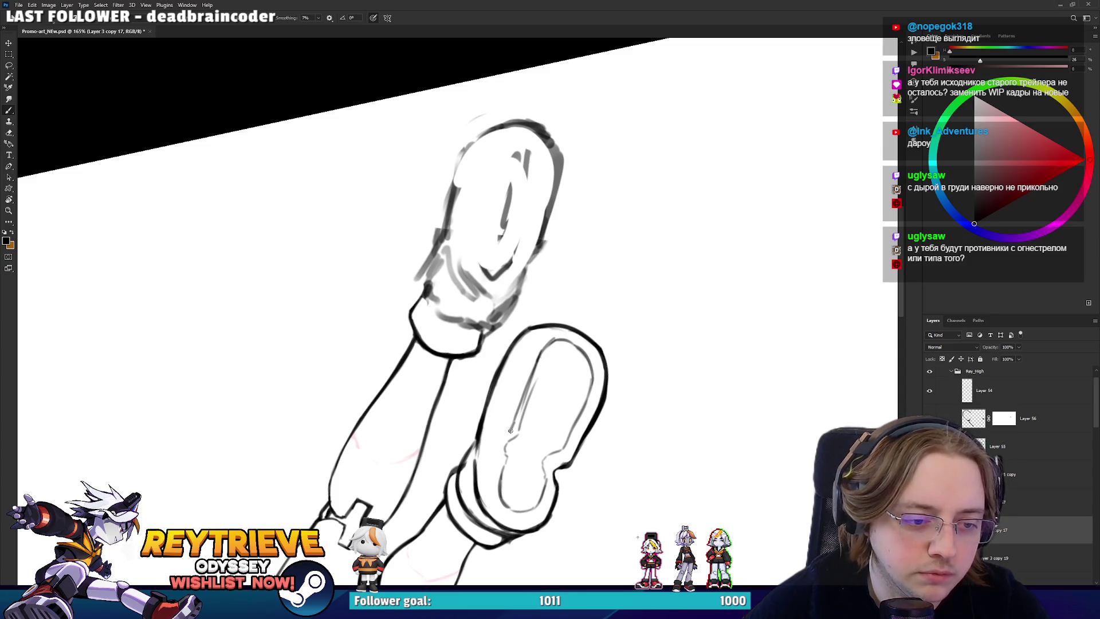
- Erase part of the inner boot line and redraw it as one long stroke
key("e")
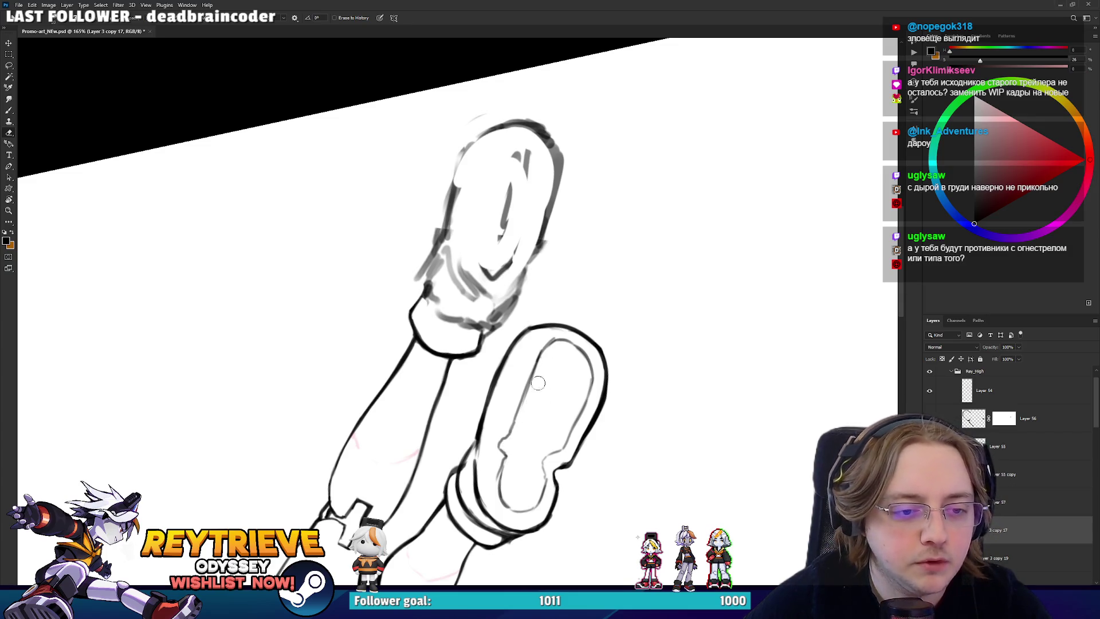
left_click_drag(552, 363, 504, 425)
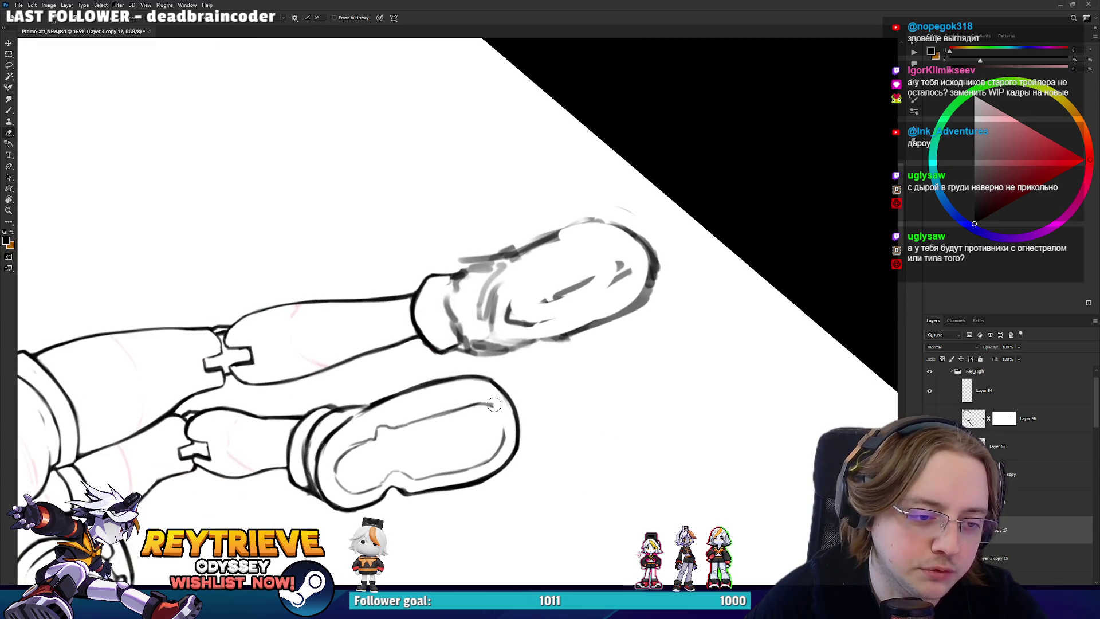
key("r")
mouse_move(469, 408)
left_mouse_down()
mouse_move(456, 487)
mouse_move(484, 465)
left_mouse_up()
key("b")
left_click_drag(471, 507, 474, 466)
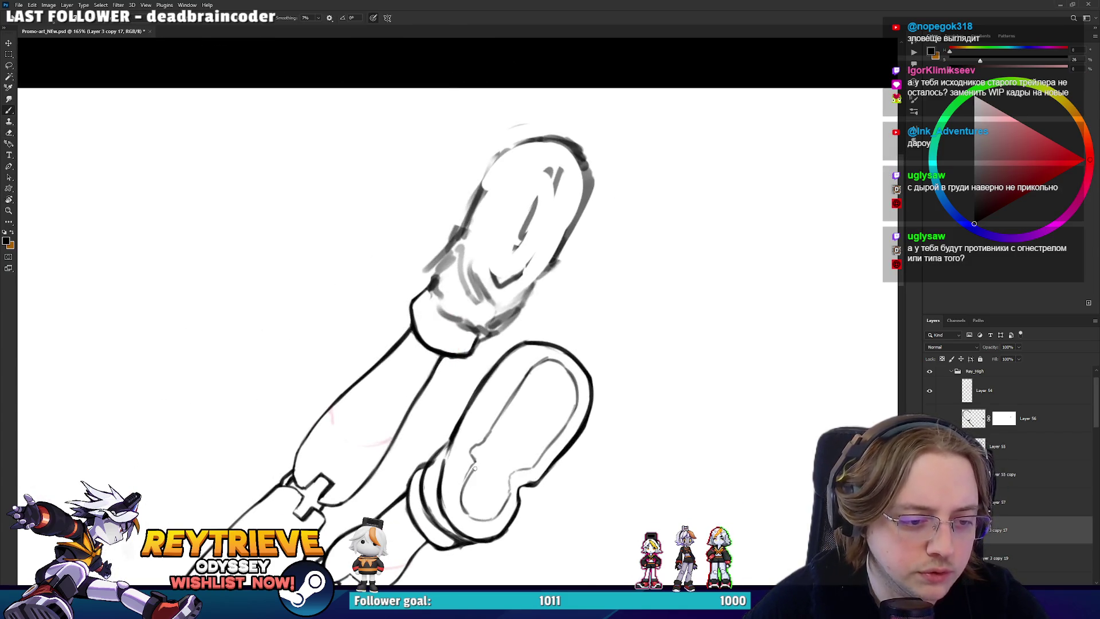
key("ctrl+z")
mouse_move(469, 508)
left_mouse_down()
mouse_move(476, 466)
mouse_move(537, 327)
mouse_move(548, 365)
left_mouse_up()
- Lasso the left boot and shift it slightly down-left
key("r")
left_click_drag(619, 357, 612, 315)
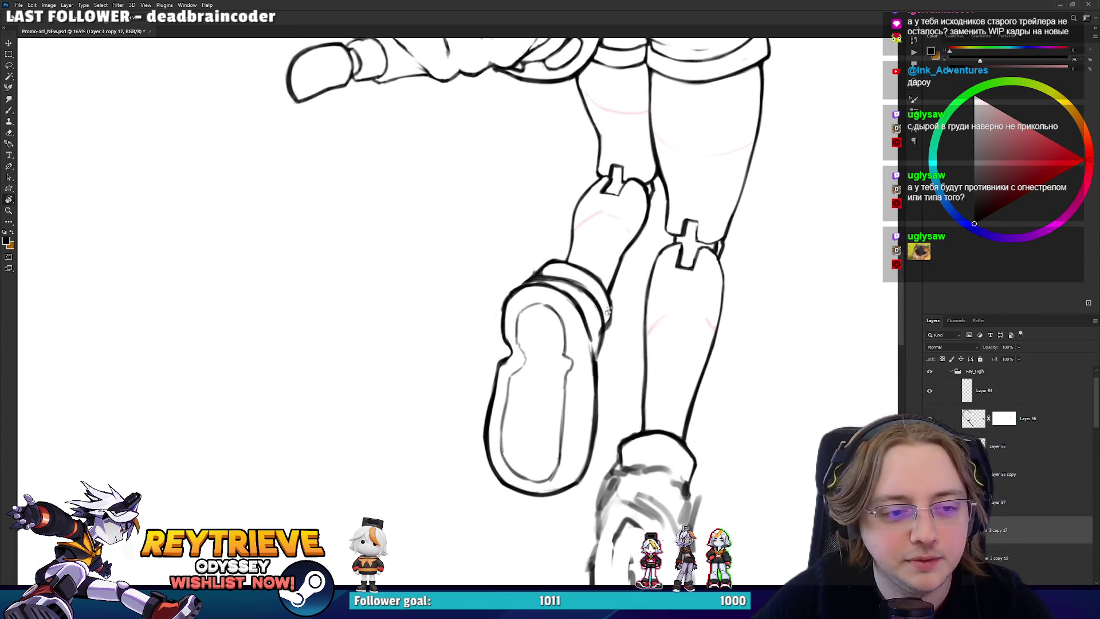
key("e")
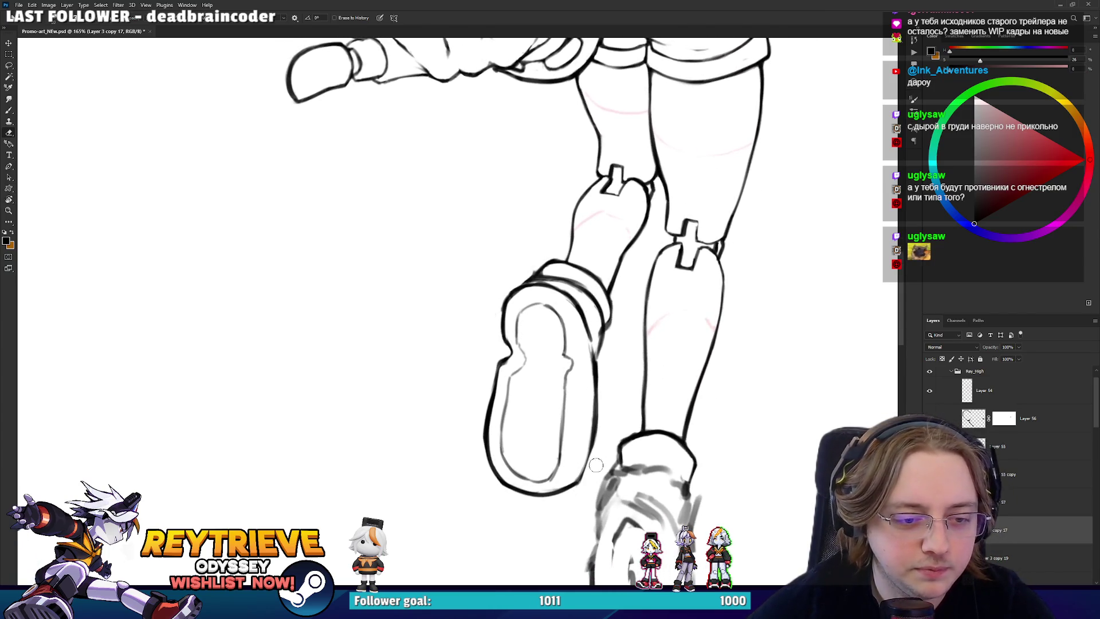
key("b")
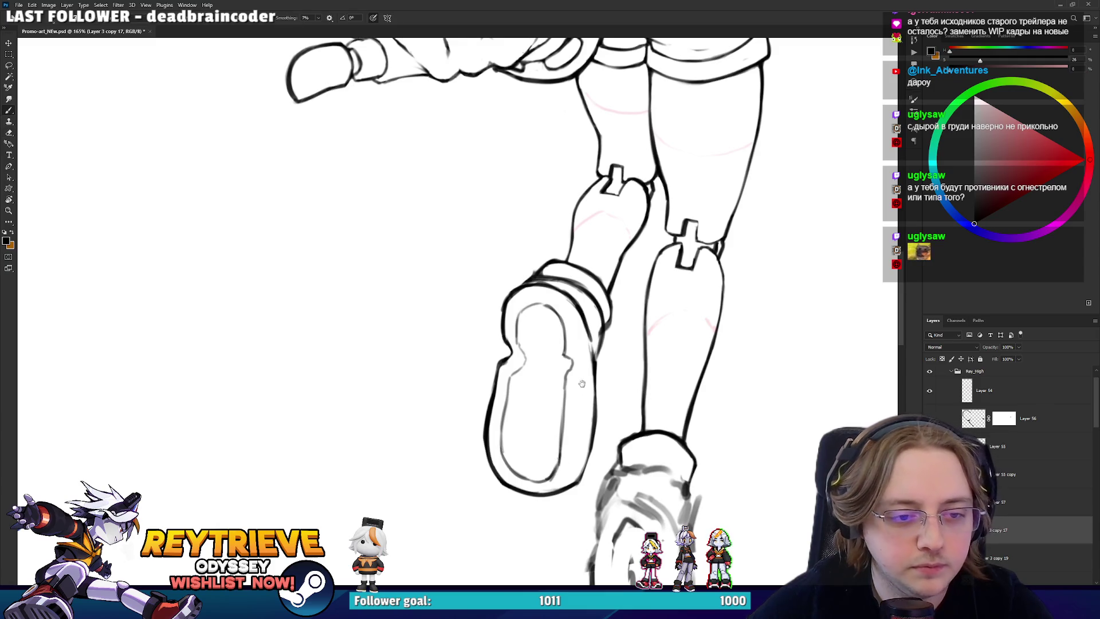
left_click_drag(582, 383, 573, 441)
mouse_move(470, 344)
left_mouse_down()
mouse_move(443, 300)
mouse_move(494, 367)
mouse_move(515, 337)
mouse_move(606, 349)
mouse_move(664, 478)
mouse_move(485, 479)
mouse_move(487, 464)
left_mouse_up()
key("e")
key("l")
mouse_move(575, 417)
left_mouse_down()
mouse_move(563, 422)
mouse_move(411, 358)
mouse_move(459, 252)
mouse_move(527, 172)
mouse_move(545, 229)
mouse_move(533, 206)
mouse_move(493, 189)
mouse_move(476, 240)
mouse_move(481, 310)
left_mouse_up()
- Add small detail strokes at the ankle cuff and erase stray cuff outline bits
key("r")
key("b")
key("r")
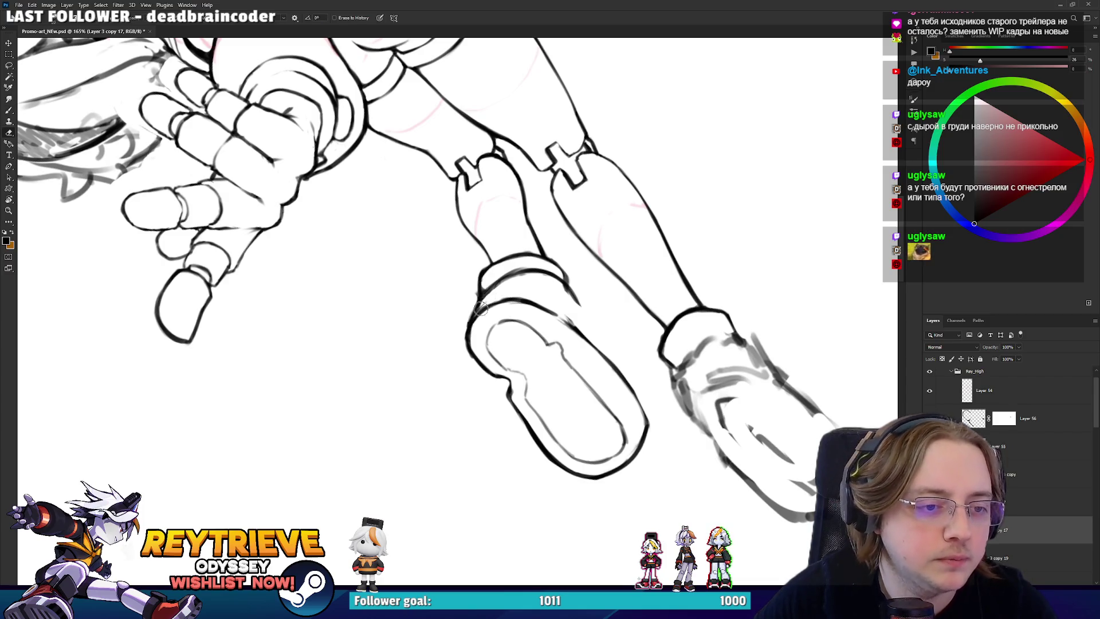
key("e")
mouse_move(482, 284)
left_mouse_down()
mouse_move(484, 304)
mouse_move(515, 277)
mouse_move(484, 285)
left_mouse_up()
key("b")
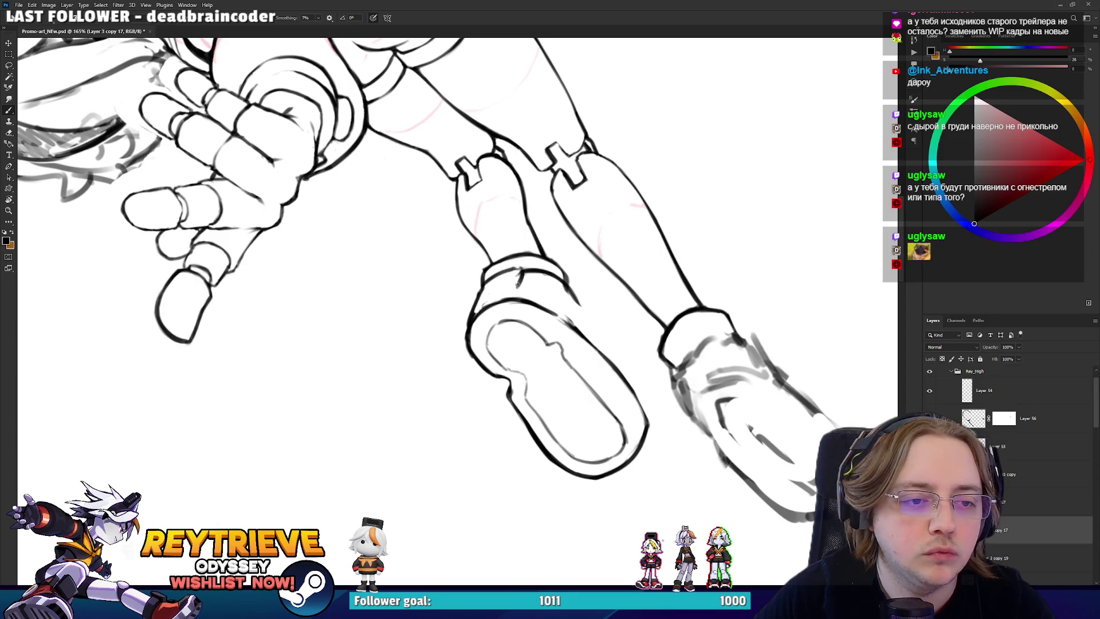
- Ink a stronger line along the front boot's outer right sole edge
key("e")
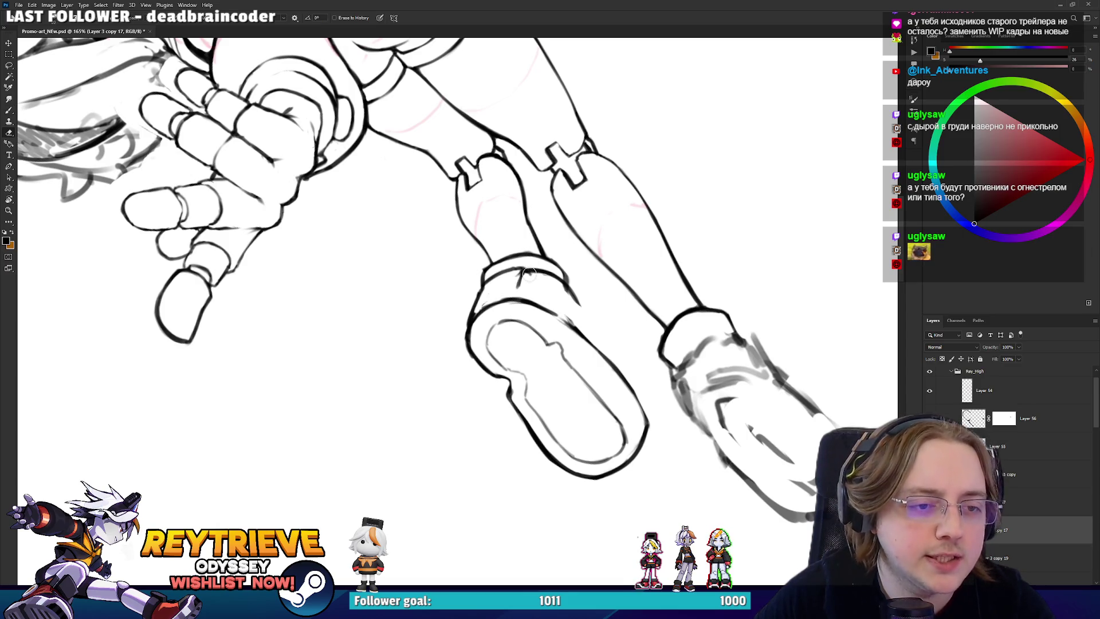
left_click_drag(549, 260, 541, 367)
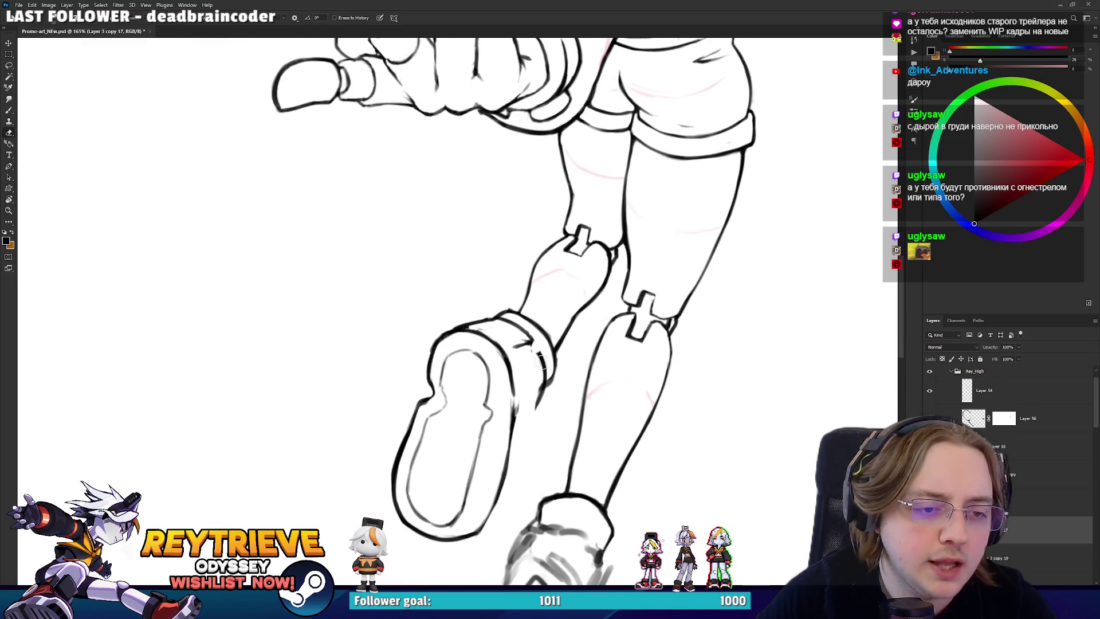
key("b")
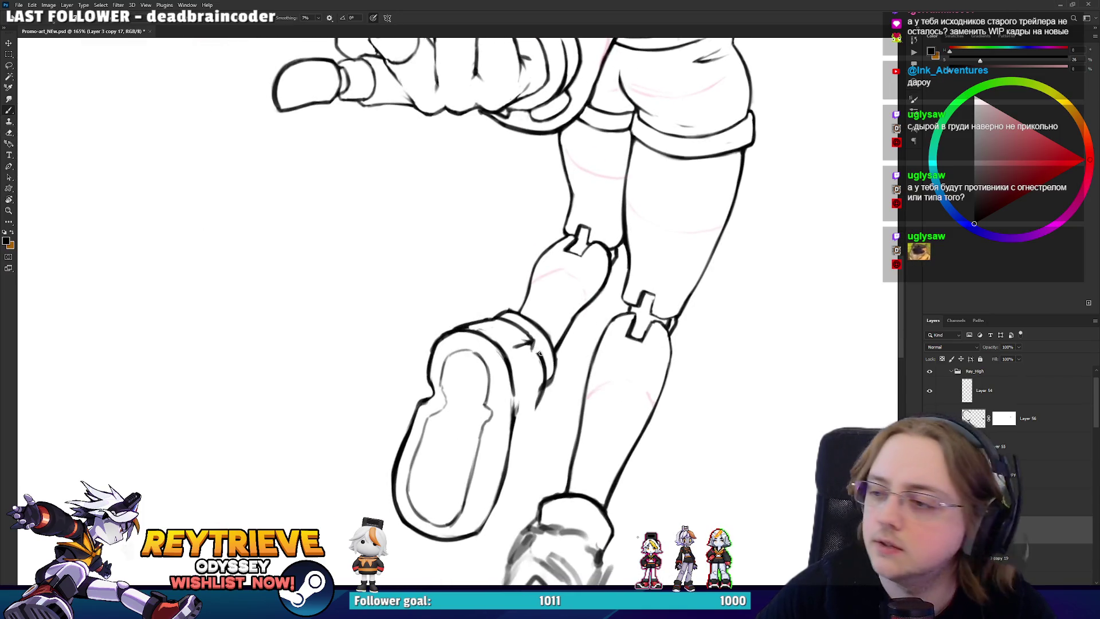
mouse_move(539, 353)
left_mouse_down()
mouse_move(531, 304)
mouse_move(527, 367)
left_mouse_up()
key("e")
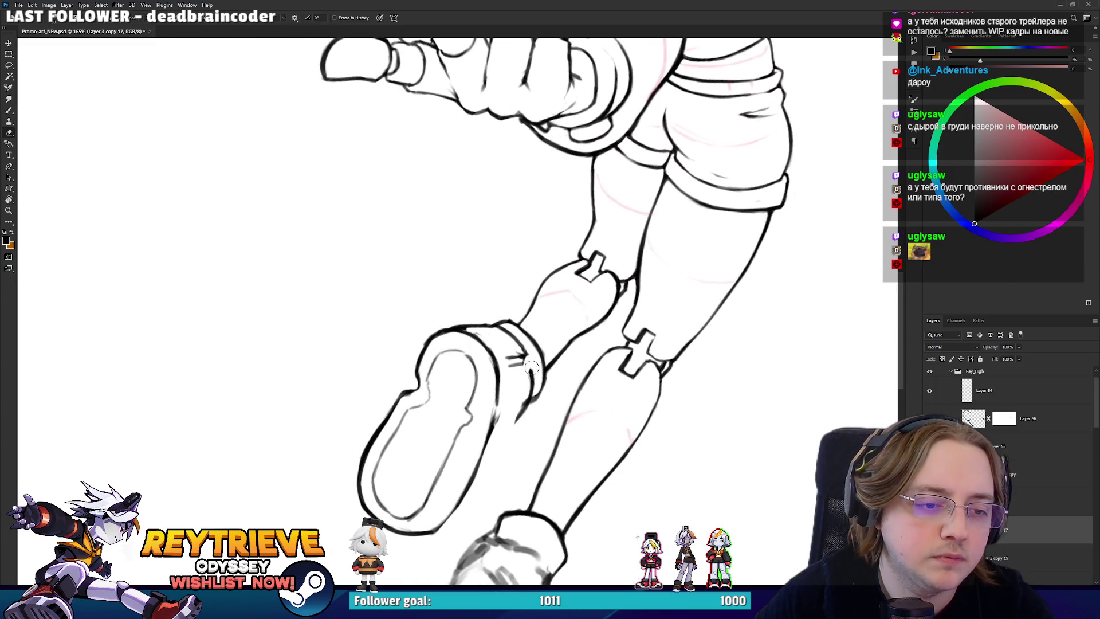
key("b")
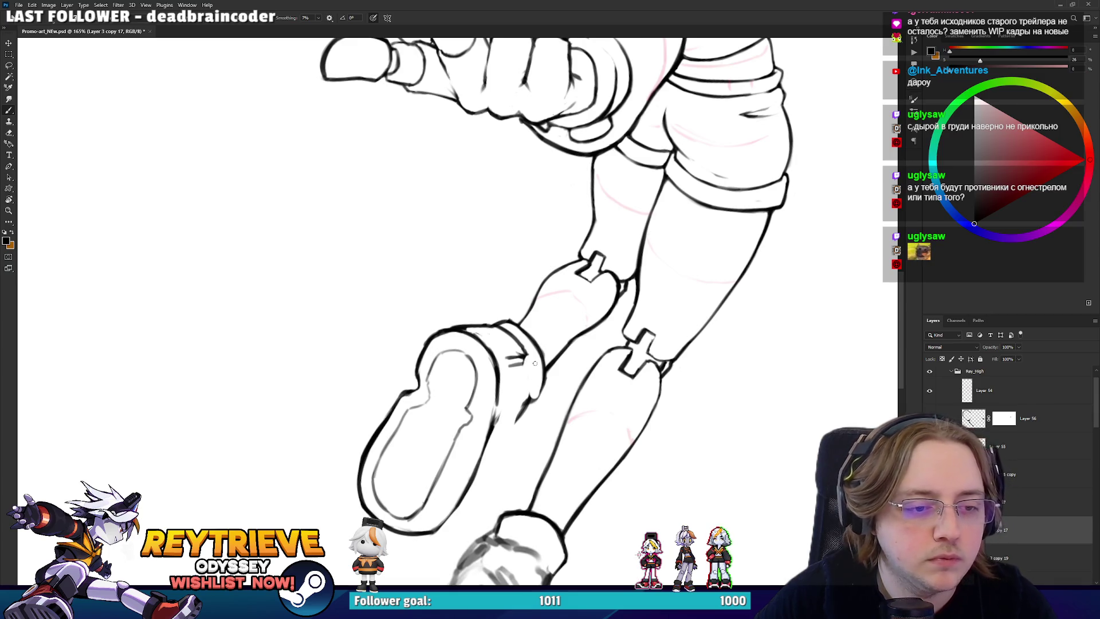
mouse_move(526, 358)
left_mouse_down()
mouse_move(514, 264)
mouse_move(433, 242)
mouse_move(527, 247)
mouse_move(575, 437)
left_mouse_up()
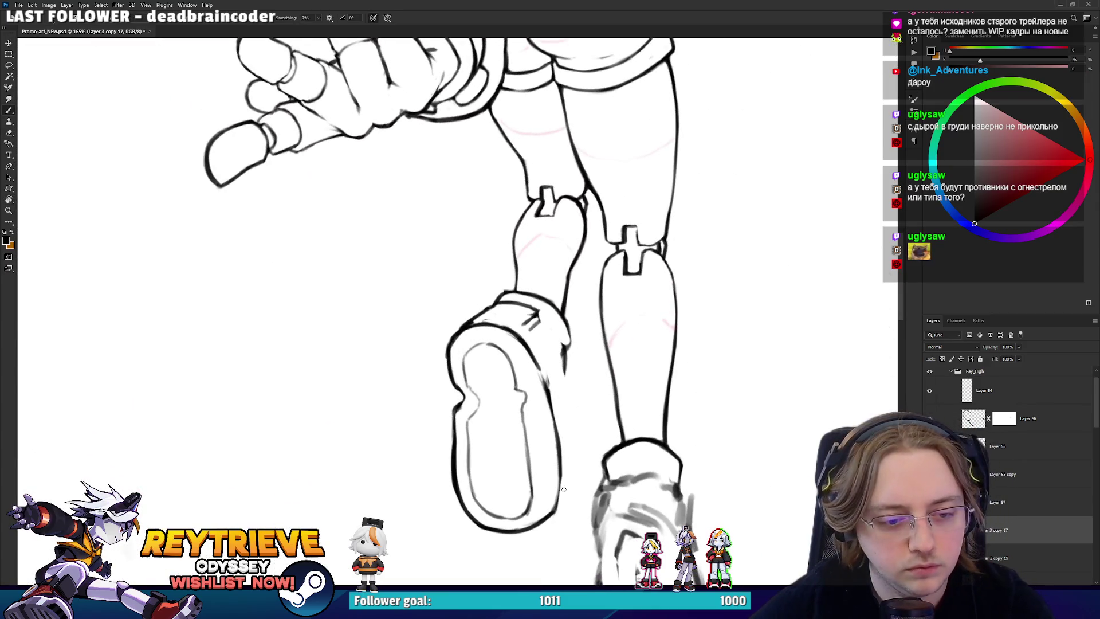
left_click_drag(563, 481, 565, 391)
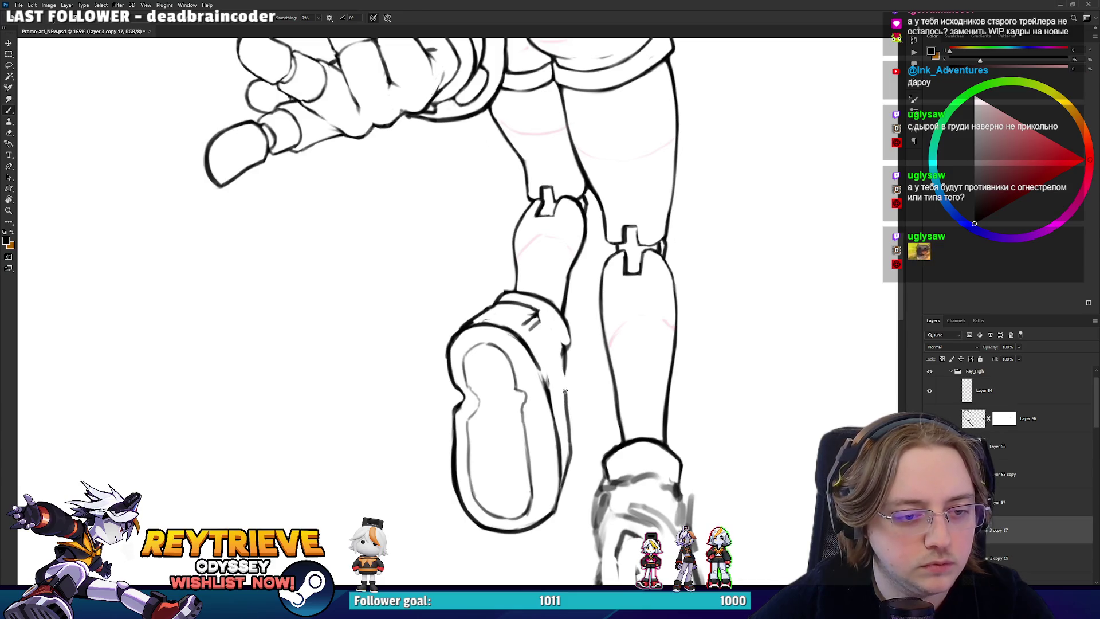
- Add and trim strokes inside the sole outline, forming the heel-forefoot notch
key("r")
mouse_move(536, 370)
left_mouse_down()
mouse_move(367, 248)
mouse_move(418, 224)
mouse_move(484, 220)
left_mouse_up()
key("b")
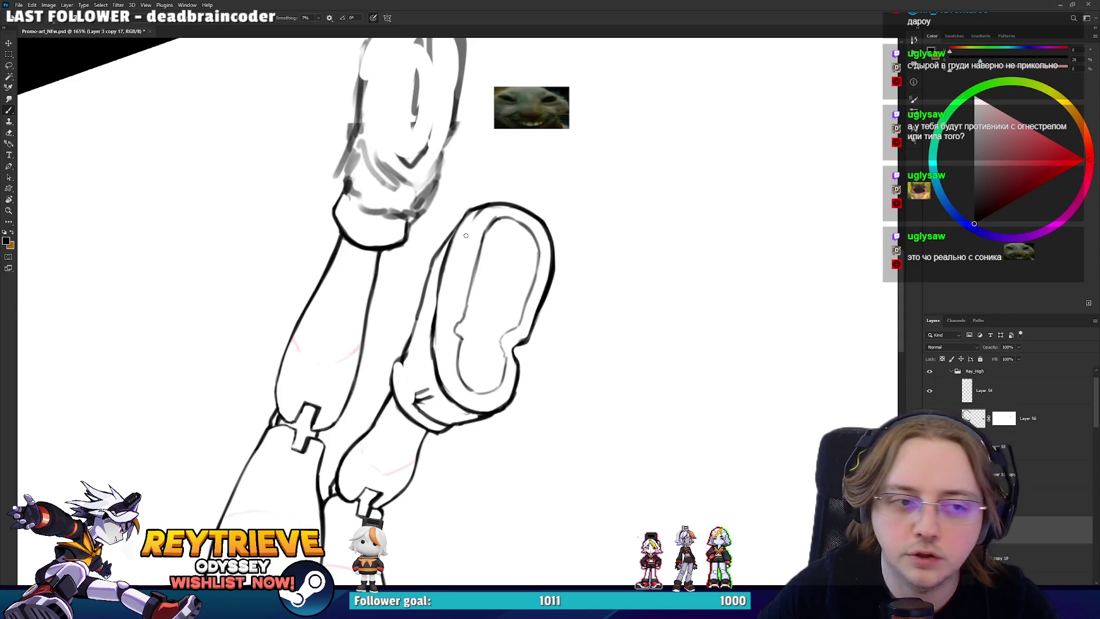
left_click_drag(478, 211, 462, 269)
left_click_drag(473, 221, 458, 279)
key("e")
mouse_move(493, 215)
left_mouse_down()
mouse_move(459, 289)
mouse_move(451, 339)
left_mouse_up()
key("b")
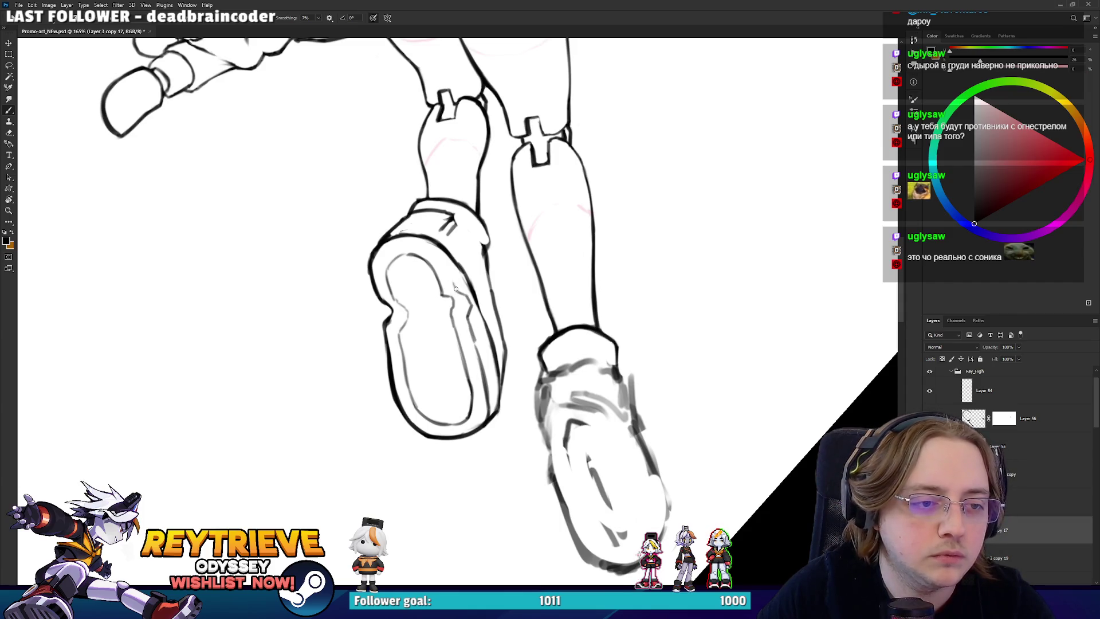
key("e")
key("r")
left_click_drag(465, 306, 398, 207)
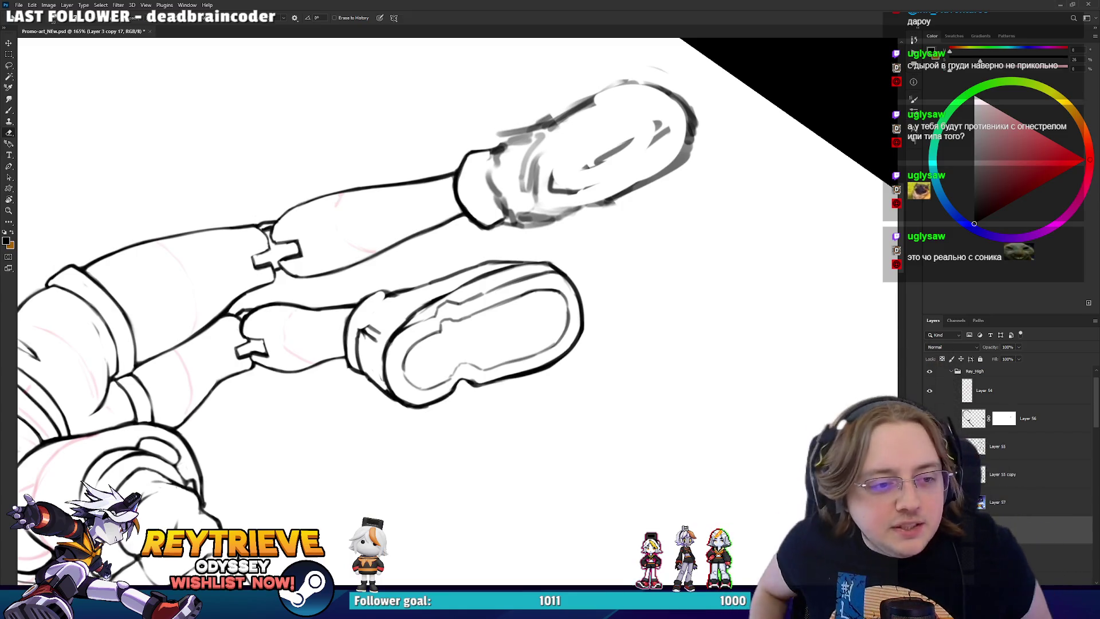
- Rotate the canvas view sideways and back about 60°, returning to the Brush with the view upright
key("r")
mouse_move(580, 244)
left_mouse_down()
mouse_move(507, 294)
mouse_move(492, 373)
left_mouse_up()
key("r")
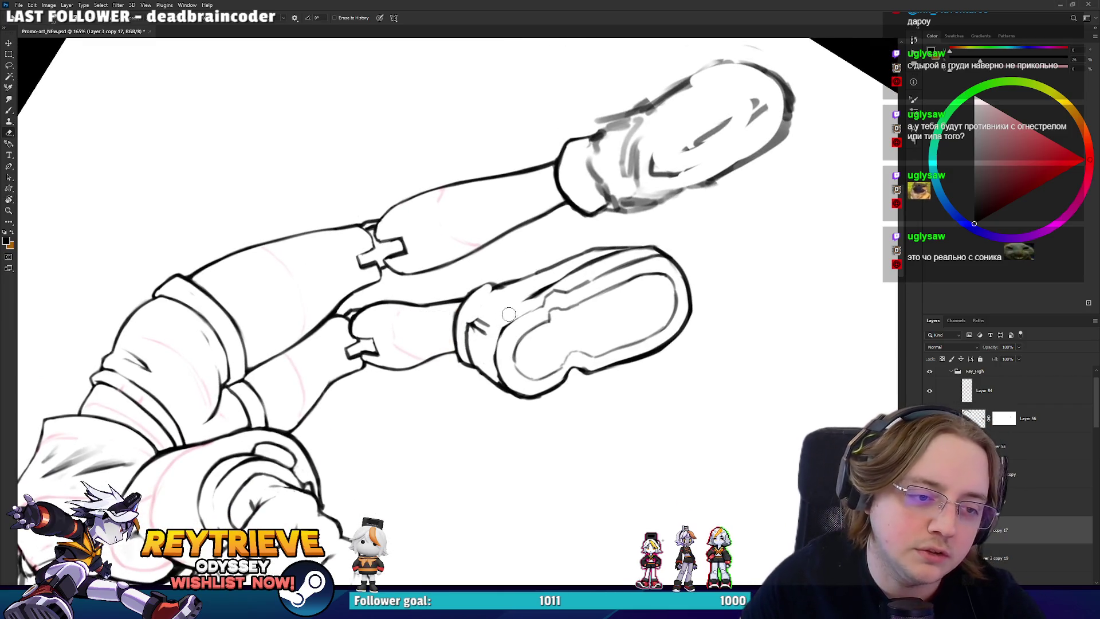
key("r")
mouse_move(498, 317)
left_mouse_down()
mouse_move(510, 302)
mouse_move(481, 327)
mouse_move(419, 329)
left_mouse_up()
key("b")
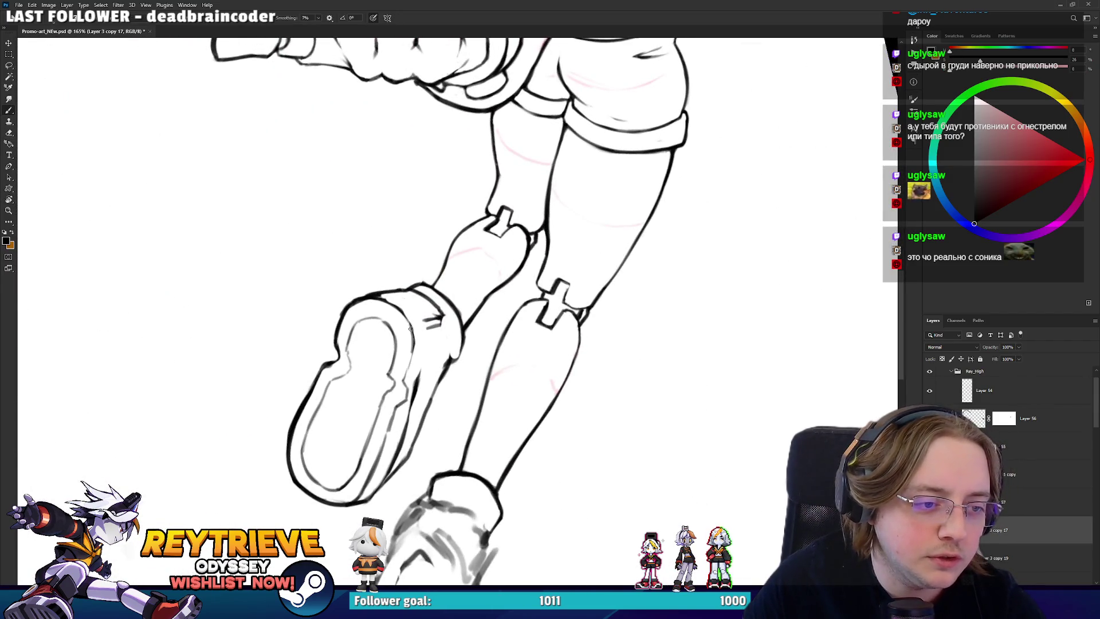
- Lay the legs horizontal in the view and prepare the Brush for inking the boot
key("r")
mouse_move(407, 372)
left_mouse_down()
mouse_move(424, 344)
mouse_move(453, 395)
mouse_move(515, 321)
mouse_move(609, 256)
mouse_move(528, 329)
mouse_move(533, 311)
mouse_move(536, 320)
mouse_move(398, 350)
mouse_move(530, 338)
left_mouse_up()
key("e")
key("r")
key("b")
- Alternate Eraser and Brush to clean up the boot's hatching
key("e")
key("r")
key("b")
key("r")
key("e")
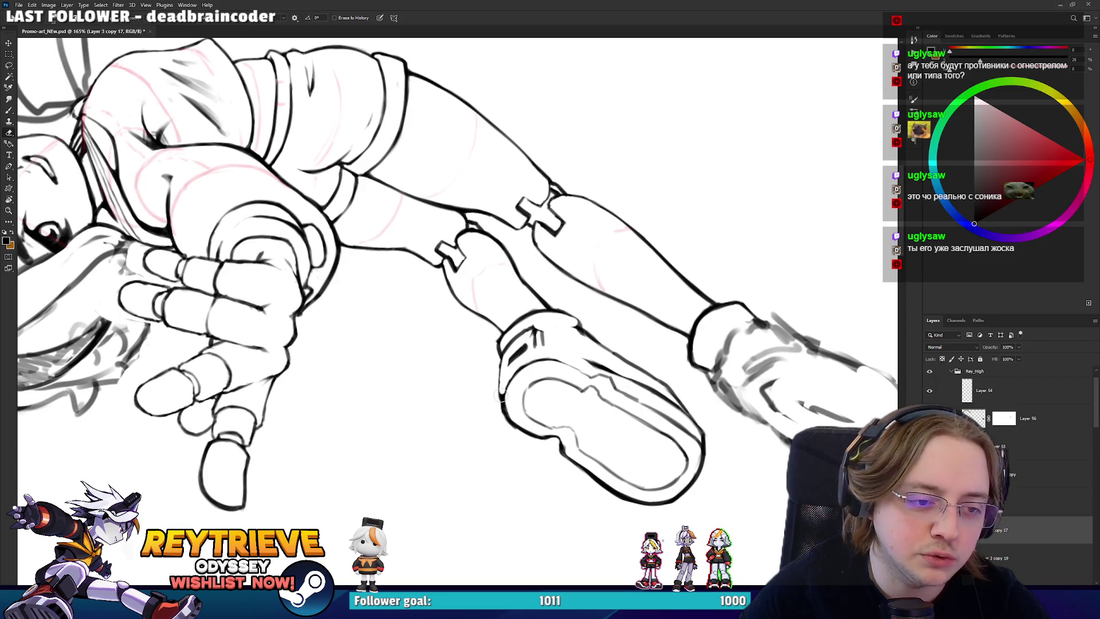
key("b")
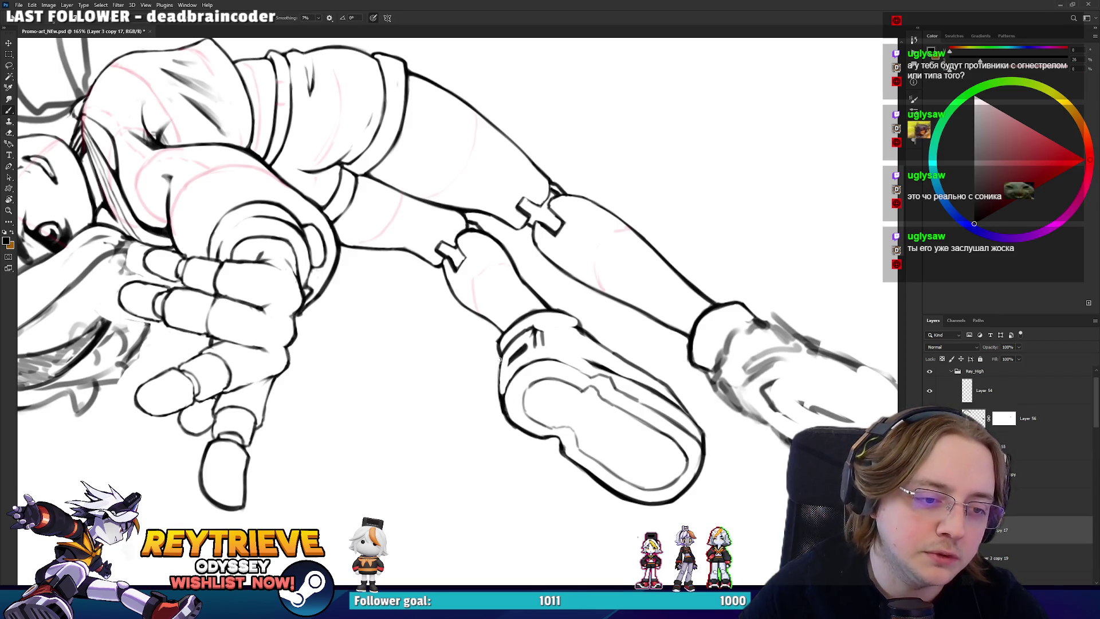
- Turn the figure upright and ink a new line along the sole's left edge
key("r")
mouse_move(500, 355)
left_mouse_down()
mouse_move(492, 423)
mouse_move(577, 394)
mouse_move(540, 165)
mouse_move(576, 169)
mouse_move(632, 209)
mouse_move(601, 205)
left_mouse_up()
key("r")
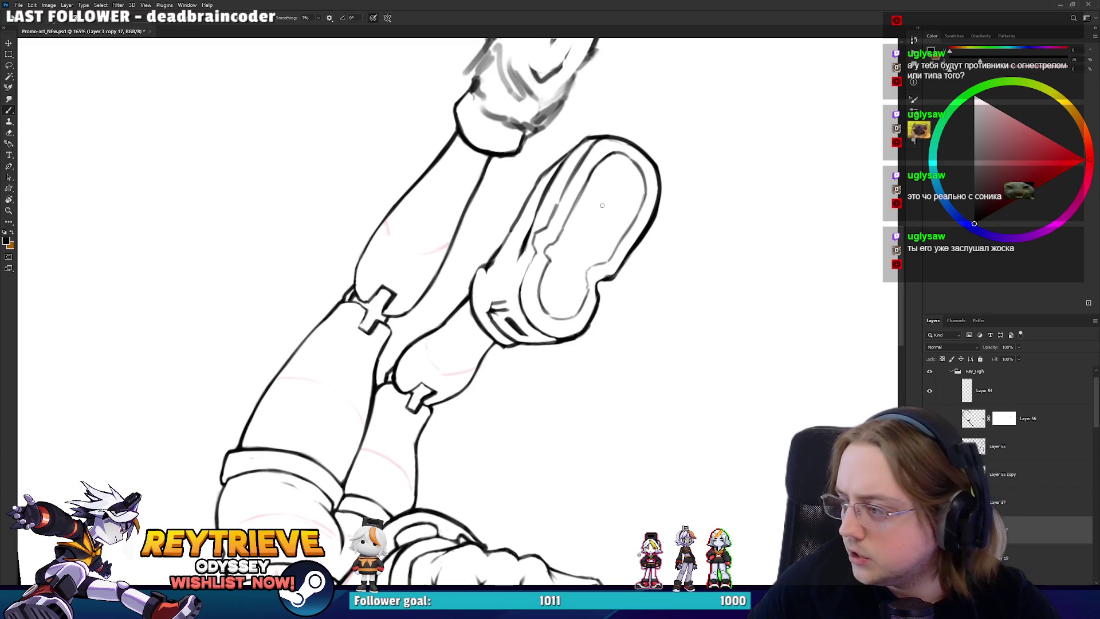
key("e")
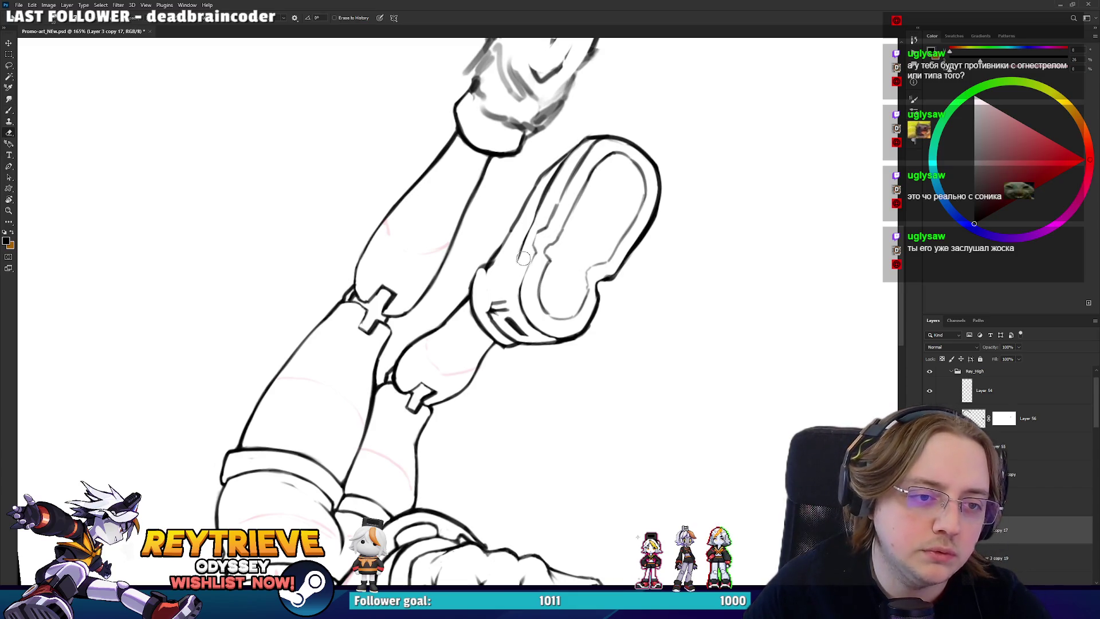
key("b")
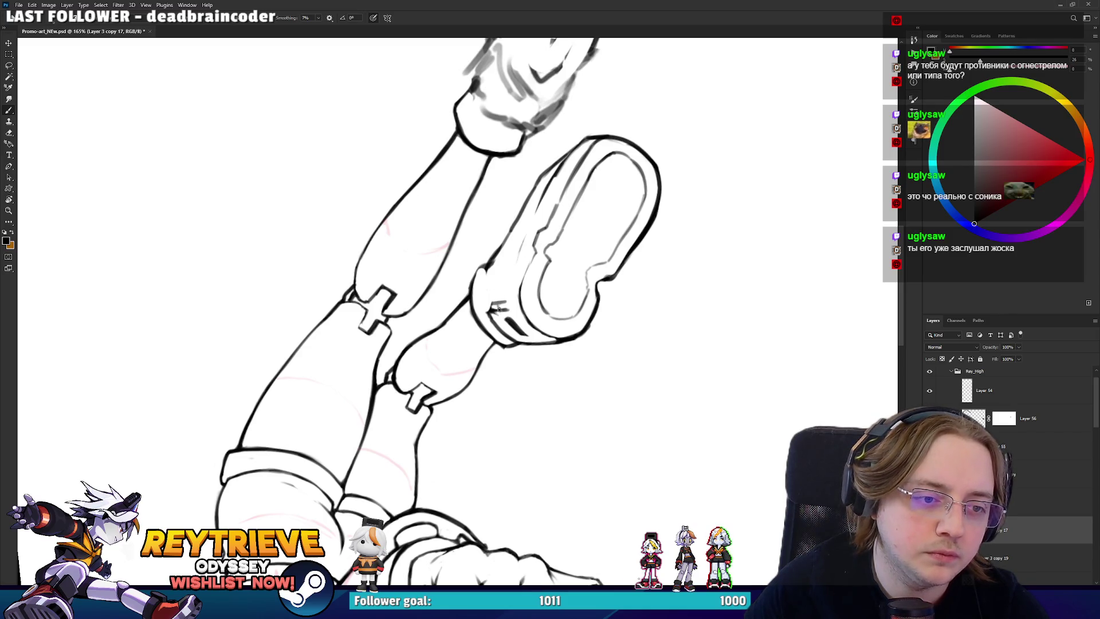
mouse_move(497, 302)
left_mouse_down()
mouse_move(549, 182)
mouse_move(556, 229)
mouse_move(516, 375)
mouse_move(536, 337)
mouse_move(521, 331)
left_mouse_up()
key("e")
- Erase stray marks near the shoe's top edge and tilt the view for drawing
left_click_drag(458, 304, 463, 290)
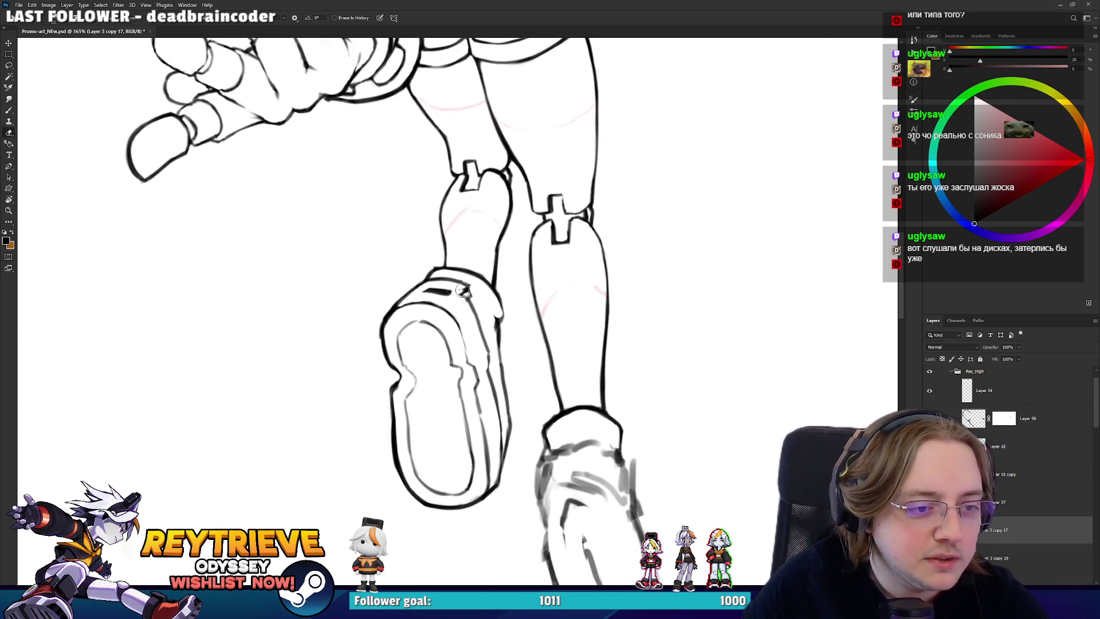
key("b")
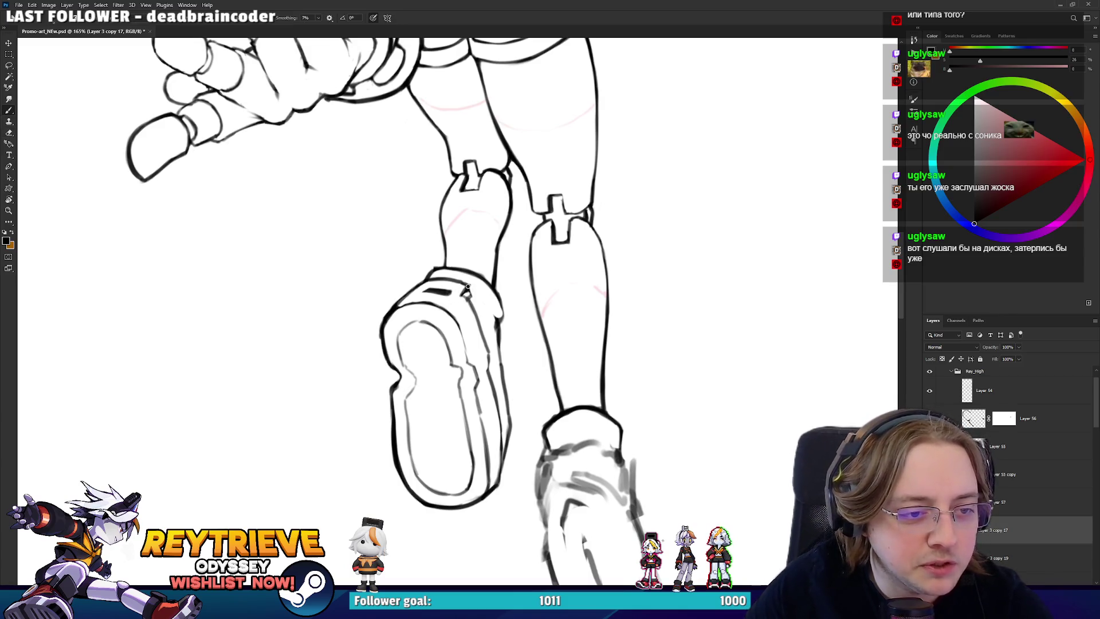
key("e")
mouse_move(471, 289)
left_mouse_down()
mouse_move(484, 312)
mouse_move(548, 327)
mouse_move(424, 304)
mouse_move(470, 367)
mouse_move(544, 318)
left_mouse_up()
key("r")
key("r")
key("r")
left_click_drag(545, 271, 587, 317)
key("r")
mouse_move(532, 423)
left_mouse_down()
mouse_move(578, 441)
mouse_move(613, 476)
mouse_move(550, 435)
mouse_move(512, 430)
mouse_move(521, 377)
left_mouse_up()
- Lighten the shoe's right outline, redraw it darker, and ink the upper-left outline
key("b")
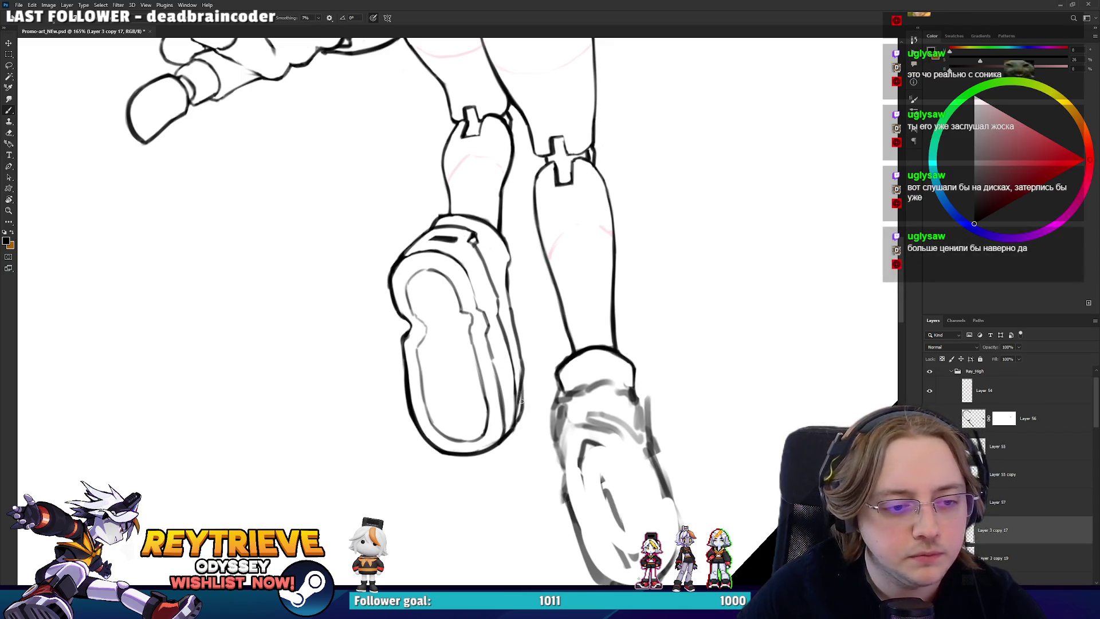
key("e")
left_click_drag(517, 407, 524, 343)
key("b")
mouse_move(524, 412)
left_mouse_down()
mouse_move(522, 376)
mouse_move(424, 367)
mouse_move(434, 192)
left_mouse_up()
left_click_drag(422, 238, 436, 193)
key("r")
mouse_move(456, 239)
left_mouse_down()
mouse_move(367, 270)
mouse_move(401, 401)
mouse_move(546, 442)
mouse_move(429, 467)
mouse_move(378, 448)
mouse_move(513, 265)
mouse_move(509, 394)
left_mouse_up()
key("b")
- Draw the inner sole lines along the left and top edges, redoing the left curve until it looks right
left_click_drag(412, 481, 401, 436)
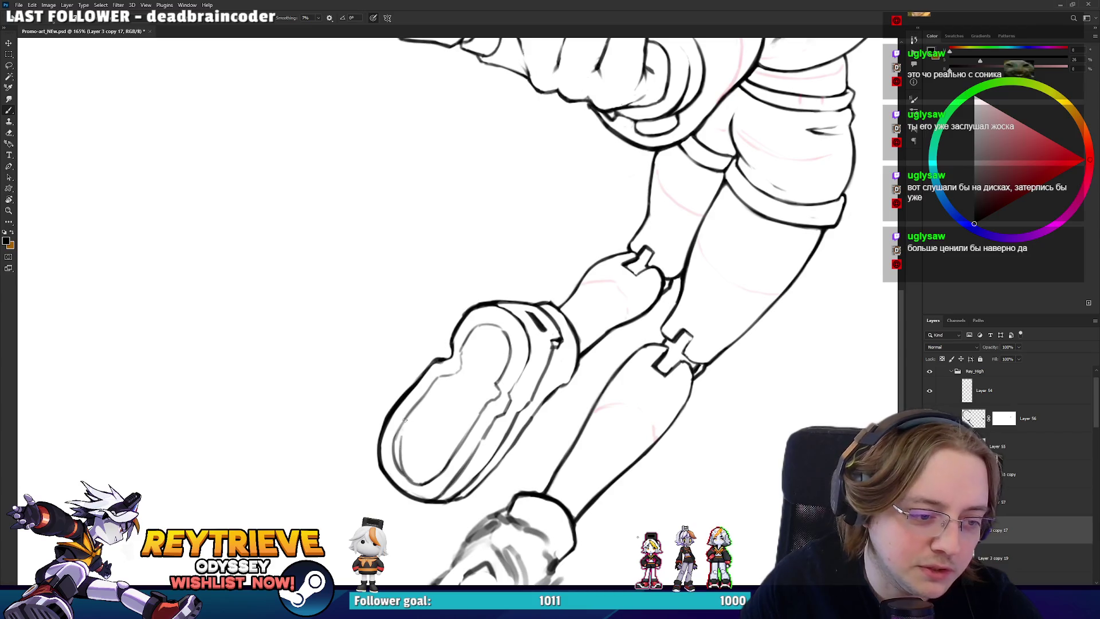
key("ctrl+z")
mouse_move(410, 479)
left_mouse_down()
mouse_move(395, 423)
mouse_move(400, 453)
mouse_move(416, 417)
left_mouse_up()
key("ctrl+z")
key("ctrl+z")
key("ctrl+z")
left_click_drag(400, 462, 412, 424)
key("ctrl+z")
key("ctrl+z")
left_click_drag(397, 465, 424, 407)
key("ctrl+z")
key("ctrl+z")
left_click_drag(396, 461, 431, 401)
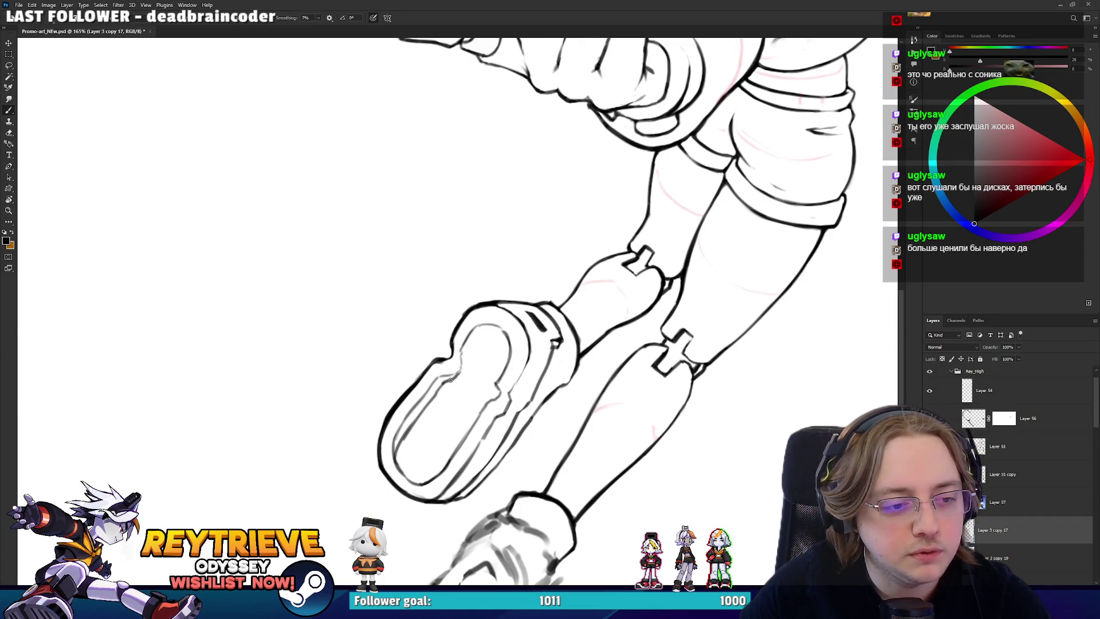
mouse_move(465, 357)
left_mouse_down()
mouse_move(481, 304)
mouse_move(444, 279)
left_mouse_up()
key("r")
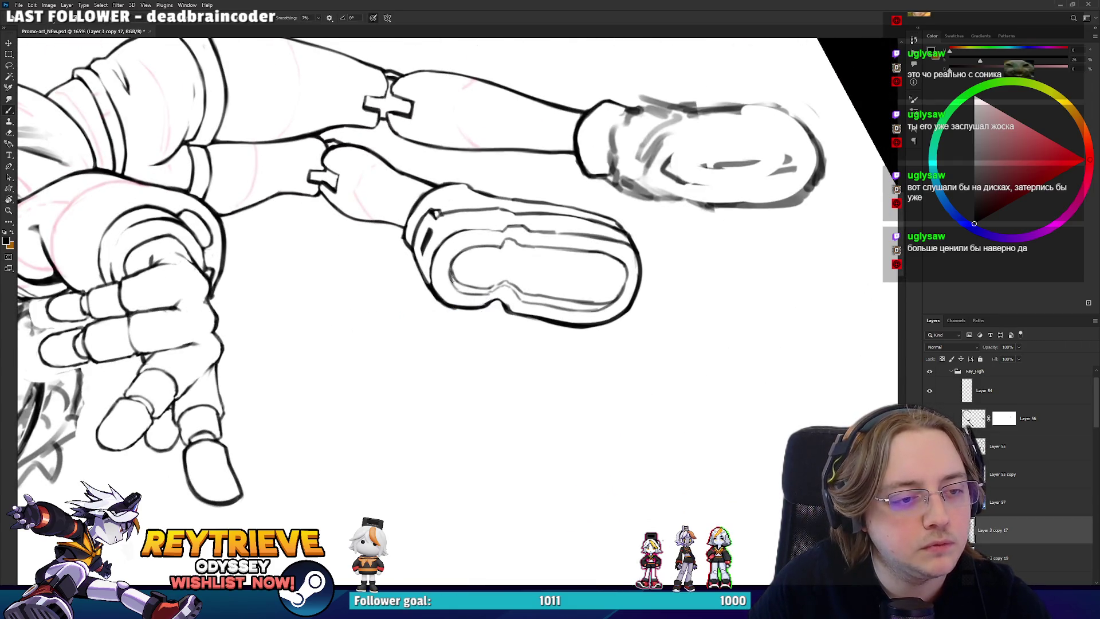
- Tilt the view so the shoe points up-right and alternate erasing and inking on the sole
key("r")
mouse_move(460, 253)
left_mouse_down()
mouse_move(436, 322)
mouse_move(431, 271)
mouse_move(492, 338)
mouse_move(505, 241)
left_mouse_up()
key("e")
key("r")
key("b")
key("e")
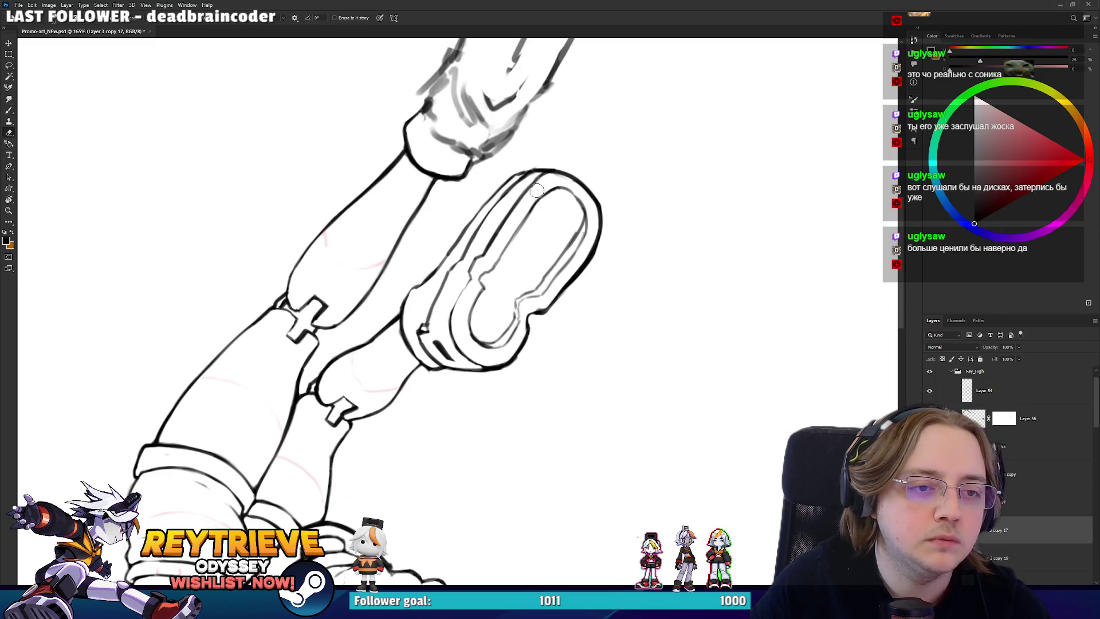
key("b")
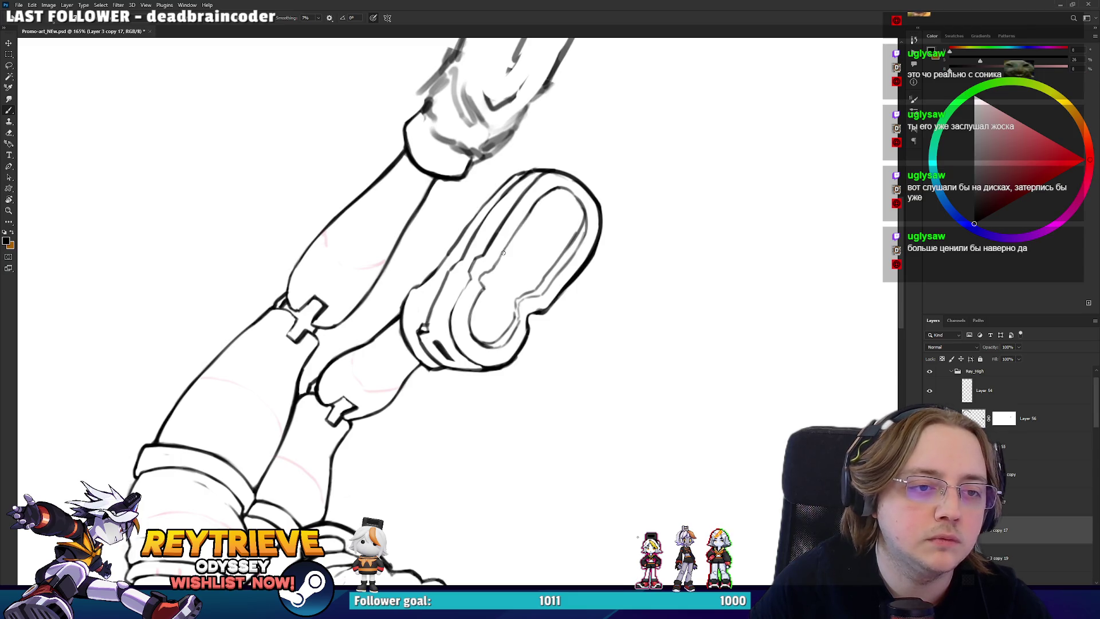
- Rotate the canvas and ink a short line on the sole's inner edge
key("r")
mouse_move(607, 194)
left_mouse_down()
mouse_move(516, 143)
mouse_move(413, 149)
mouse_move(326, 212)
left_mouse_up()
key("e")
key("b")
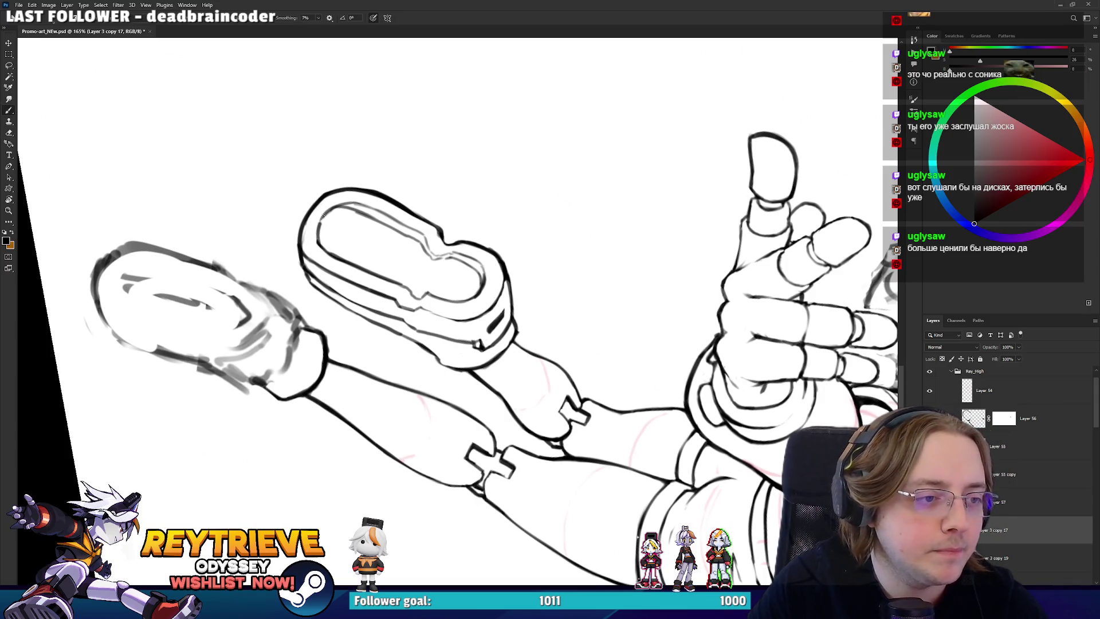
mouse_move(333, 234)
left_mouse_down()
mouse_move(401, 190)
mouse_move(516, 240)
mouse_move(592, 374)
mouse_move(611, 314)
left_mouse_up()
key("e")
key("b")
left_click_drag(619, 307, 619, 303)
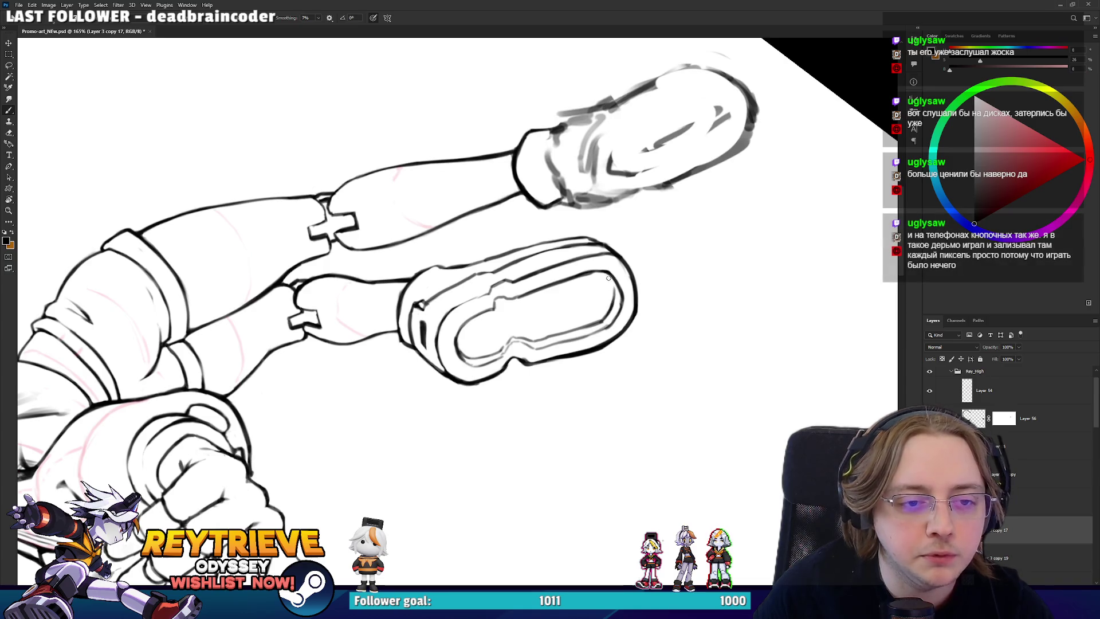
- Stand the sole upright in the view and touch up its inner outline with Eraser and Brush
key("r")
mouse_move(613, 294)
left_mouse_down()
mouse_move(516, 401)
mouse_move(341, 402)
mouse_move(442, 364)
mouse_move(487, 401)
mouse_move(576, 318)
left_mouse_up()
key("e")
key("r")
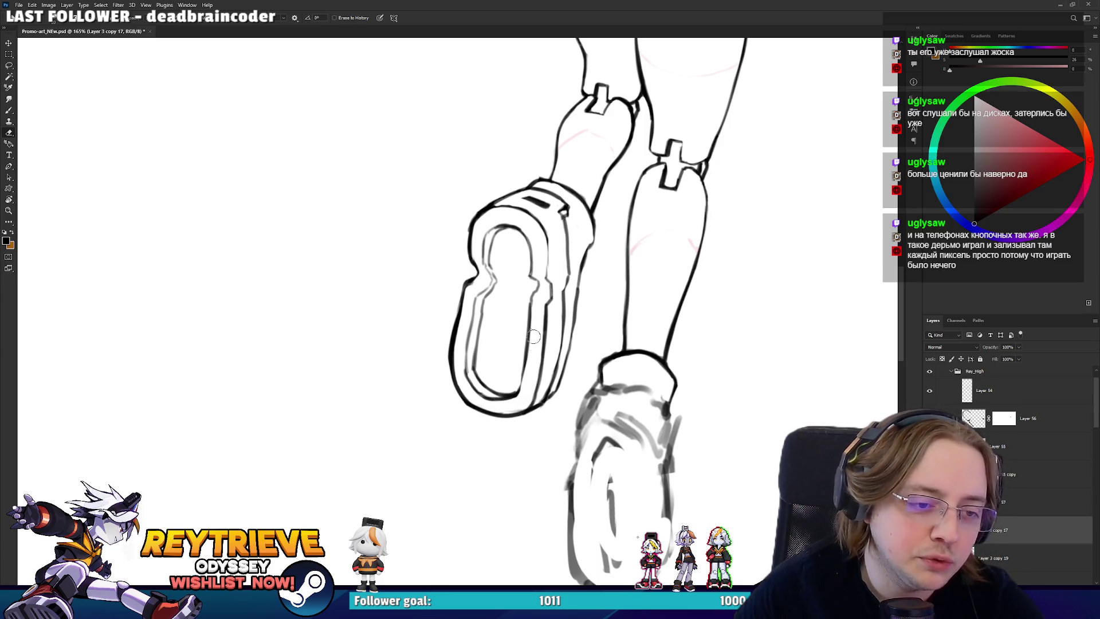
key("r")
left_click_drag(531, 365, 479, 428)
key("e")
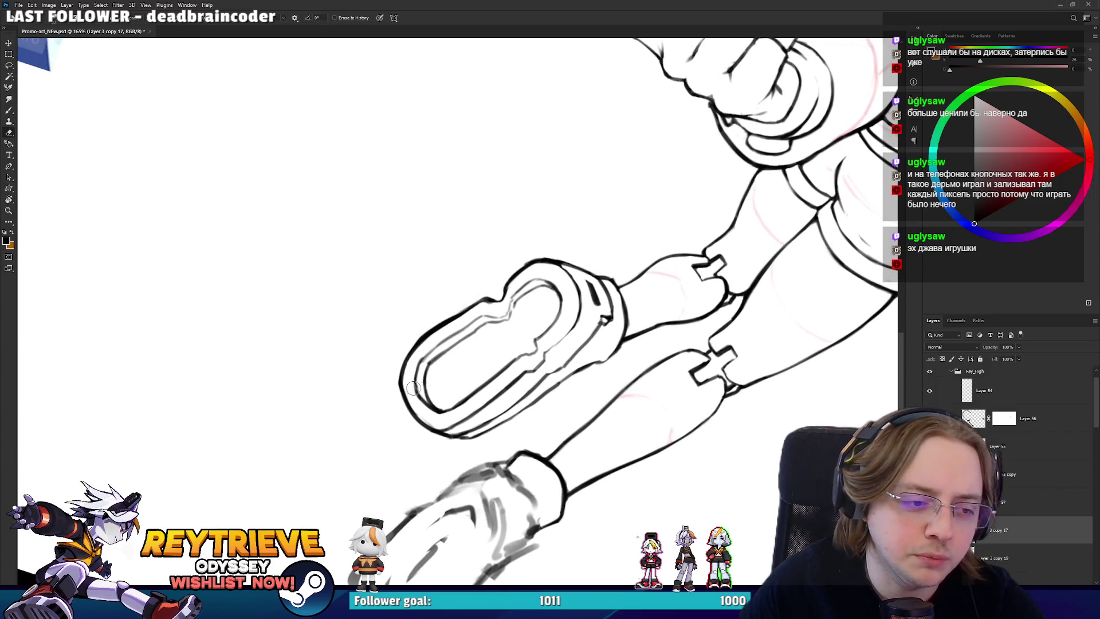
key("b")
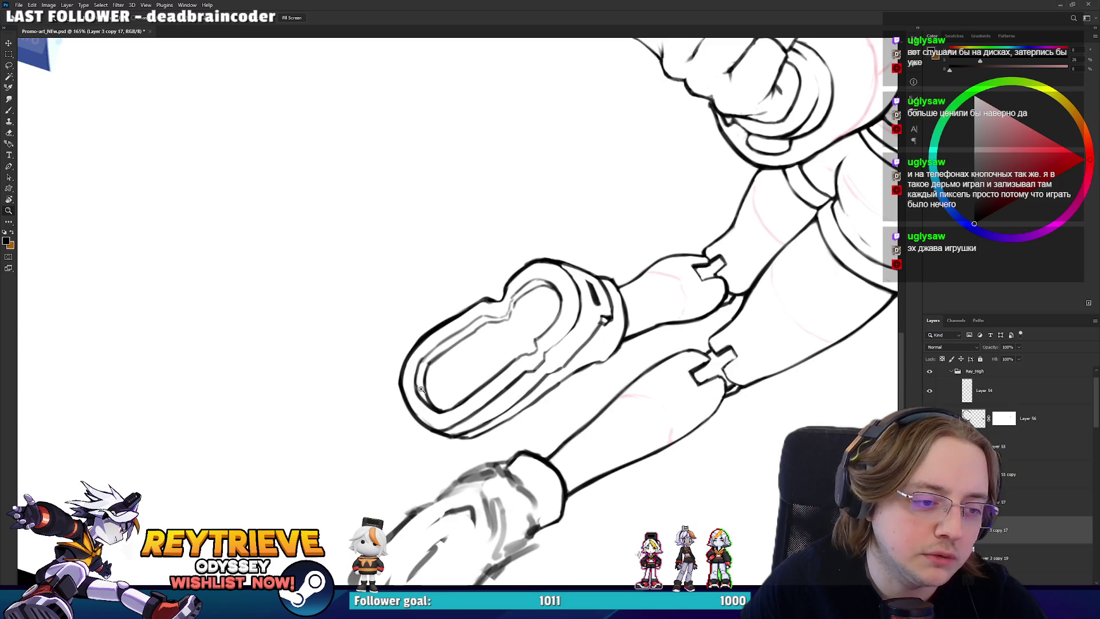
key("e")
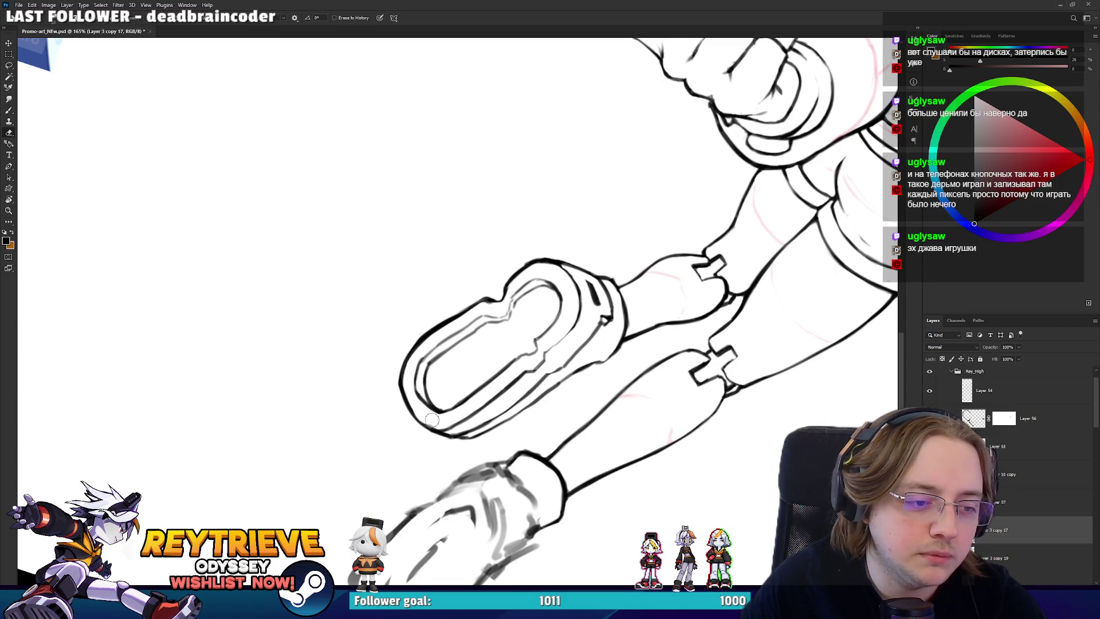
- Rotate the sole horizontal, then up-right, and ink a short stroke along its outline
key("r")
mouse_move(413, 398)
left_mouse_down()
mouse_move(569, 397)
mouse_move(573, 284)
left_mouse_up()
key("b")
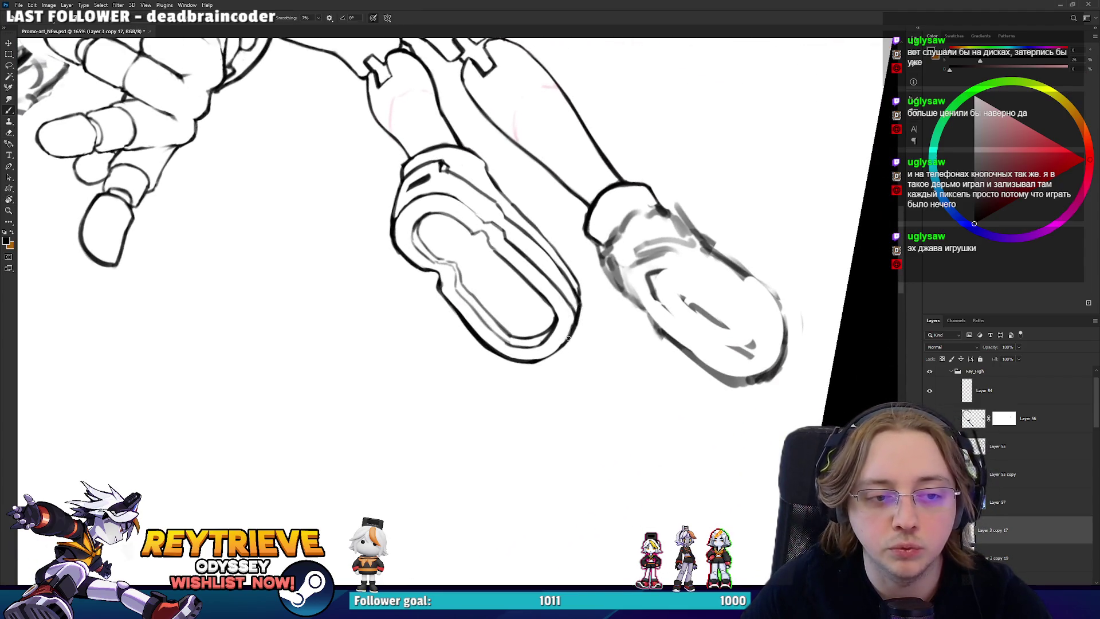
key("r")
mouse_move(573, 308)
left_mouse_down()
mouse_move(447, 367)
mouse_move(336, 359)
mouse_move(413, 373)
mouse_move(468, 399)
left_mouse_up()
key("e")
key("r")
key("b")
mouse_move(466, 427)
left_mouse_down()
mouse_move(429, 391)
mouse_move(462, 401)
left_mouse_up()
key("r")
key("e")
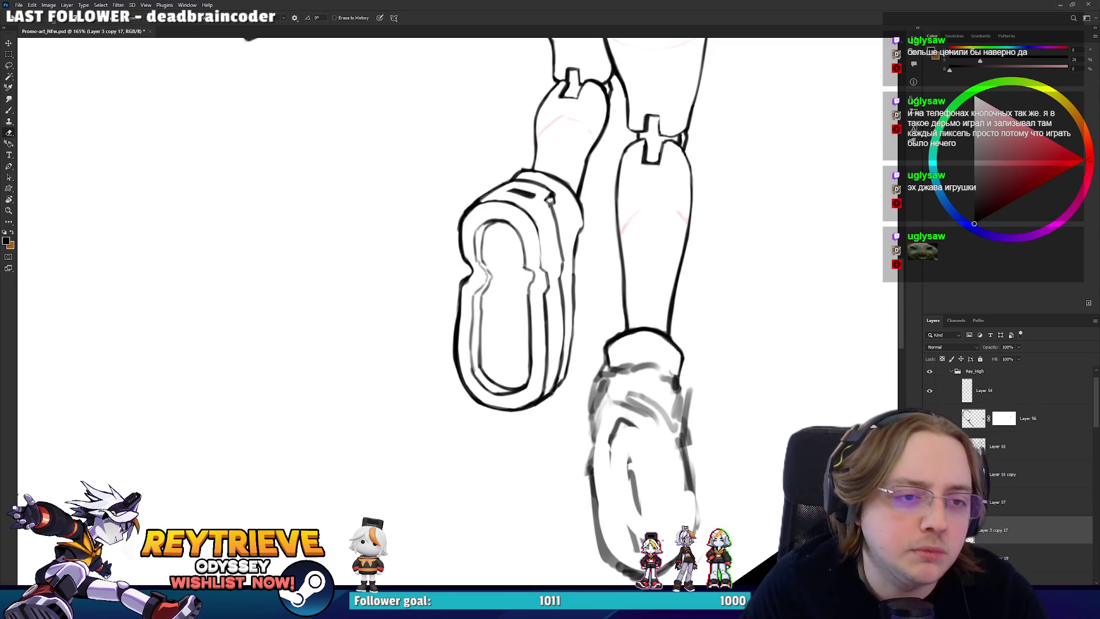
- Pan to show the upper legs and rotate the shoe upright for inking
mouse_move(543, 204)
left_mouse_down()
mouse_move(551, 253)
mouse_move(598, 327)
mouse_move(515, 258)
mouse_move(491, 217)
left_mouse_up()
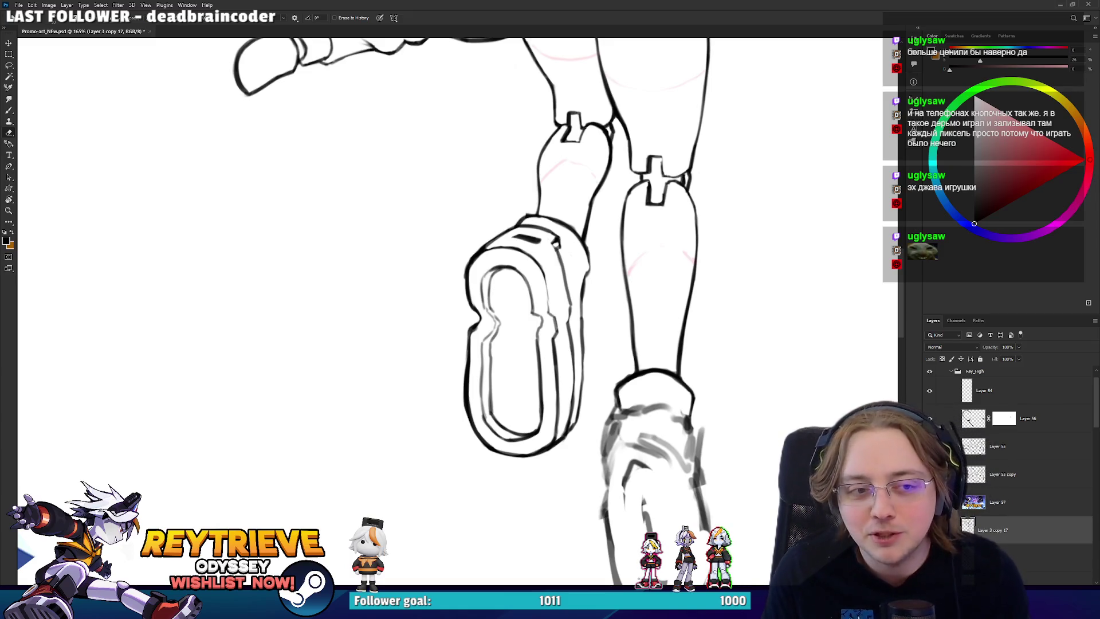
mouse_move(525, 248)
left_mouse_down()
mouse_move(447, 295)
mouse_move(417, 377)
left_mouse_up()
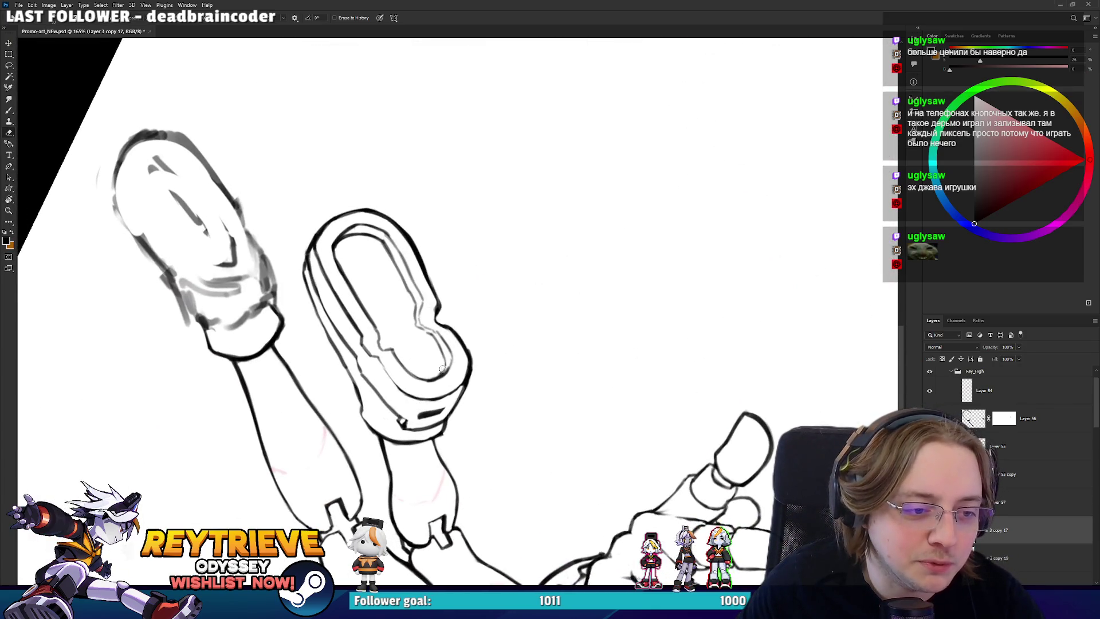
key("b")
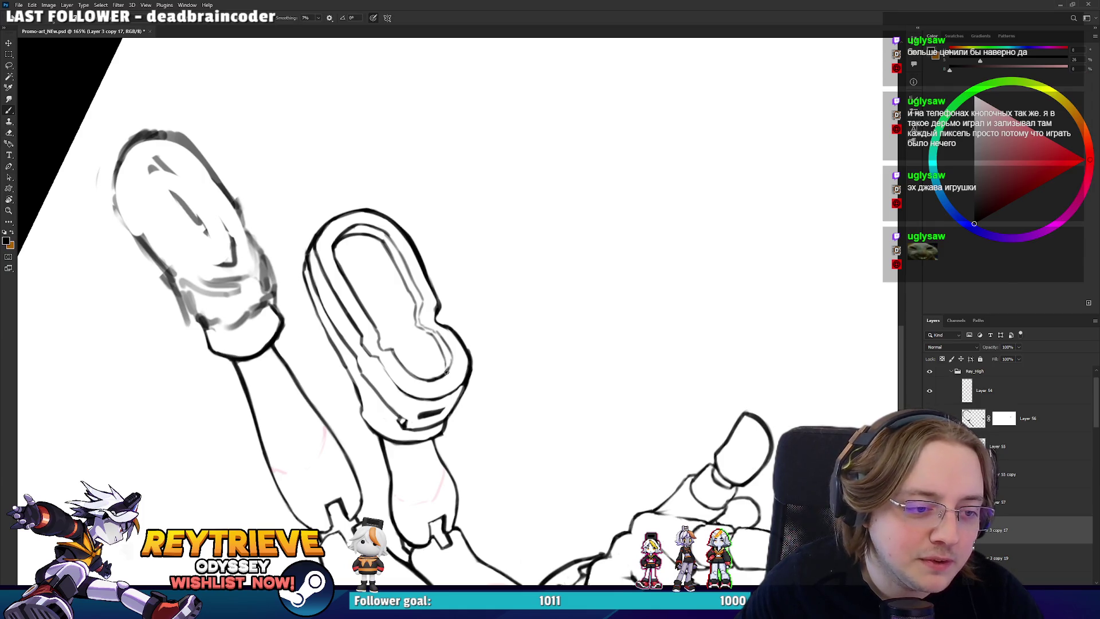
key("r")
mouse_move(462, 352)
left_mouse_down()
mouse_move(459, 321)
mouse_move(505, 344)
mouse_move(489, 326)
left_mouse_up()
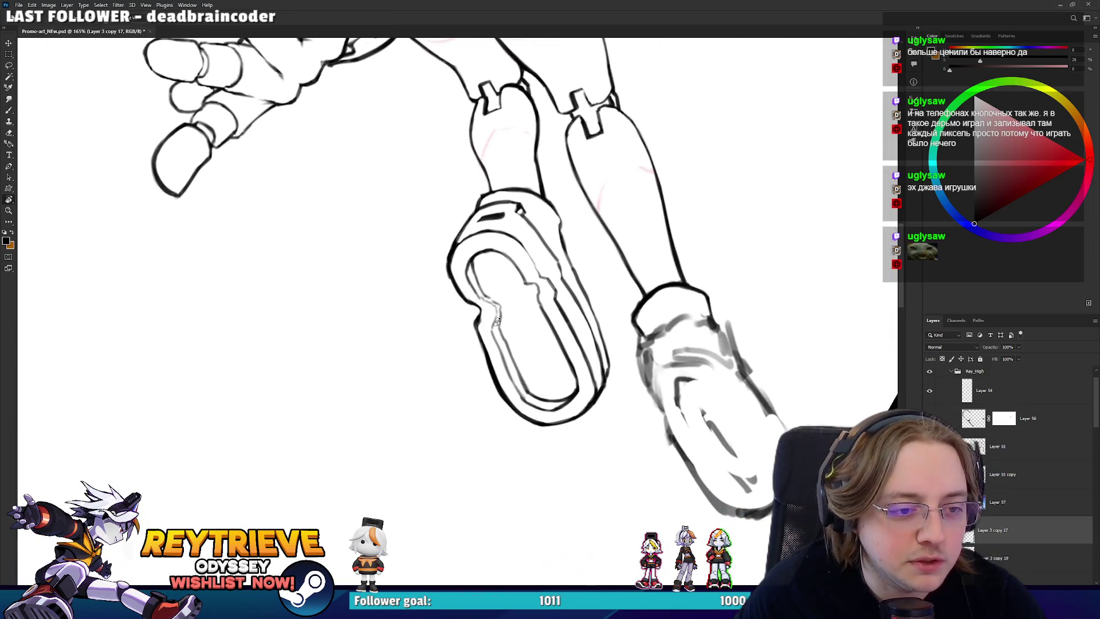
key("e")
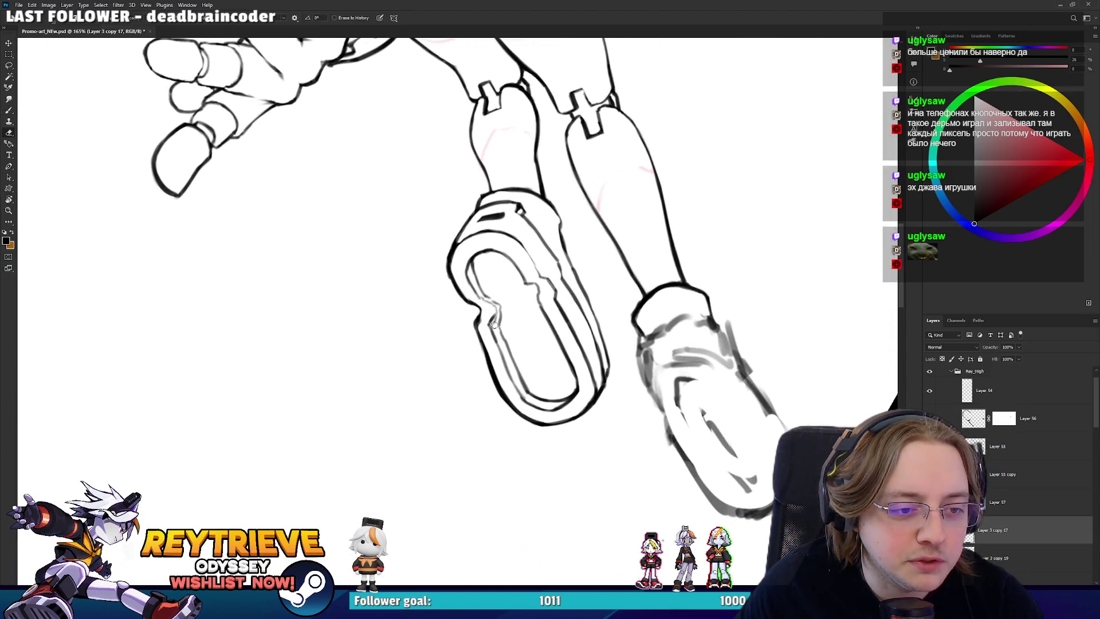
key("b")
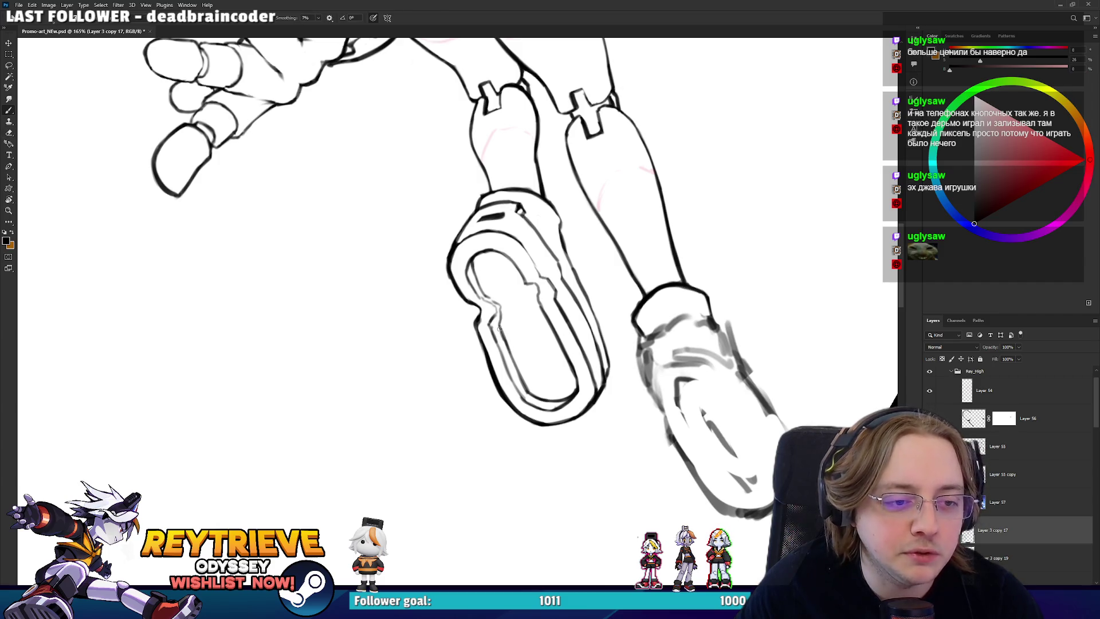
- Alternate Eraser and Brush on the sole while tilting the view counter-clockwise
key("e")
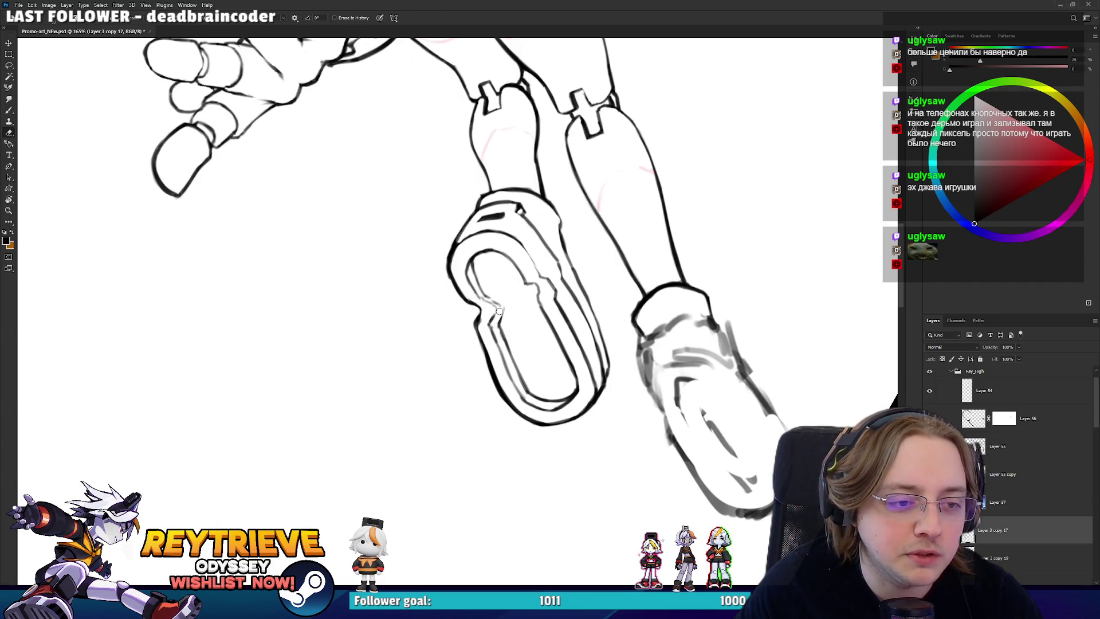
key("r")
left_click_drag(492, 299, 481, 342)
key("b")
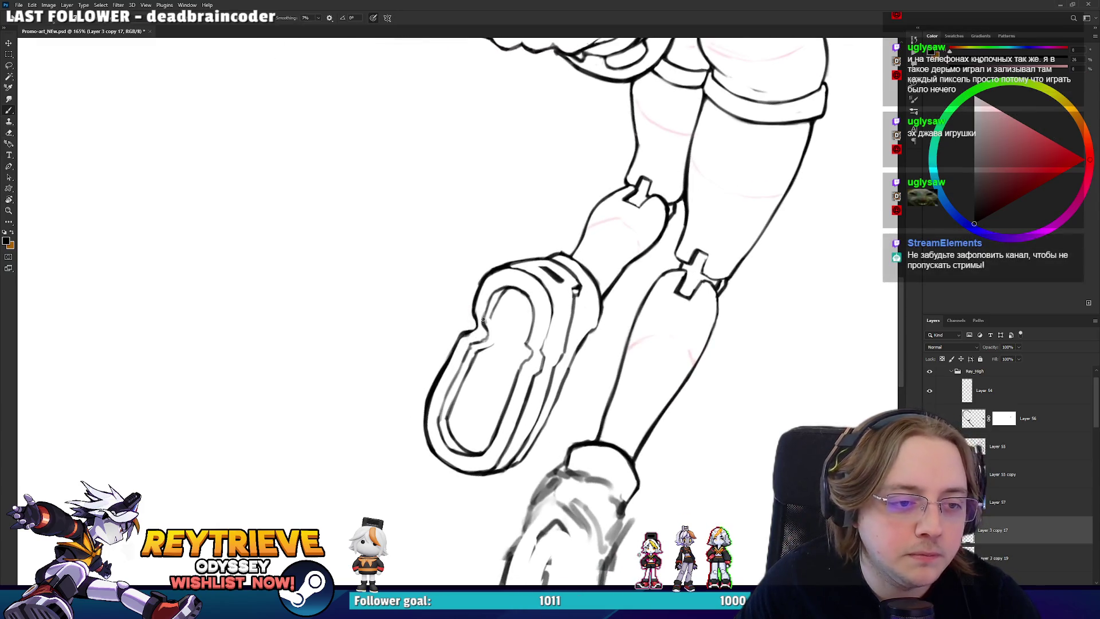
key("e")
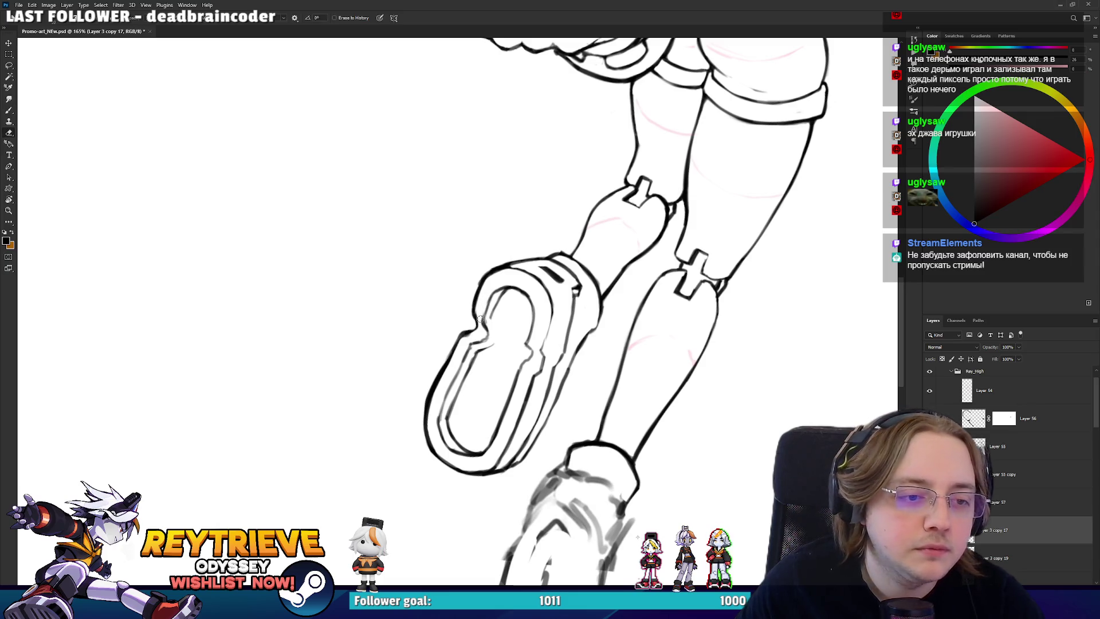
key("b")
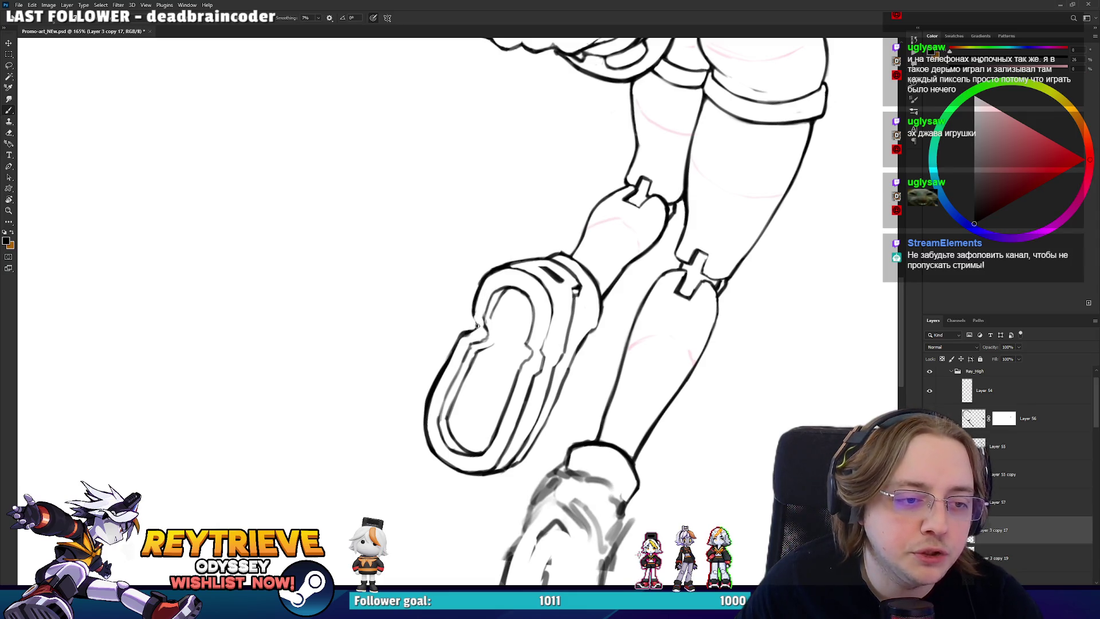
key("r")
left_click_drag(488, 294, 515, 357)
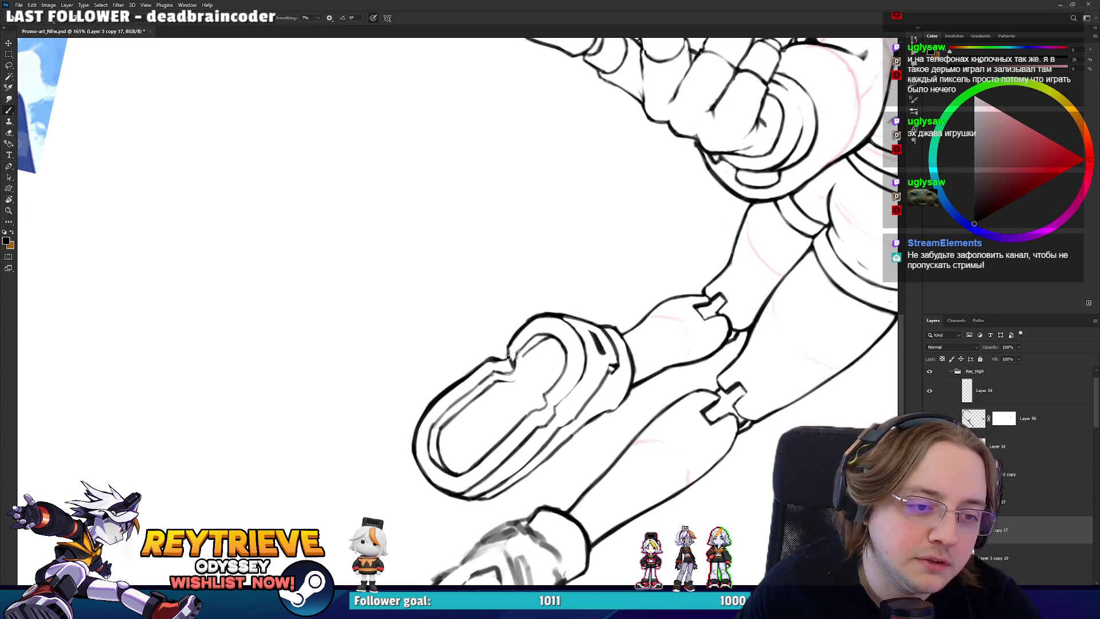
- Reset the view upright and darken the inner toe line of the sole
key("e")
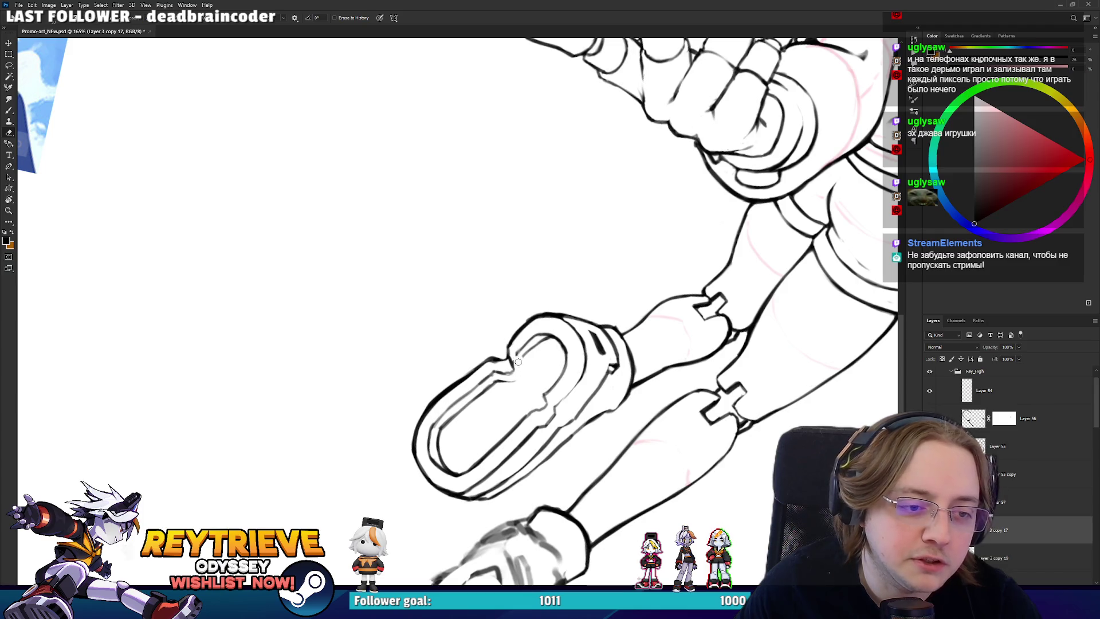
key("r")
key("Escape")
key("b")
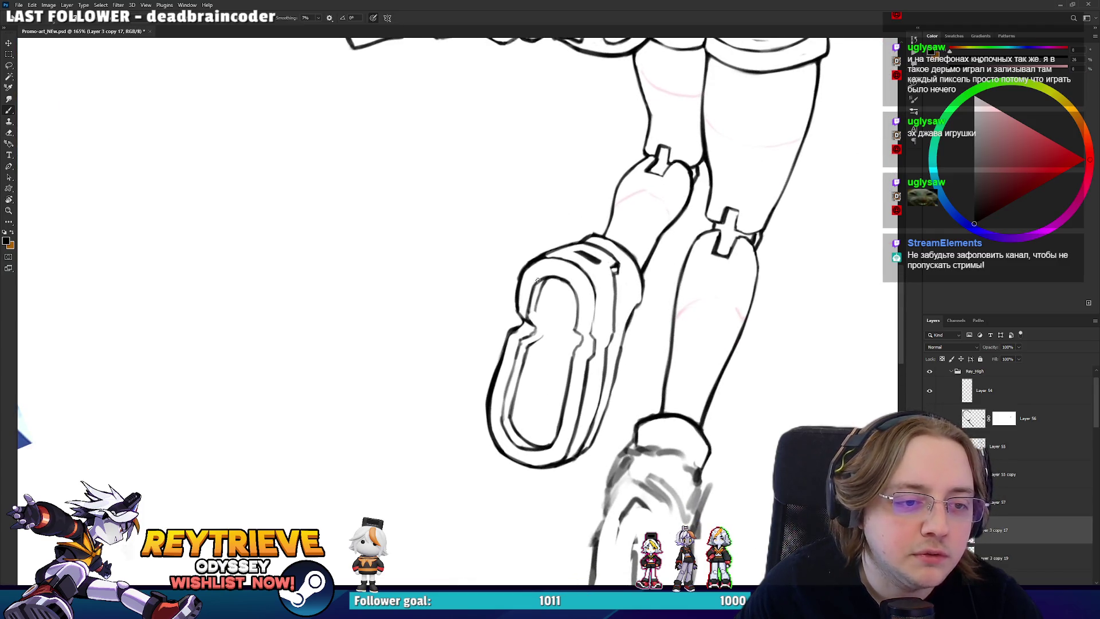
left_click_drag(539, 303, 536, 318)
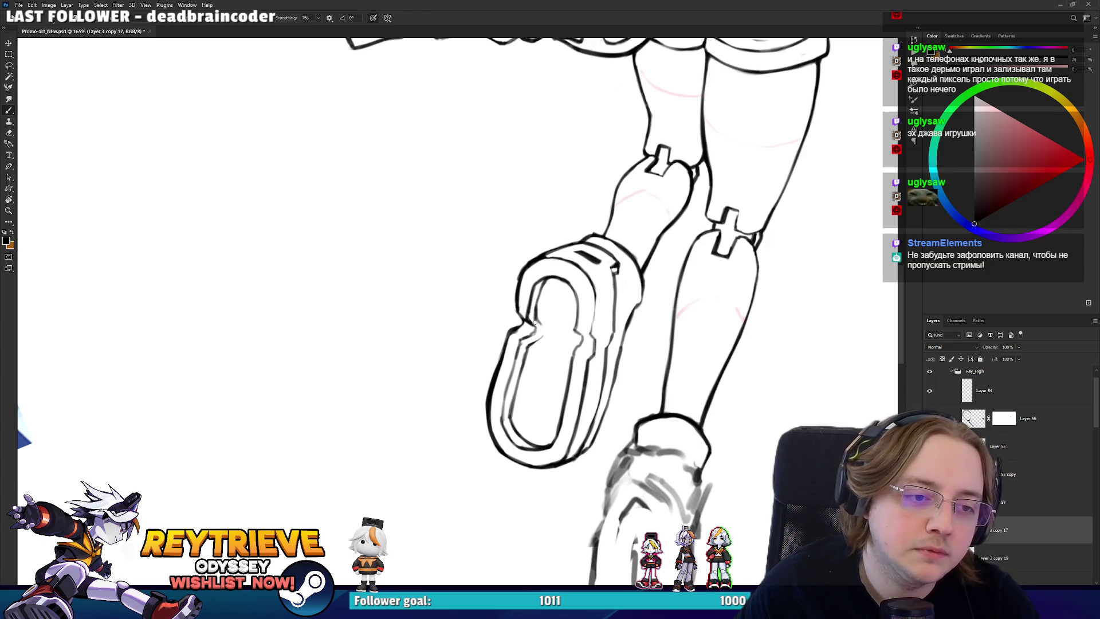
key("e")
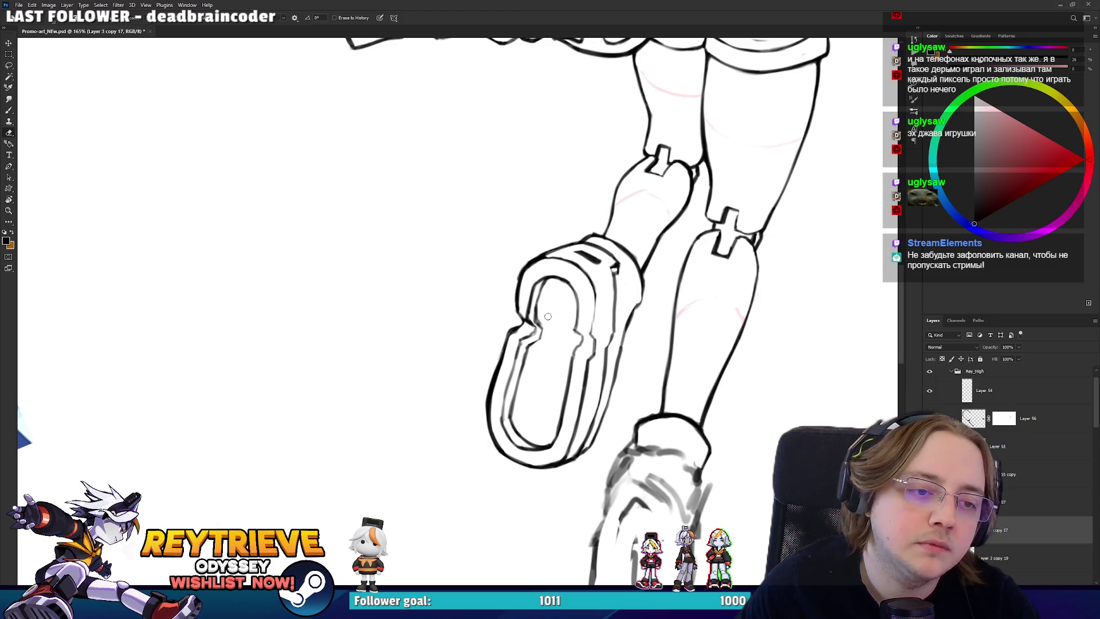
key("b")
- Zoom in, rework the strokes inside the sole, and erase stray marks along its inner line
mouse_move(546, 305)
left_mouse_down()
mouse_move(454, 307)
mouse_move(483, 421)
left_mouse_up()
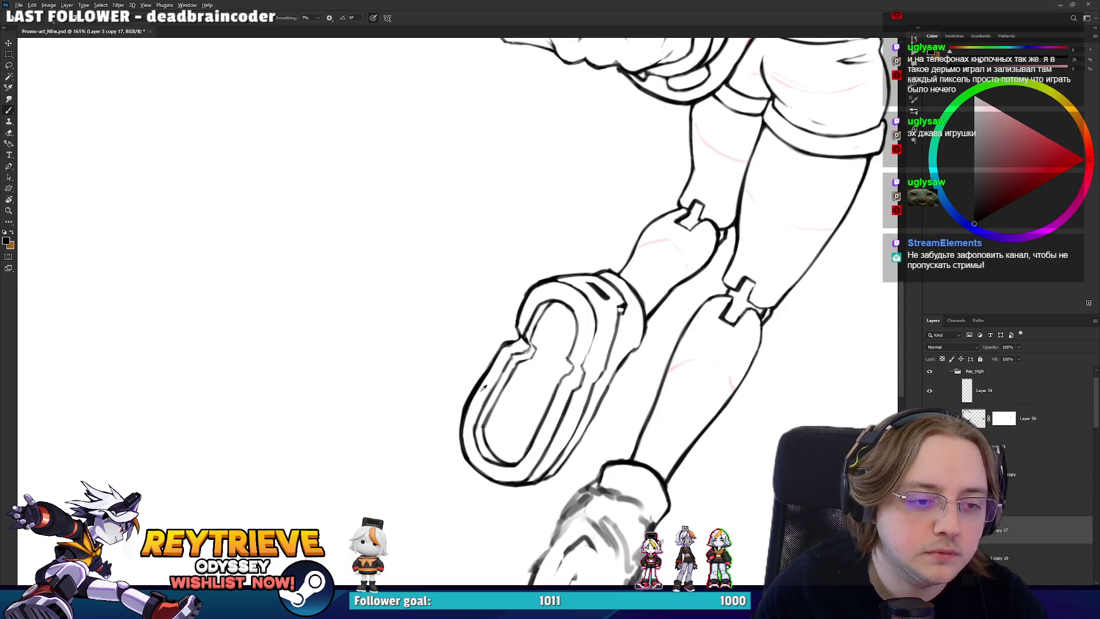
scroll(464, 391, "up", 5)
key("e")
left_click_drag(489, 483, 522, 396)
key("b")
key("e")
mouse_move(501, 432)
left_mouse_down()
mouse_move(567, 315)
mouse_move(572, 333)
mouse_move(562, 260)
left_mouse_up()
- Centre and tilt the view on the sole, then ink its left outer line darker
key("b")
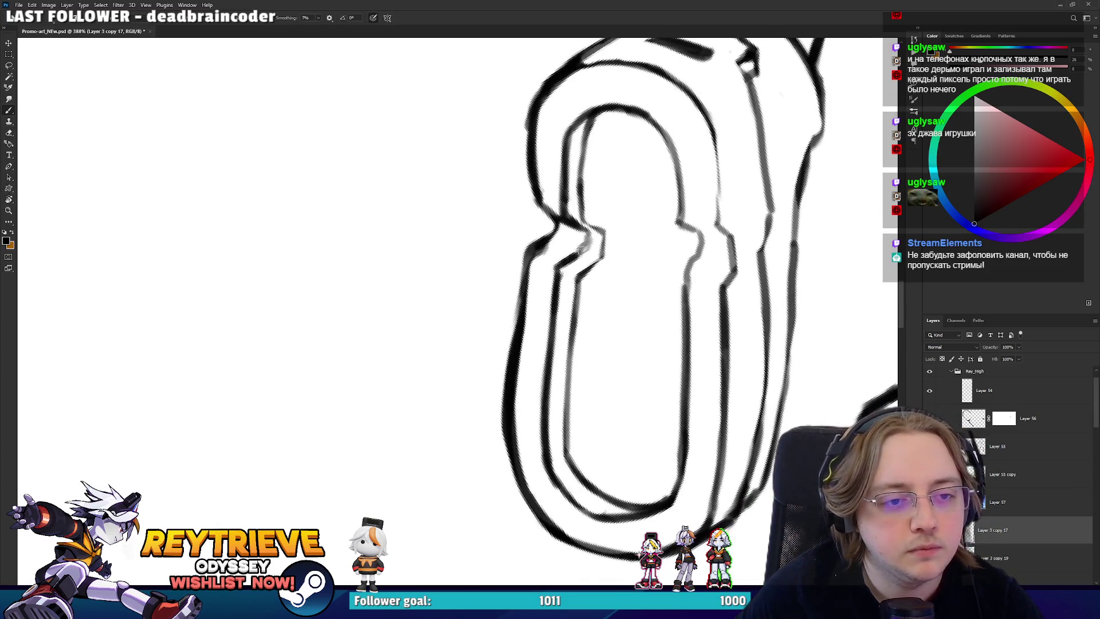
key("e")
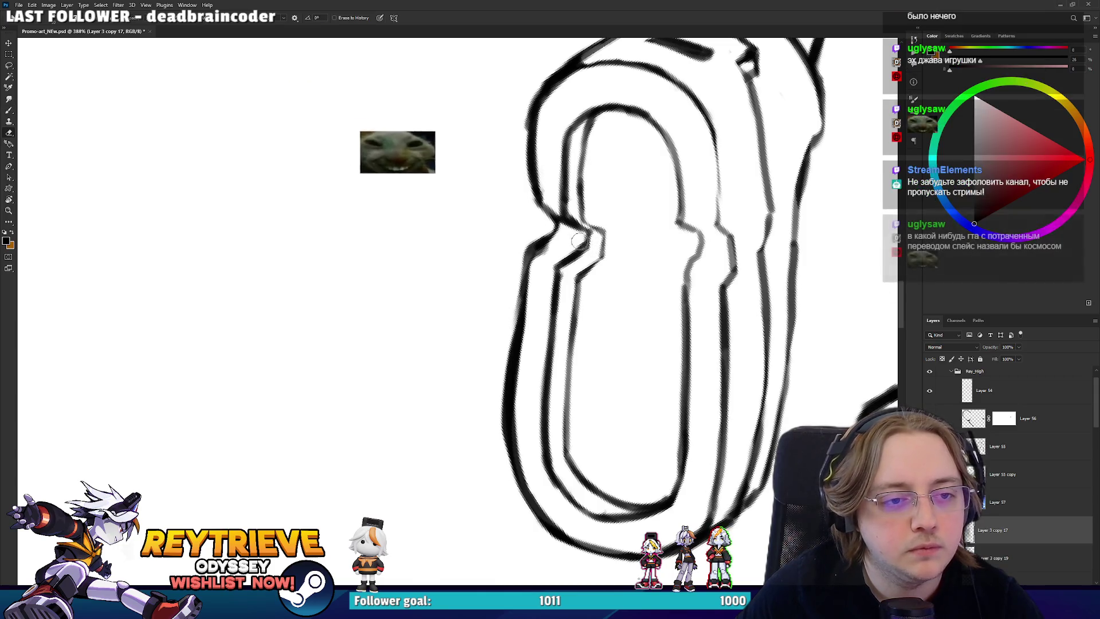
left_click_drag(588, 297, 603, 366)
mouse_move(674, 251)
left_mouse_down()
mouse_move(625, 321)
mouse_move(634, 294)
mouse_move(642, 298)
mouse_move(631, 286)
mouse_move(609, 304)
mouse_move(455, 294)
mouse_move(426, 278)
mouse_move(447, 226)
mouse_move(416, 297)
left_mouse_up()
key("b")
left_click_drag(412, 355, 421, 246)
- Rotate the view about 60° and redraw the sole's upper-left outer line darker
key("r")
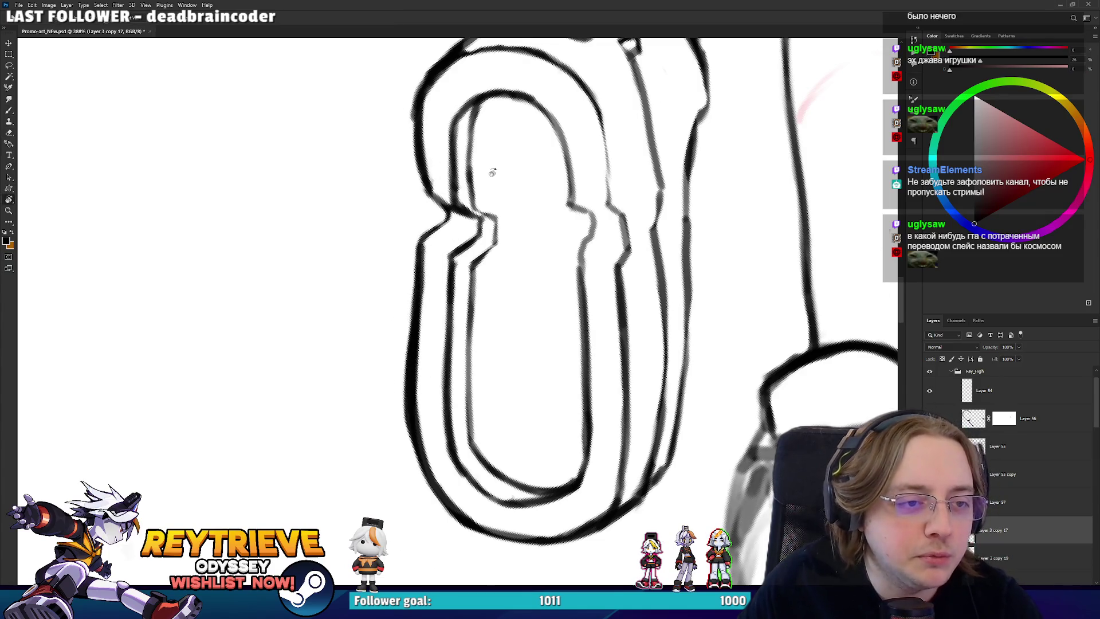
left_click_drag(451, 193, 553, 259)
key("r")
left_click_drag(606, 215, 526, 148)
key("e")
key("b")
mouse_move(498, 207)
left_mouse_down()
mouse_move(550, 117)
mouse_move(659, 190)
mouse_move(573, 320)
mouse_move(455, 262)
left_mouse_up()
- Redraw the sole's inner arch line darker and add a dark stroke on its inner line
key("e")
key("r")
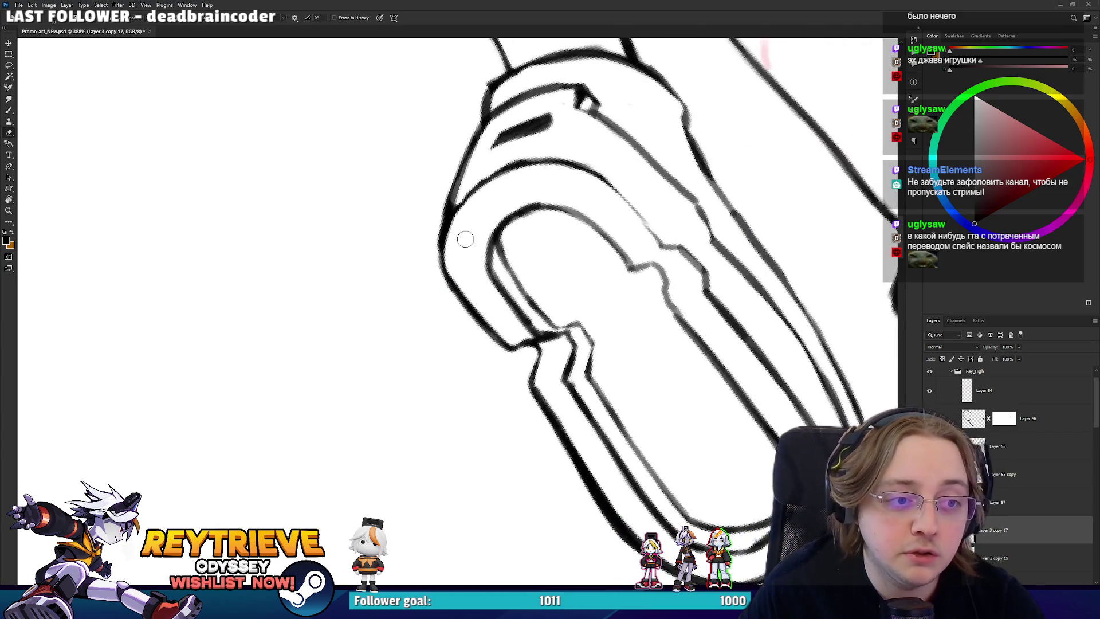
key("r")
mouse_move(521, 204)
left_mouse_down()
mouse_move(443, 299)
mouse_move(573, 334)
left_mouse_up()
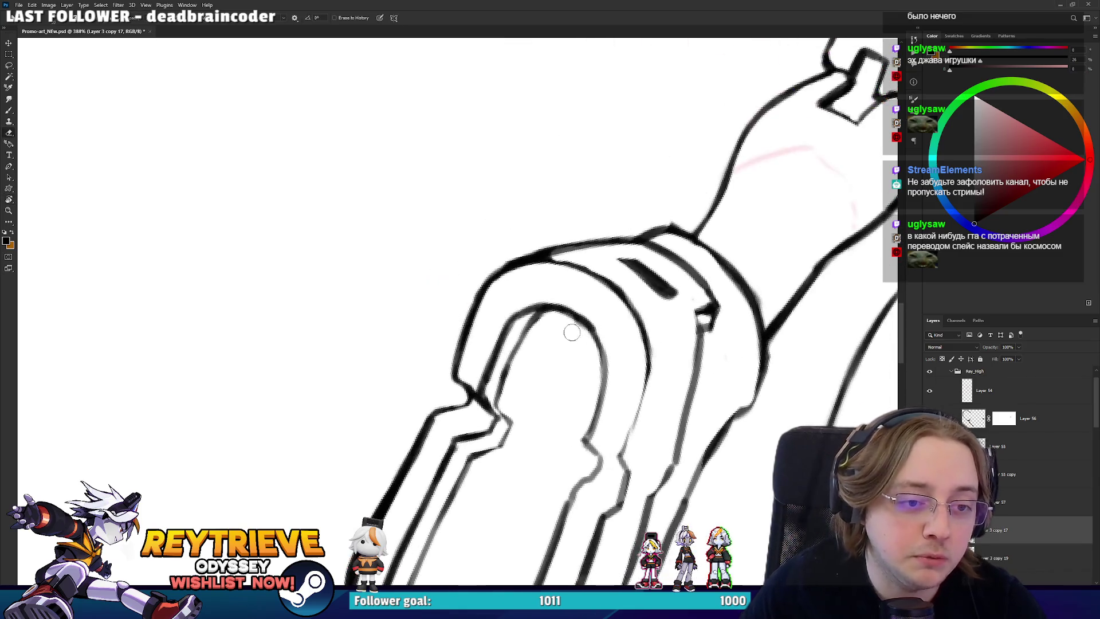
key("b")
mouse_move(602, 401)
left_mouse_down()
mouse_move(584, 447)
mouse_move(603, 367)
mouse_move(590, 265)
left_mouse_up()
key("e")
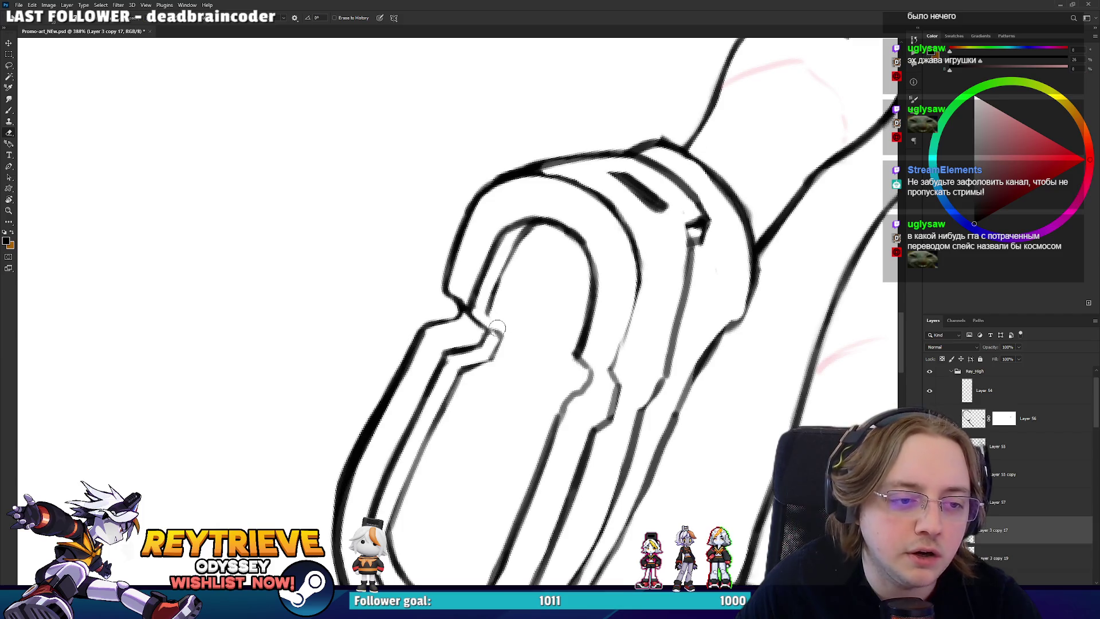
key("b")
left_click_drag(494, 328, 496, 290)
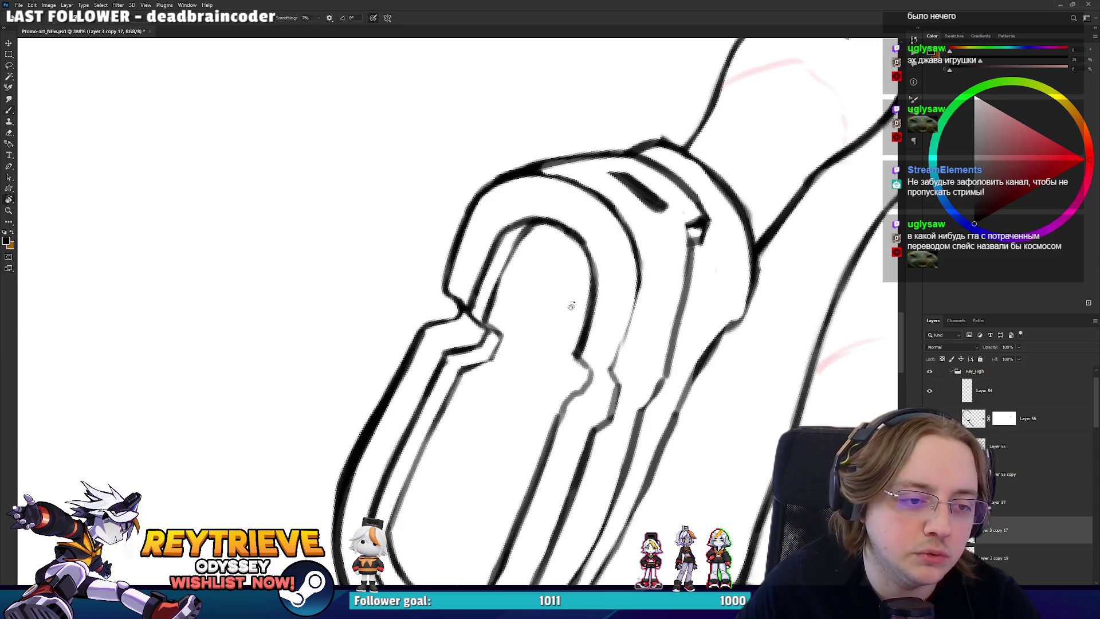
- Turn the view steeply and thicken the sole's outer outline
left_click_drag(563, 311, 481, 429)
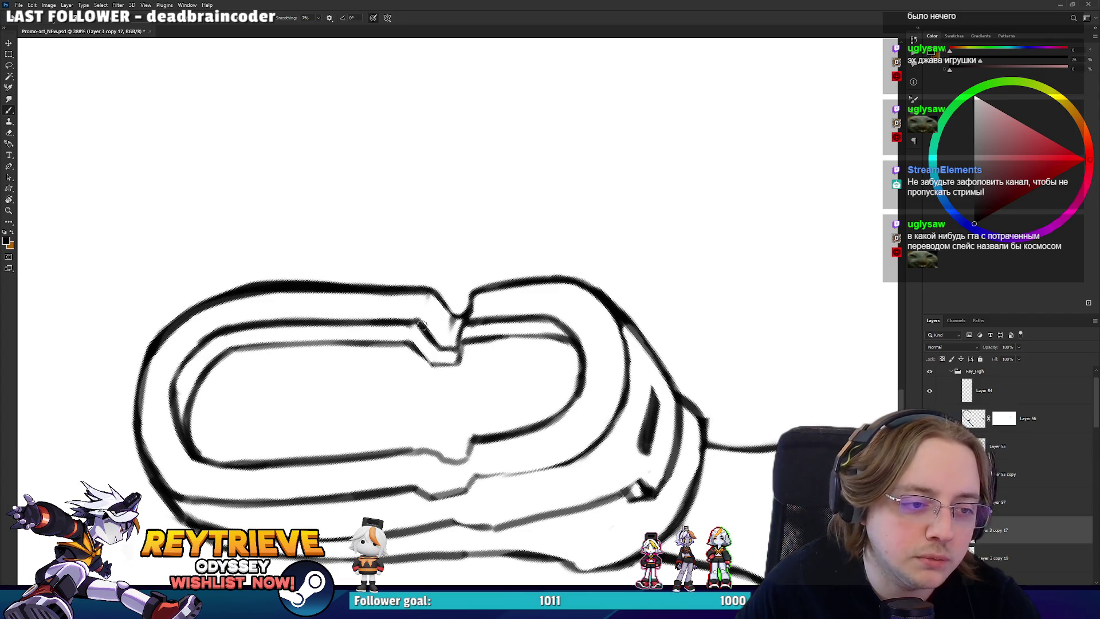
left_click_drag(421, 322, 533, 312)
key("r")
mouse_move(532, 361)
left_mouse_down()
mouse_move(507, 237)
mouse_move(527, 278)
mouse_move(545, 236)
mouse_move(549, 167)
left_mouse_up()
key("b")
mouse_move(536, 206)
left_mouse_down()
mouse_move(563, 122)
mouse_move(547, 124)
left_mouse_up()
key("e")
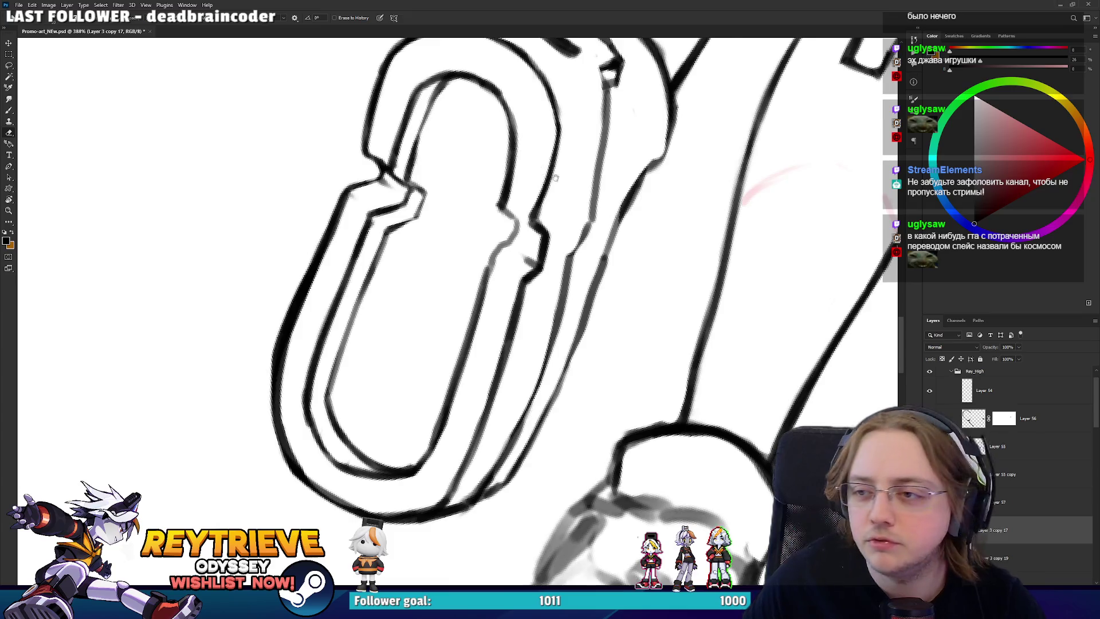
- Shift the view down and right and redraw another sole line darker
left_click_drag(555, 178, 571, 235)
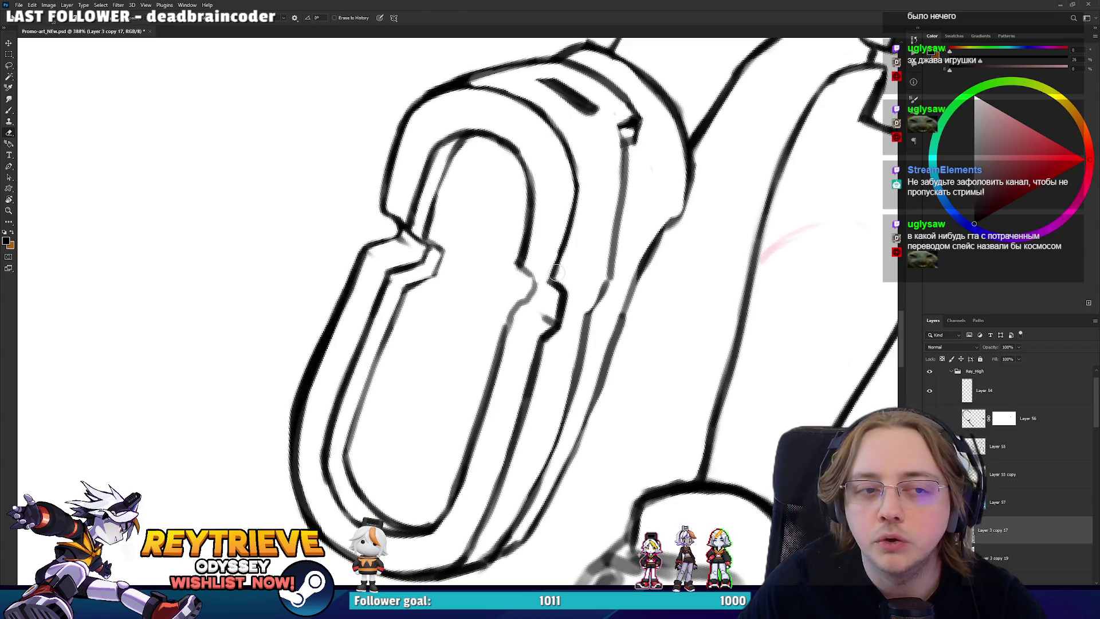
key("b")
left_click_drag(555, 287, 573, 197)
key("e")
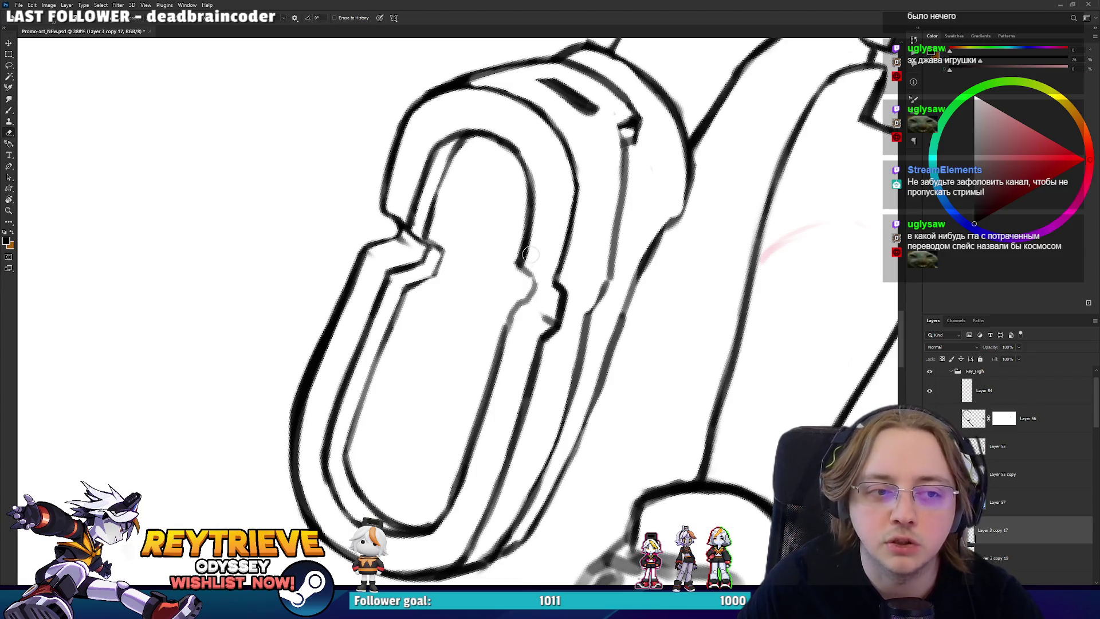
- Ink a dark line along the sole's inner edge, doubling its inner border
key("r")
mouse_move(541, 172)
left_mouse_down()
mouse_move(463, 457)
mouse_move(520, 375)
left_mouse_up()
scroll(474, 351, "left", 3)
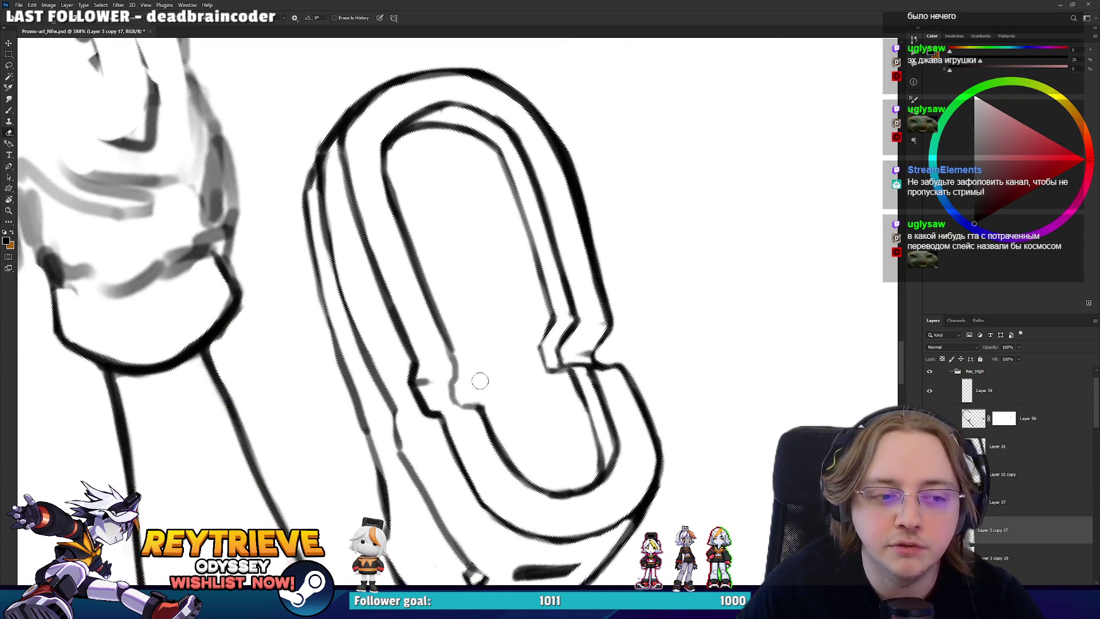
key("b")
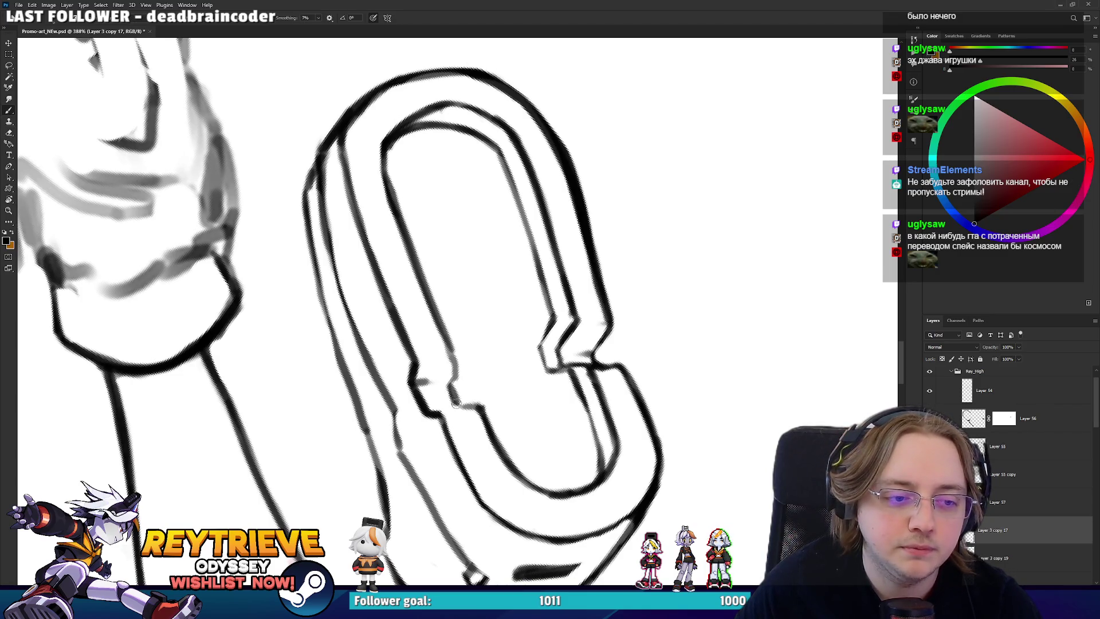
left_click_drag(451, 385, 458, 329)
key("e")
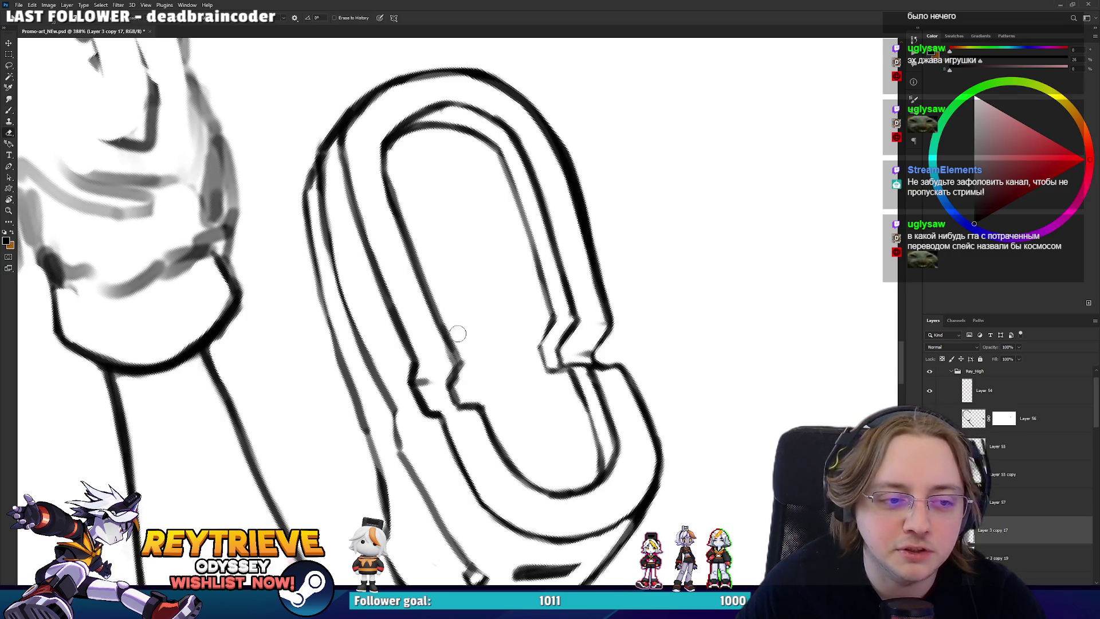
key("b")
key("ctrl+alt+r")
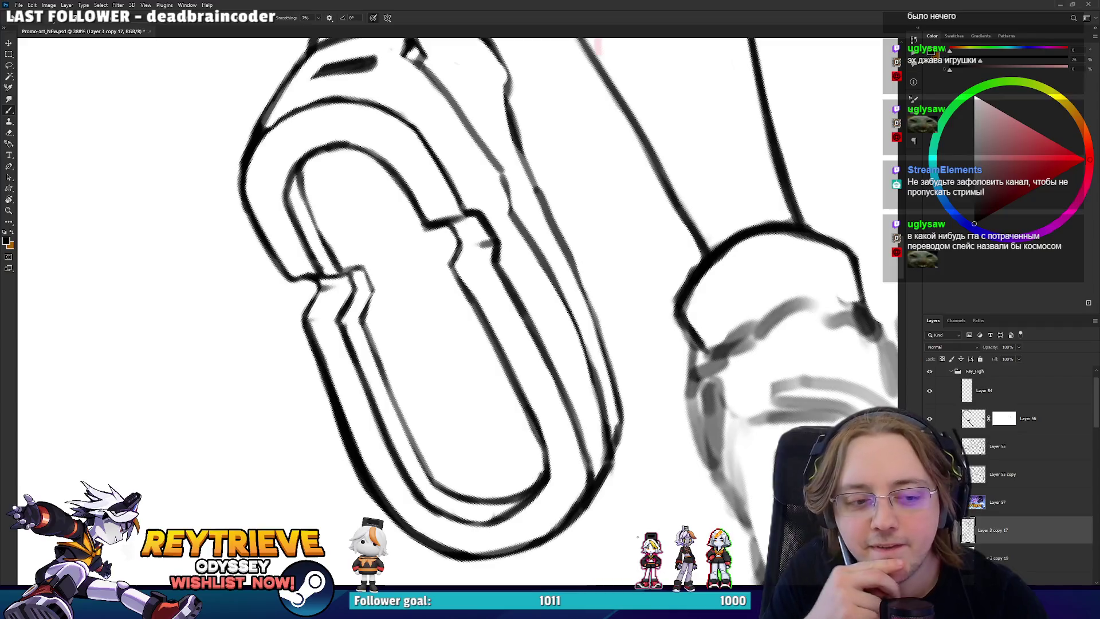
key("e")
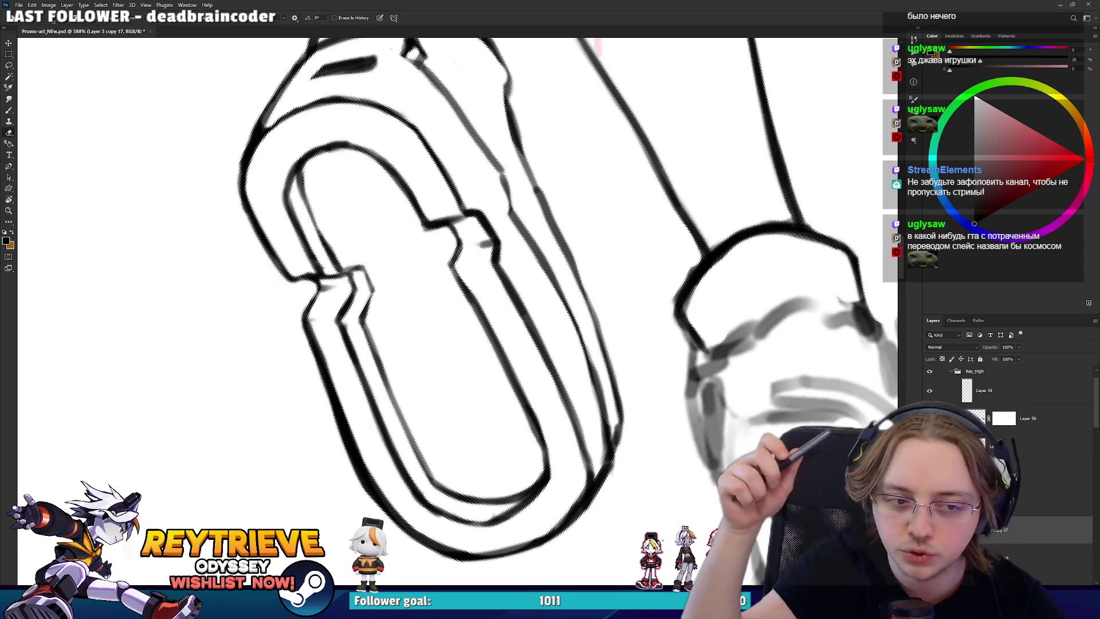
- Darken the lines around the sole's notch
left_click_drag(338, 335, 404, 346)
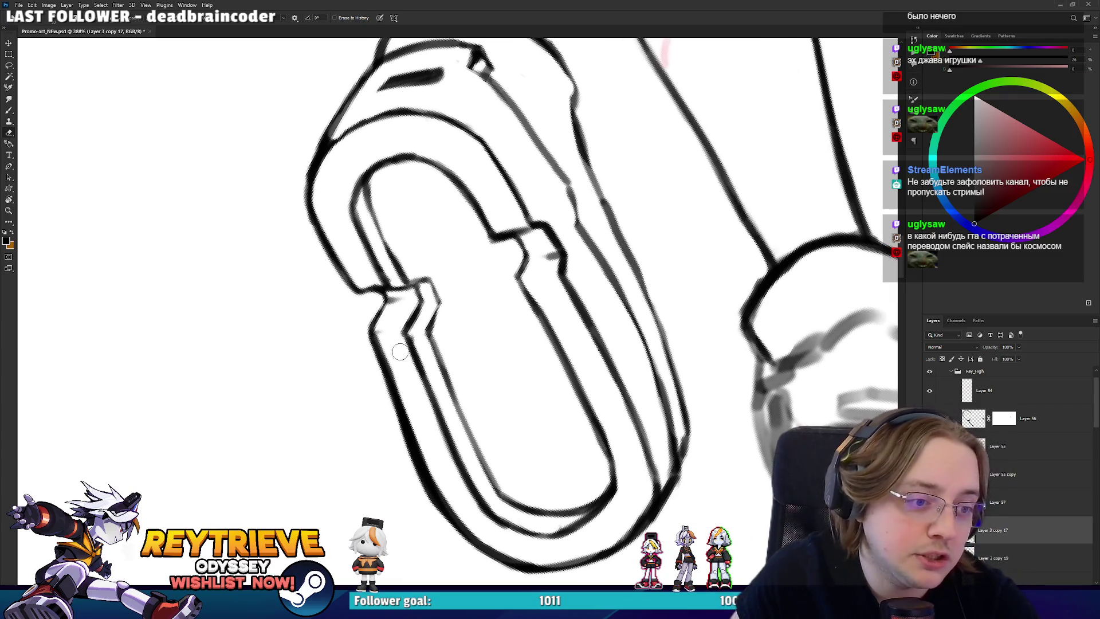
key("b")
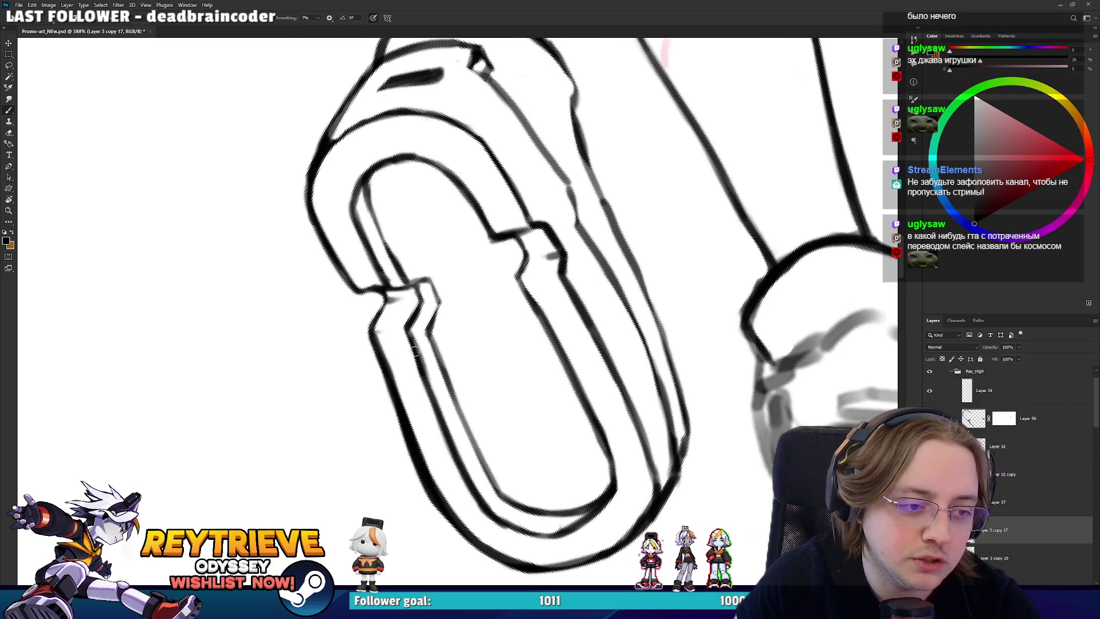
key("r")
mouse_move(436, 314)
left_mouse_down()
mouse_move(481, 363)
mouse_move(458, 286)
mouse_move(518, 326)
mouse_move(465, 253)
mouse_move(444, 281)
mouse_move(472, 327)
mouse_move(481, 315)
mouse_move(481, 351)
mouse_move(482, 318)
left_mouse_up()
key("e")
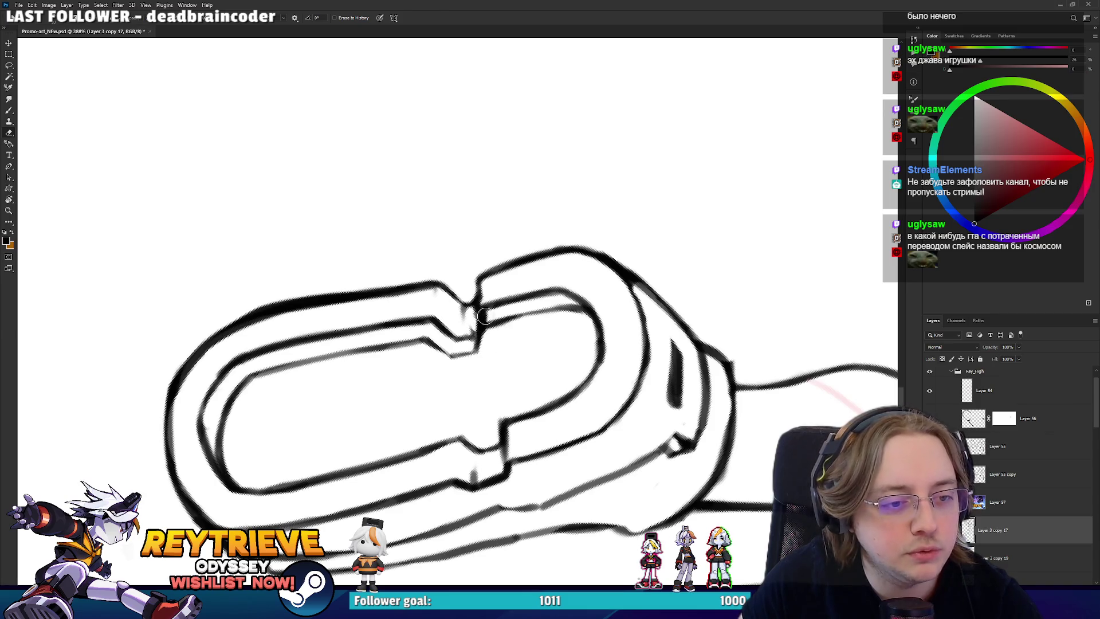
- Zoom out to 79.4% to check the whole character, then back in to 251%
scroll(484, 321, "down", 5)
key("r")
mouse_move(601, 247)
left_mouse_down()
mouse_move(624, 264)
mouse_move(504, 321)
mouse_move(436, 258)
mouse_move(409, 213)
mouse_move(453, 344)
mouse_move(467, 278)
mouse_move(441, 364)
left_mouse_up()
scroll(521, 336, "up", 3)
scroll(521, 337, "up", 2)
scroll(520, 336, "up", 1)
- Add a thin extra line along the sole's outer side edge near the heel, undoing failed attempts
key("e")
key("b")
key("ctrl+z")
left_click_drag(467, 257, 444, 361)
key("ctrl+z")
mouse_move(467, 264)
left_mouse_down()
mouse_move(443, 361)
mouse_move(463, 267)
left_mouse_up()
key("ctrl+z")
key("e")
key("b")
key("e")
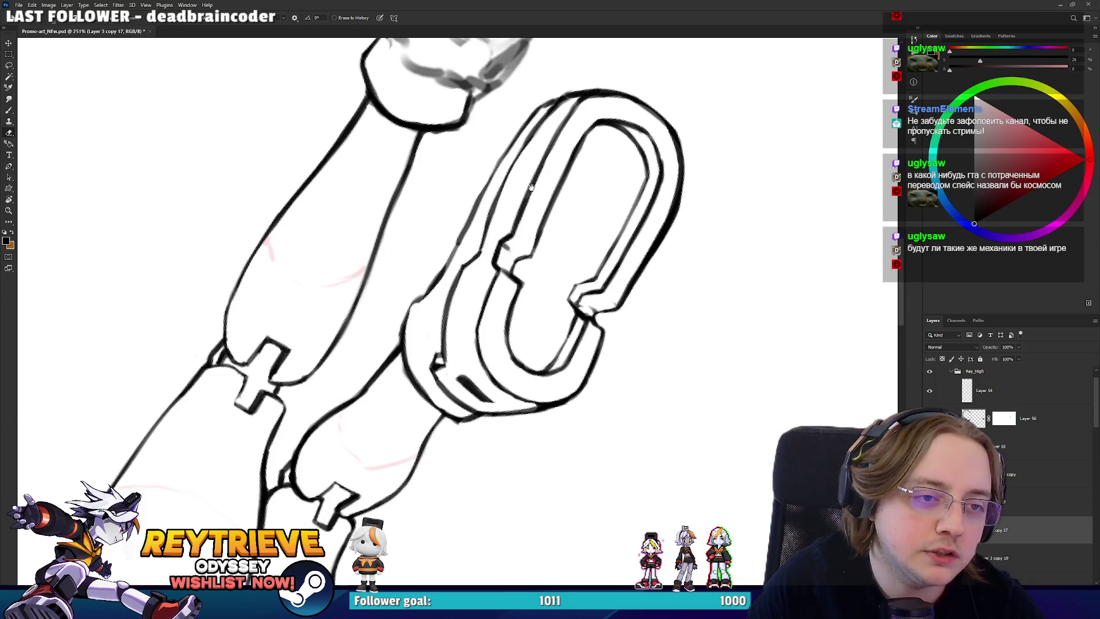
- Rotate the view and re-ink the sole's inner left edge, redoing the first stroke
scroll(488, 254, "up", 3)
key("r")
mouse_move(537, 222)
left_mouse_down()
mouse_move(635, 246)
mouse_move(644, 172)
left_mouse_up()
mouse_move(644, 217)
left_mouse_down()
mouse_move(631, 170)
mouse_move(619, 180)
left_mouse_up()
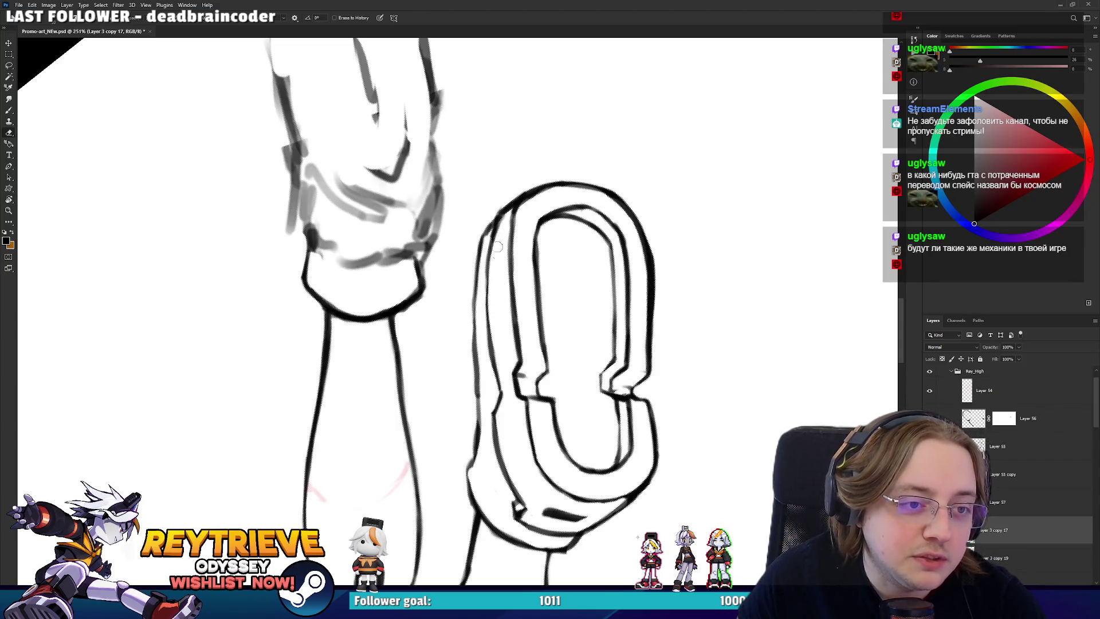
key("b")
left_click_drag(514, 322, 515, 207)
key("ctrl+z")
left_click_drag(512, 312, 514, 207)
key("e")
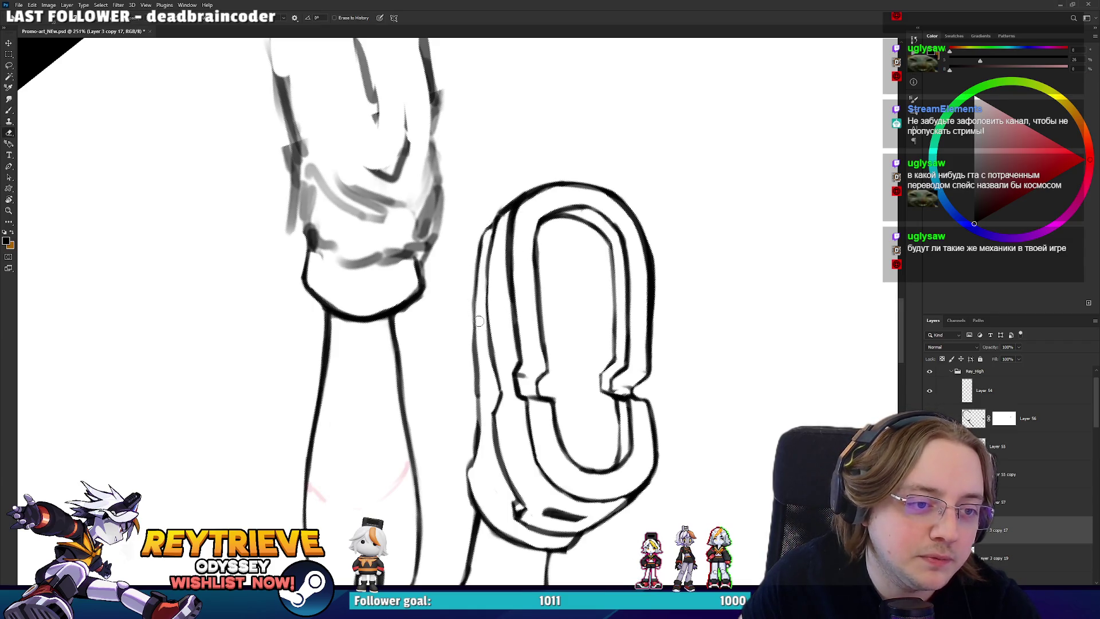
- Lighten the sole's left outer edge and redraw it as a darker full-length line
left_click_drag(468, 364, 464, 293)
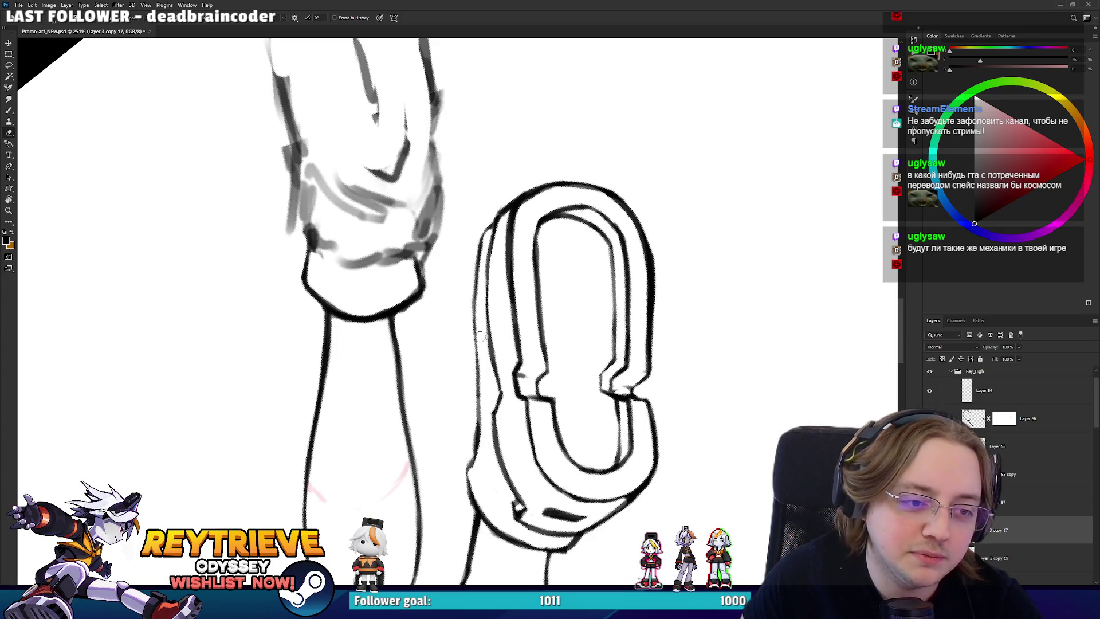
key("b")
mouse_move(479, 429)
left_mouse_down()
mouse_move(475, 388)
mouse_move(533, 324)
mouse_move(627, 425)
left_mouse_up()
key("r")
key("b")
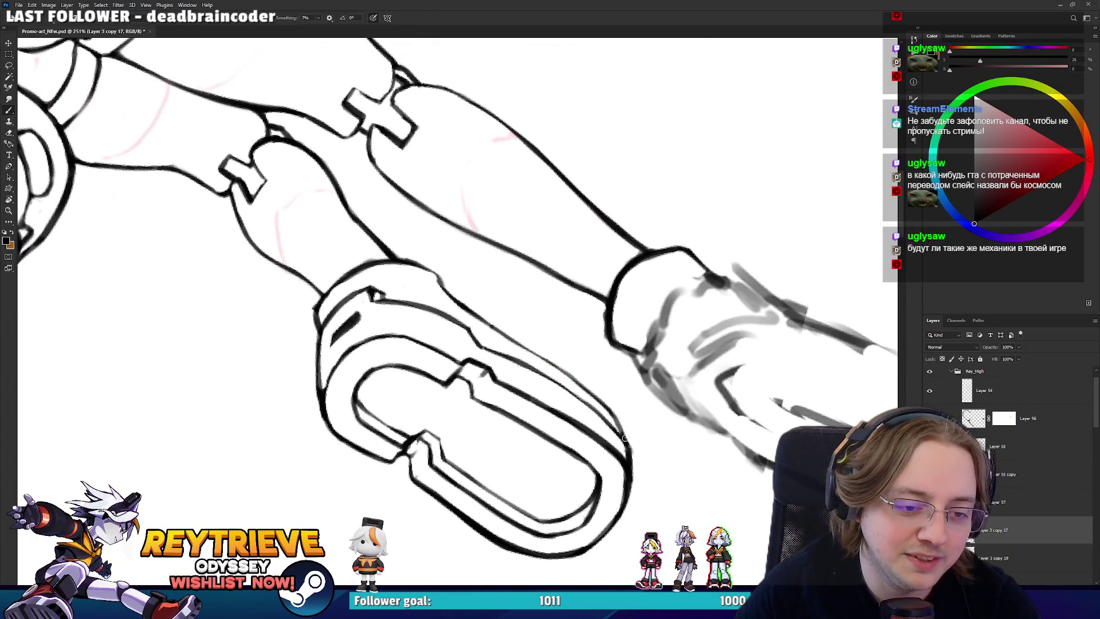
key("e")
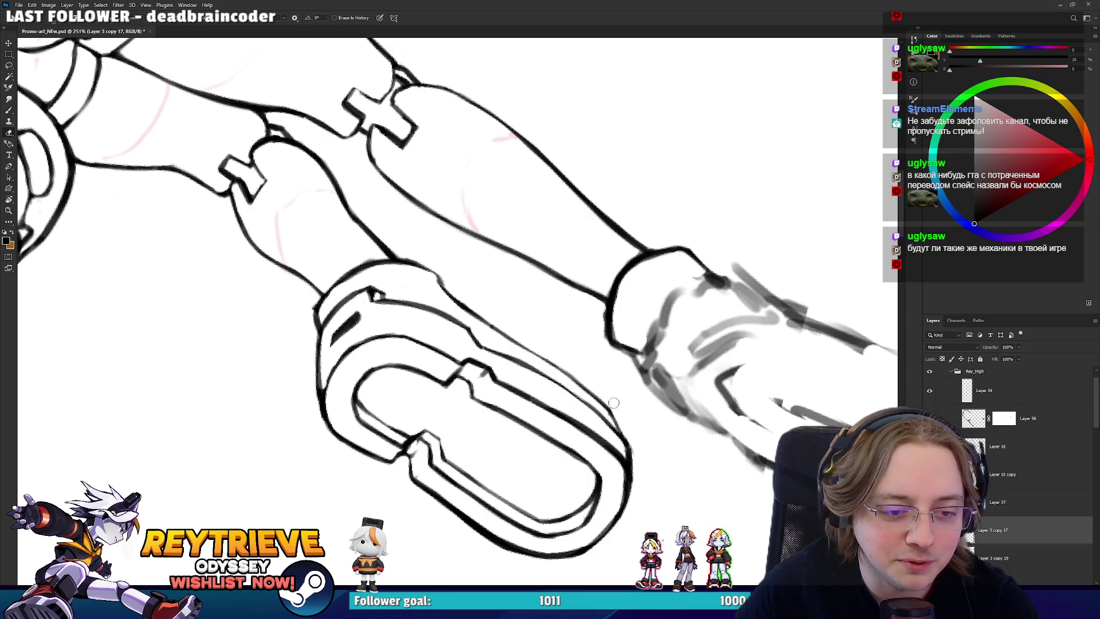
- Rotate the view onto the boot sole and erase stray pencil marks beside it
key("r")
left_click_drag(622, 378, 677, 430)
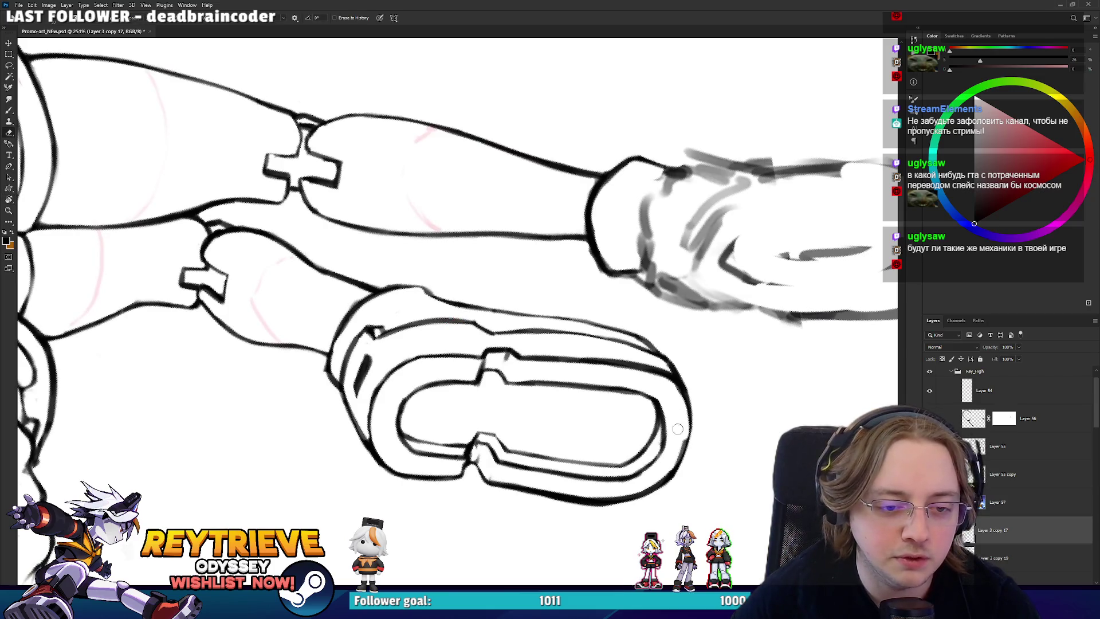
left_click_drag(670, 398, 709, 429)
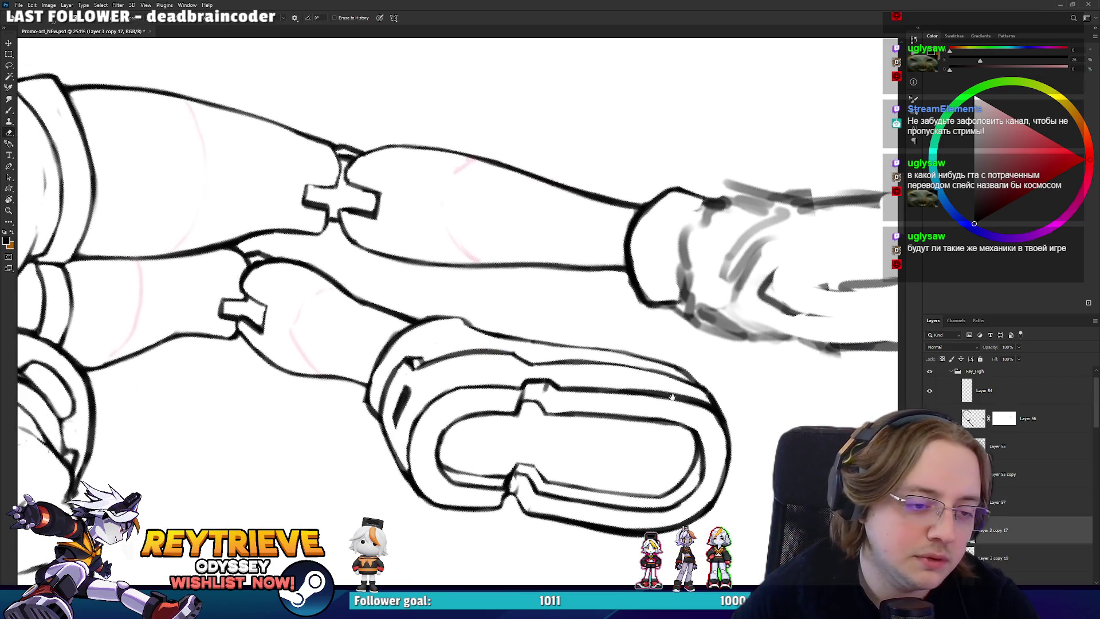
key("b")
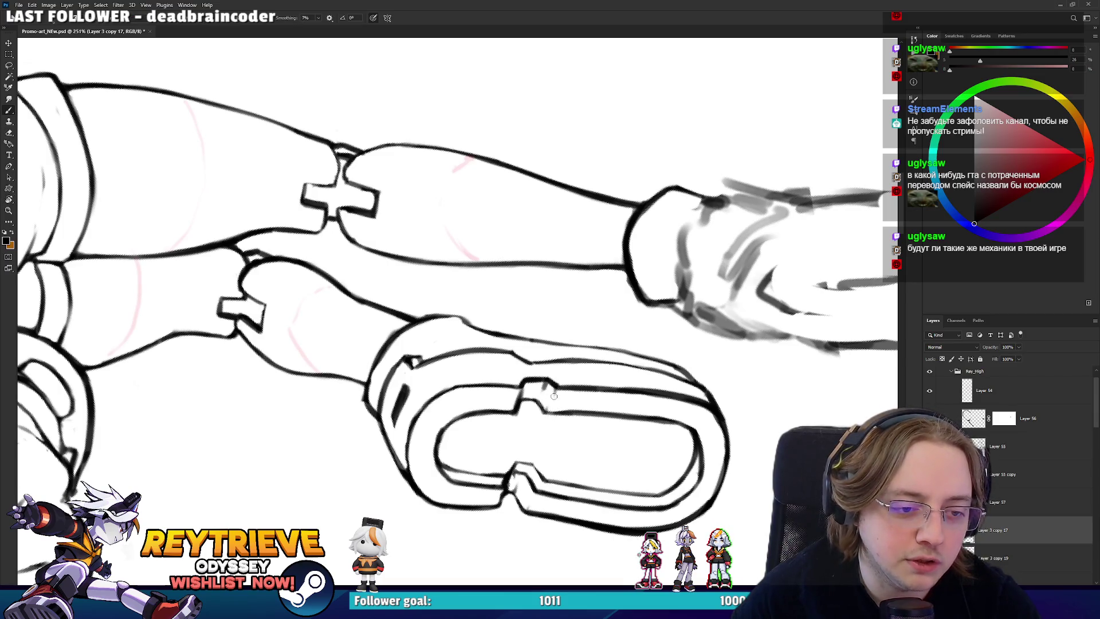
key("r")
mouse_move(563, 384)
left_mouse_down()
mouse_move(573, 367)
mouse_move(533, 407)
mouse_move(499, 350)
mouse_move(516, 257)
left_mouse_up()
key("r")
key("e")
key("r")
key("b")
mouse_move(515, 257)
left_mouse_down()
mouse_move(625, 264)
mouse_move(663, 287)
mouse_move(590, 370)
left_mouse_up()
- Restore the sole's accidentally erased outer contour with undo
key("r")
key("b")
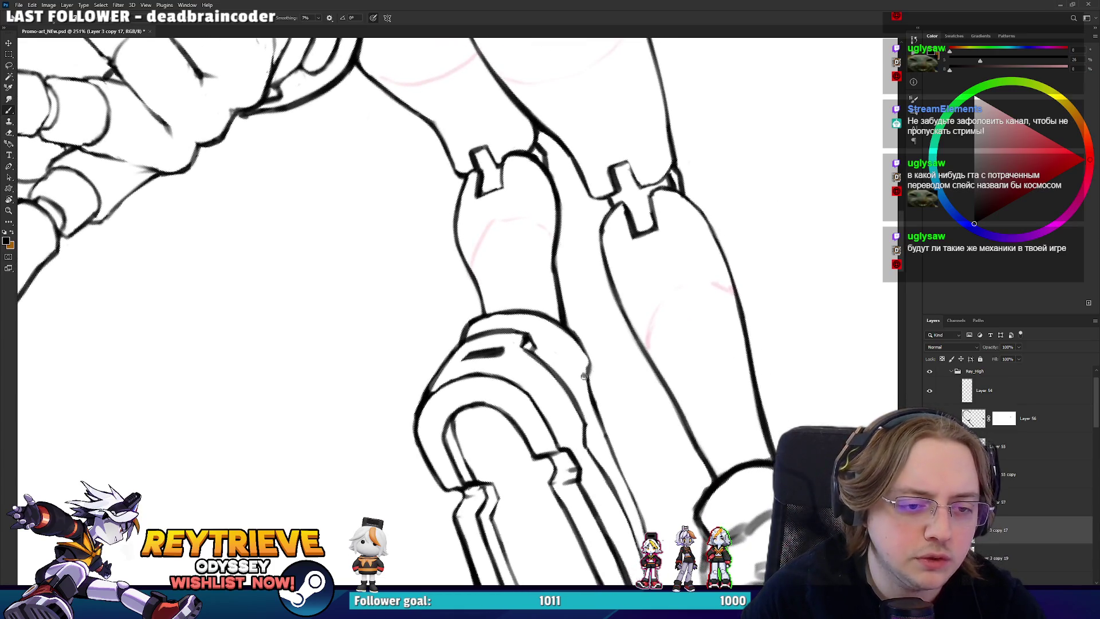
key("r")
mouse_move(582, 372)
left_mouse_down()
mouse_move(586, 267)
mouse_move(595, 304)
mouse_move(579, 269)
mouse_move(515, 360)
left_mouse_up()
key("r")
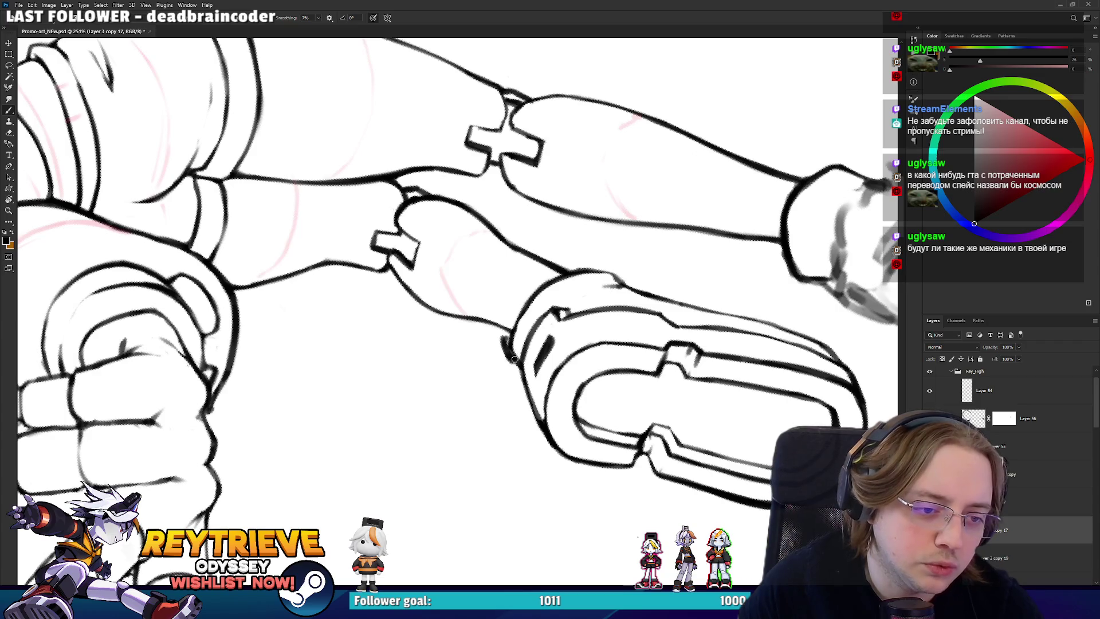
key("e")
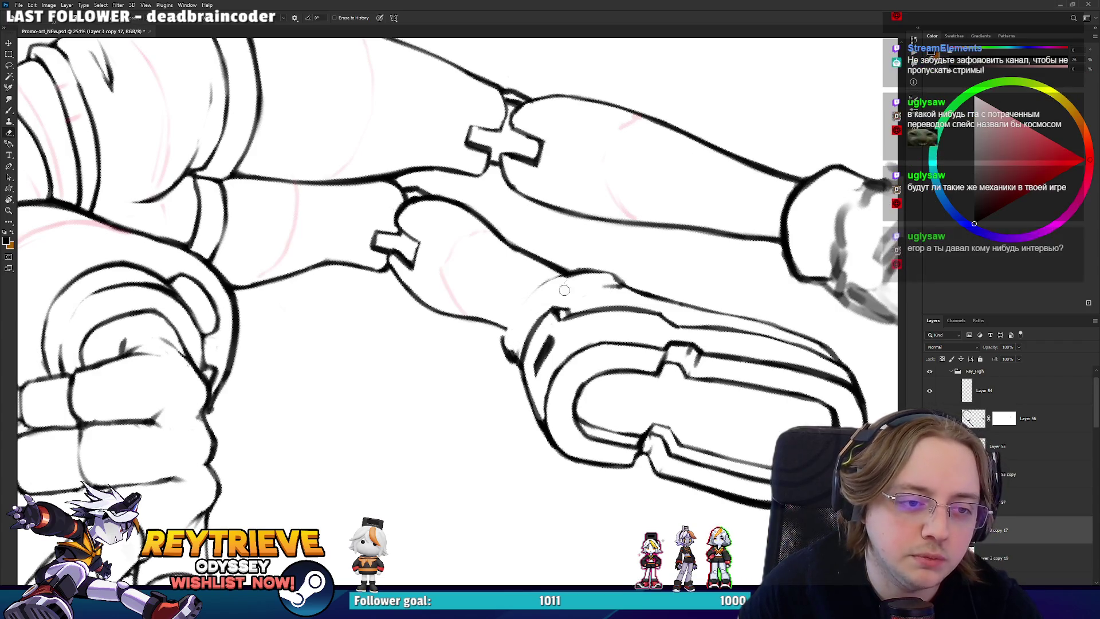
key("ctrl+z")
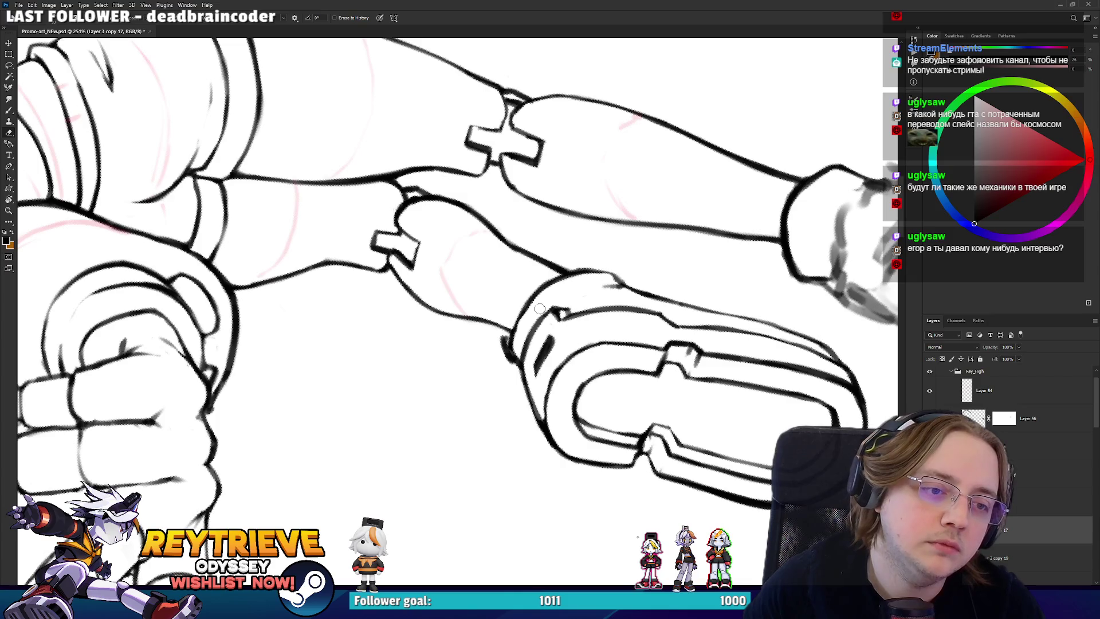
- Add short dark strokes along the sole's rim at the ankle end
key("b")
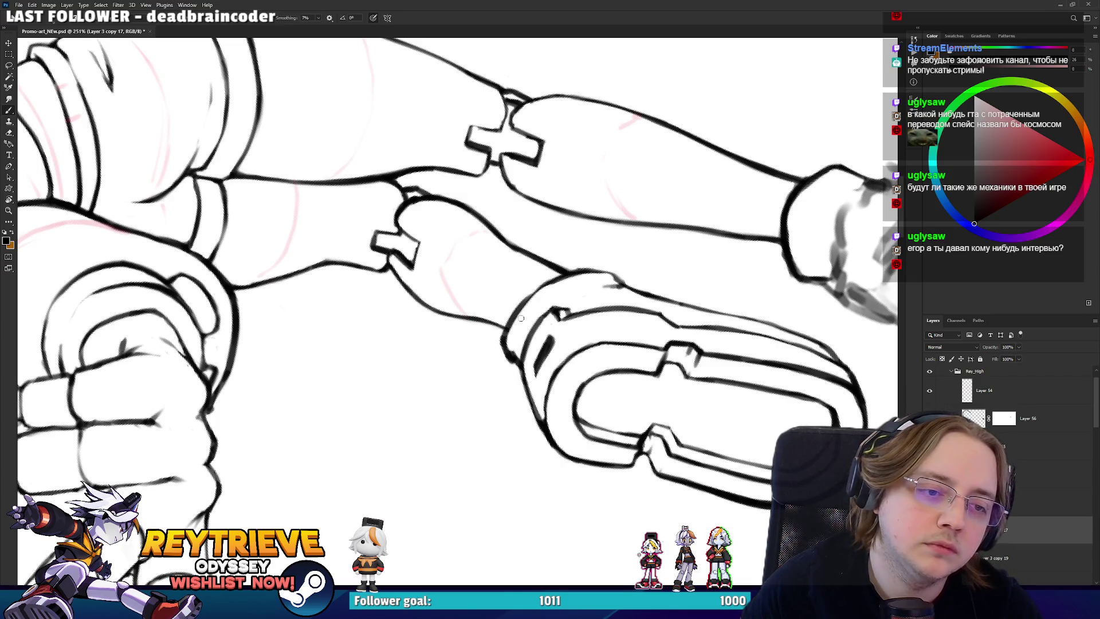
key("r")
mouse_move(530, 327)
left_mouse_down()
mouse_move(518, 395)
mouse_move(525, 464)
mouse_move(494, 357)
mouse_move(507, 356)
left_mouse_up()
key("e")
key("b")
key("e")
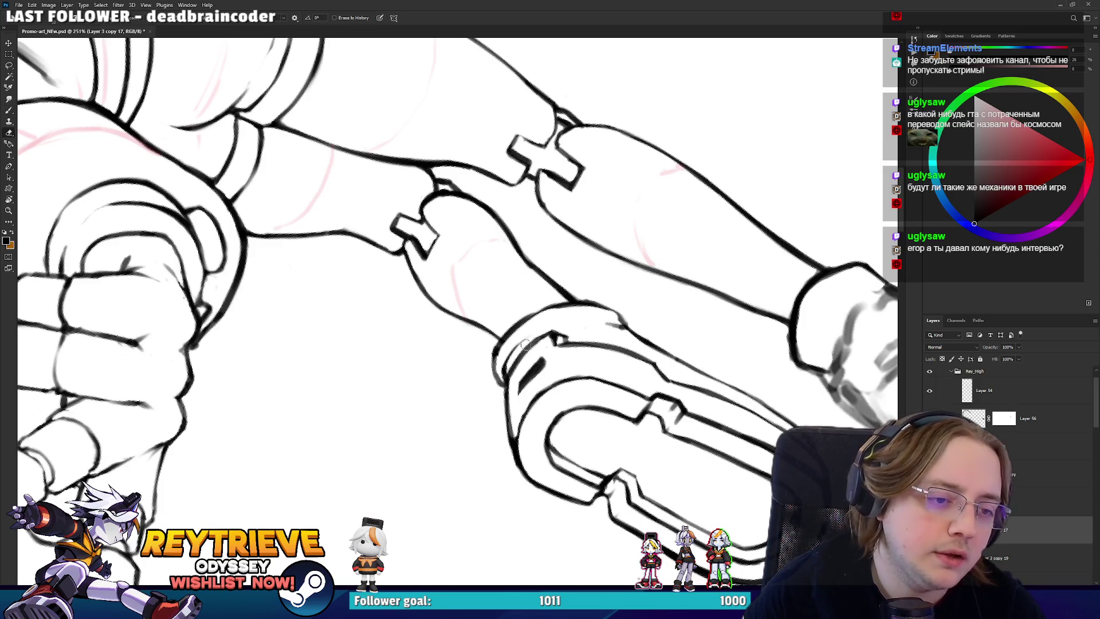
key("r")
left_click_drag(507, 363, 562, 293)
key("b")
left_click_drag(521, 356, 548, 305)
- Stand the legs vertical and ink a long thin line along the cuff's inner edge
key("r")
mouse_move(623, 266)
left_mouse_down()
mouse_move(561, 192)
mouse_move(570, 184)
mouse_move(571, 402)
left_mouse_up()
key("e")
key("r")
key("b")
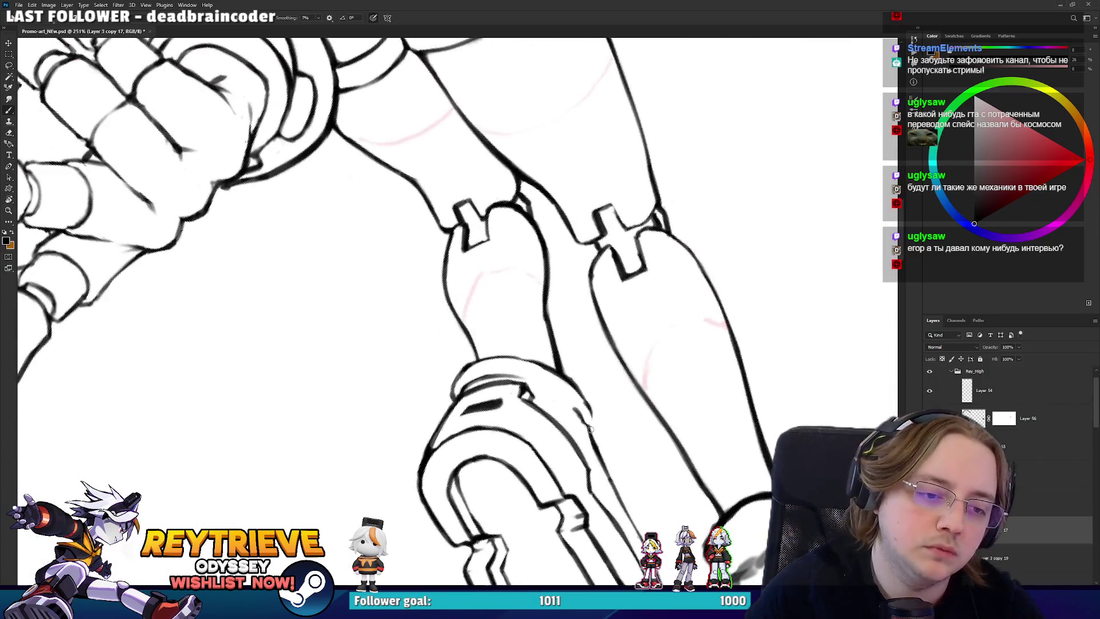
key("e")
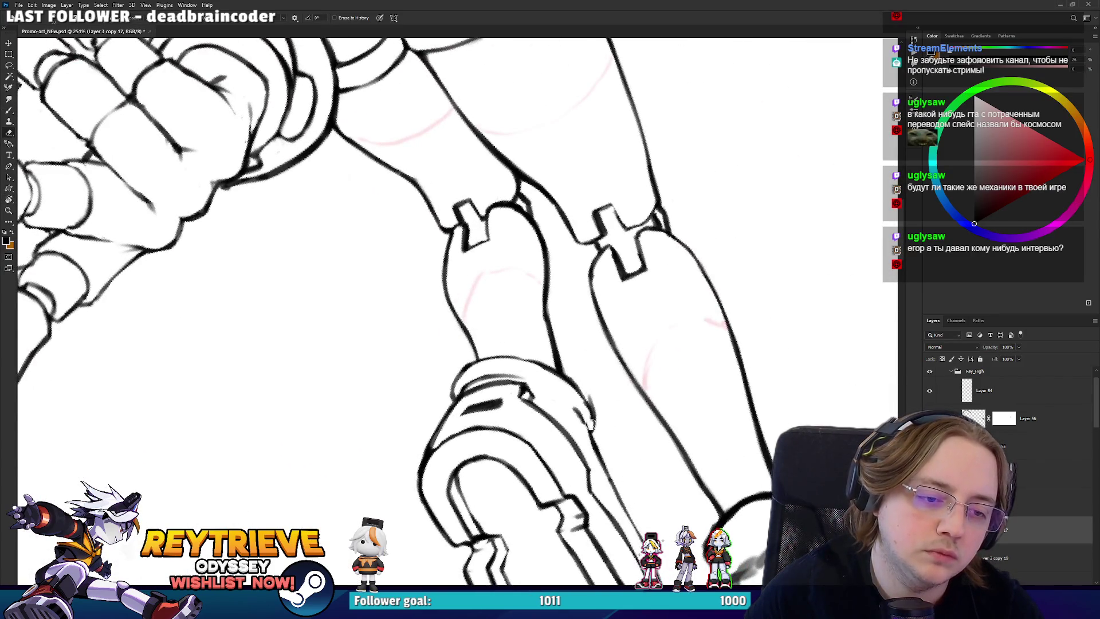
key("b")
mouse_move(592, 429)
left_mouse_down()
mouse_move(590, 450)
mouse_move(506, 435)
mouse_move(536, 331)
mouse_move(487, 268)
left_mouse_up()
key("r")
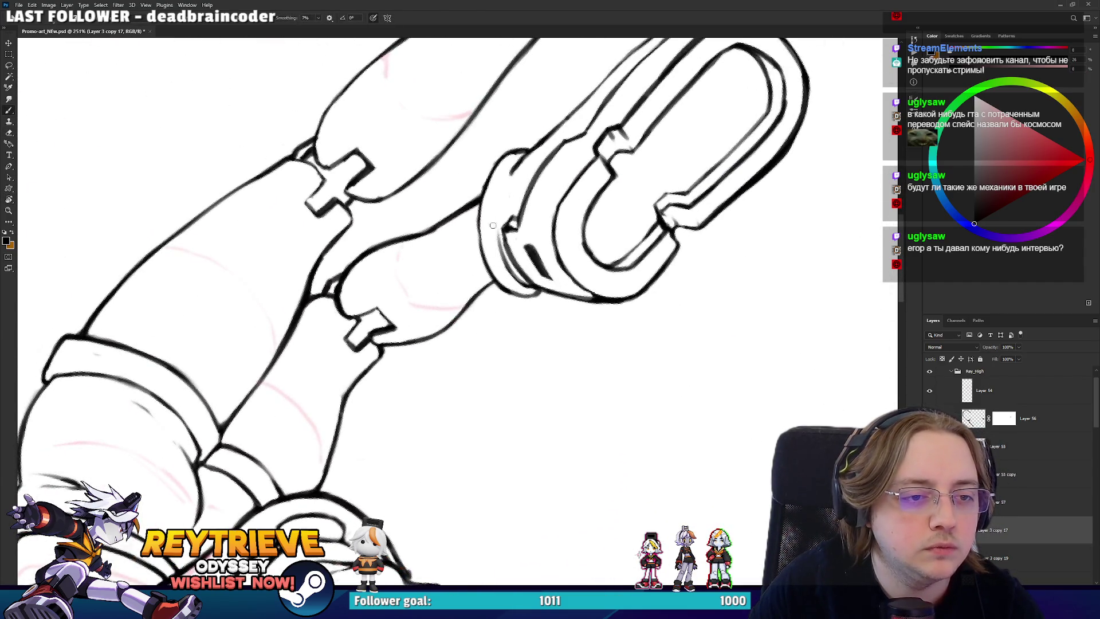
left_click_drag(512, 172, 506, 198)
mouse_move(519, 157)
left_mouse_down()
mouse_move(501, 218)
mouse_move(510, 173)
left_mouse_up()
key("ctrl+z")
mouse_move(498, 256)
left_mouse_down()
mouse_move(521, 156)
mouse_move(573, 230)
mouse_move(585, 286)
mouse_move(563, 379)
mouse_move(564, 343)
left_mouse_up()
key("r")
- Lasso the boot's cuff lines, nudge them slightly up and right, and deselect
key("e")
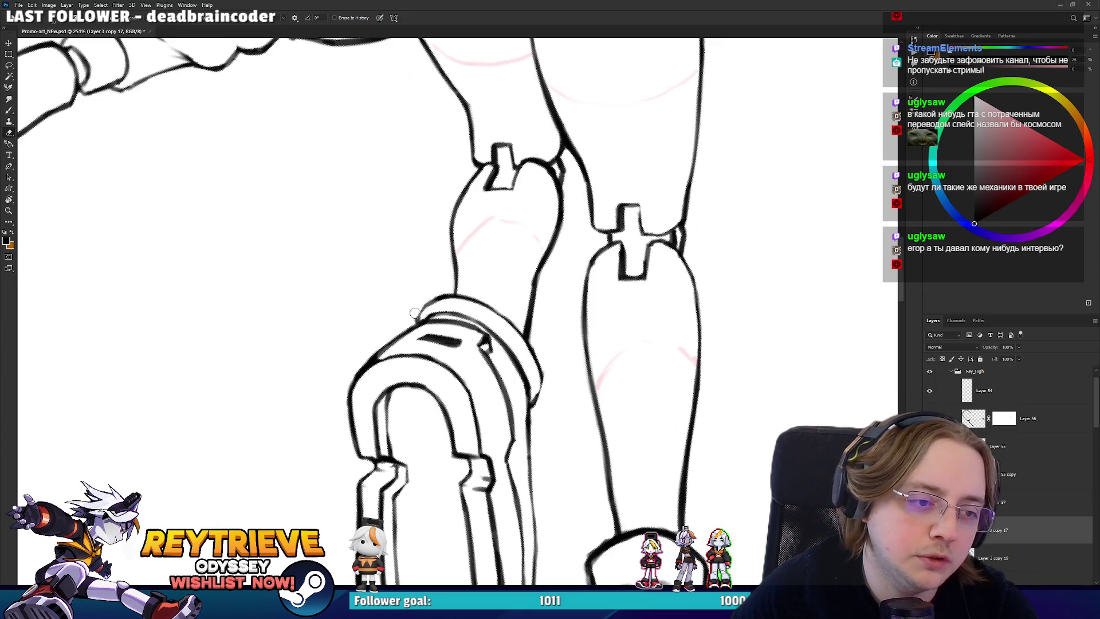
key("r")
mouse_move(456, 296)
left_mouse_down()
mouse_move(513, 268)
mouse_move(469, 279)
left_mouse_up()
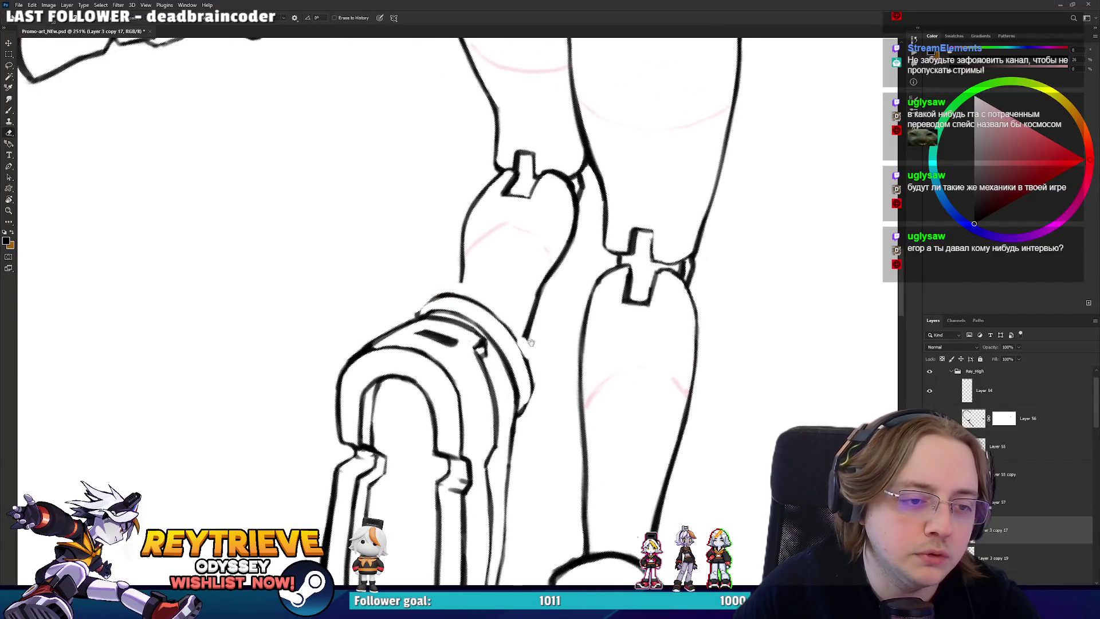
left_click_drag(529, 341, 549, 383)
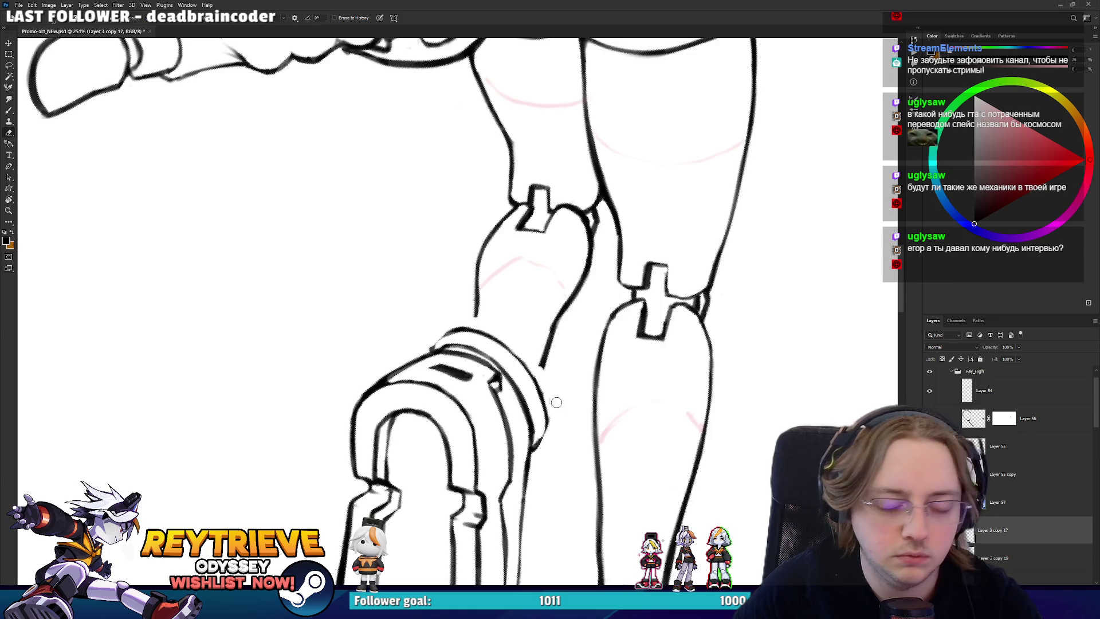
key("l")
mouse_move(431, 337)
left_mouse_down()
mouse_move(519, 350)
mouse_move(561, 408)
mouse_move(544, 436)
left_mouse_up()
left_click_drag(522, 381, 519, 374)
key("v")
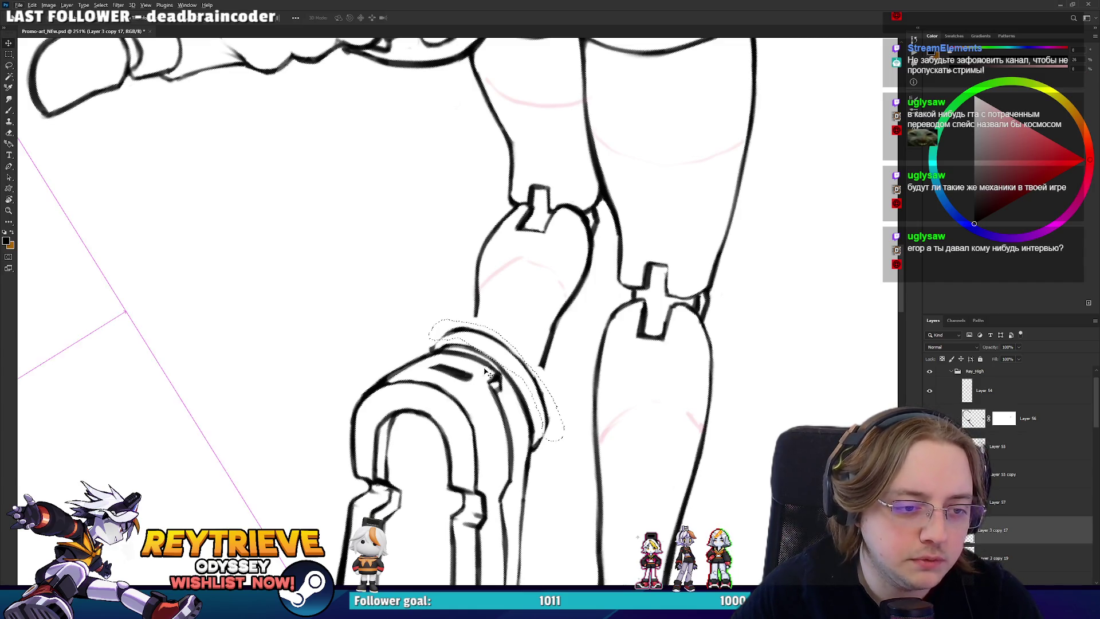
key("l")
key("v")
left_click_drag(512, 350, 514, 352)
key("ctrl+d")
- Touch up the strokes around the cuff with brush and eraser, tilting the view as needed
key("e")
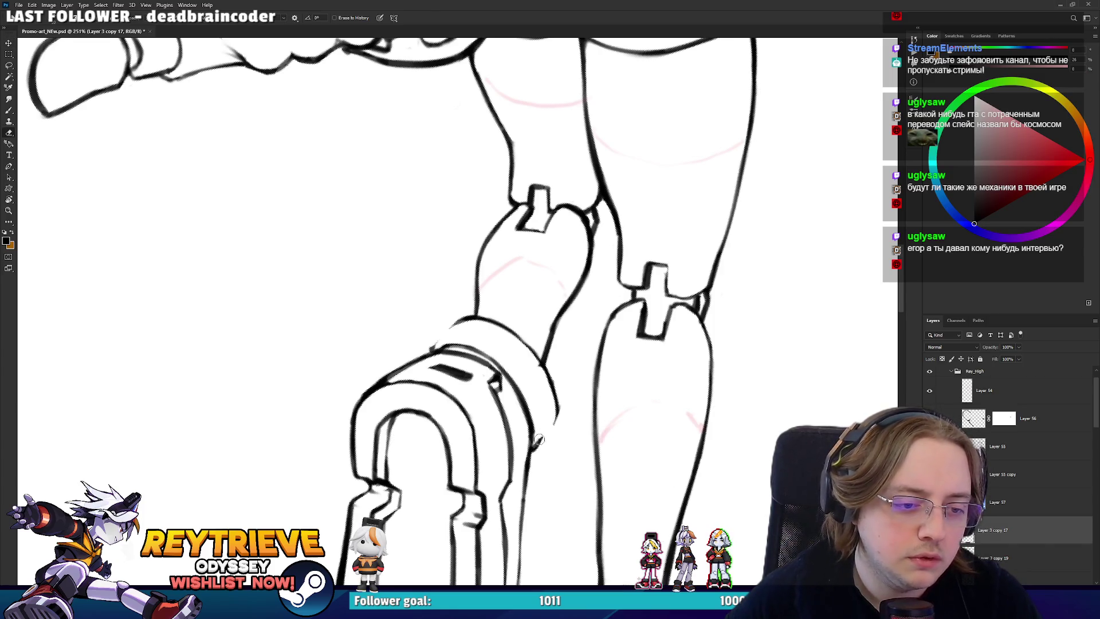
key("b")
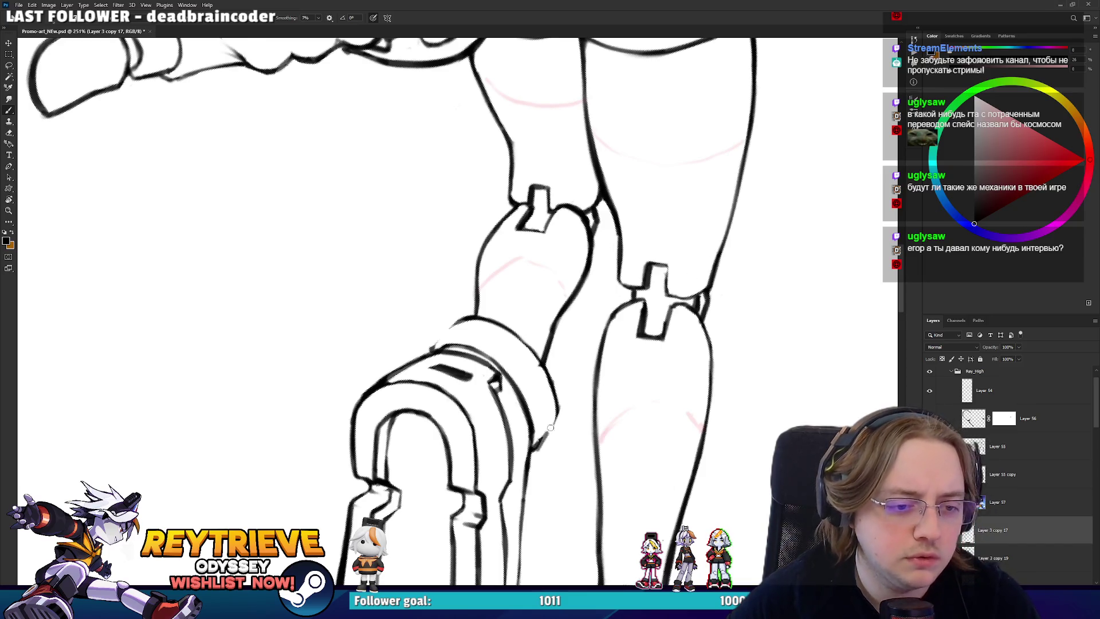
key("e")
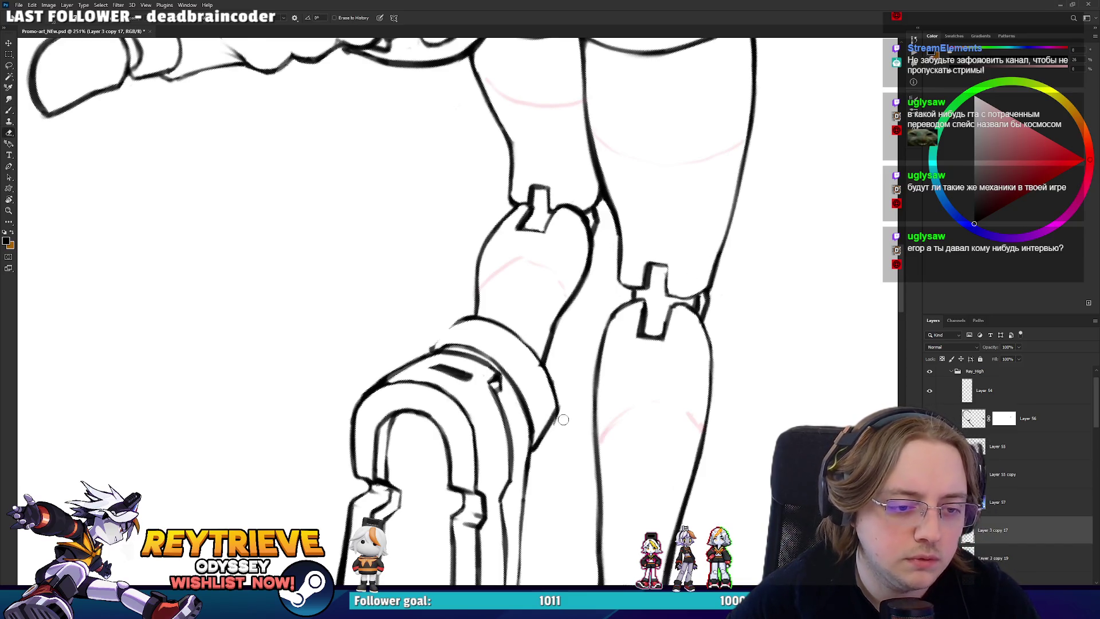
left_click_drag(567, 392, 454, 346)
key("b")
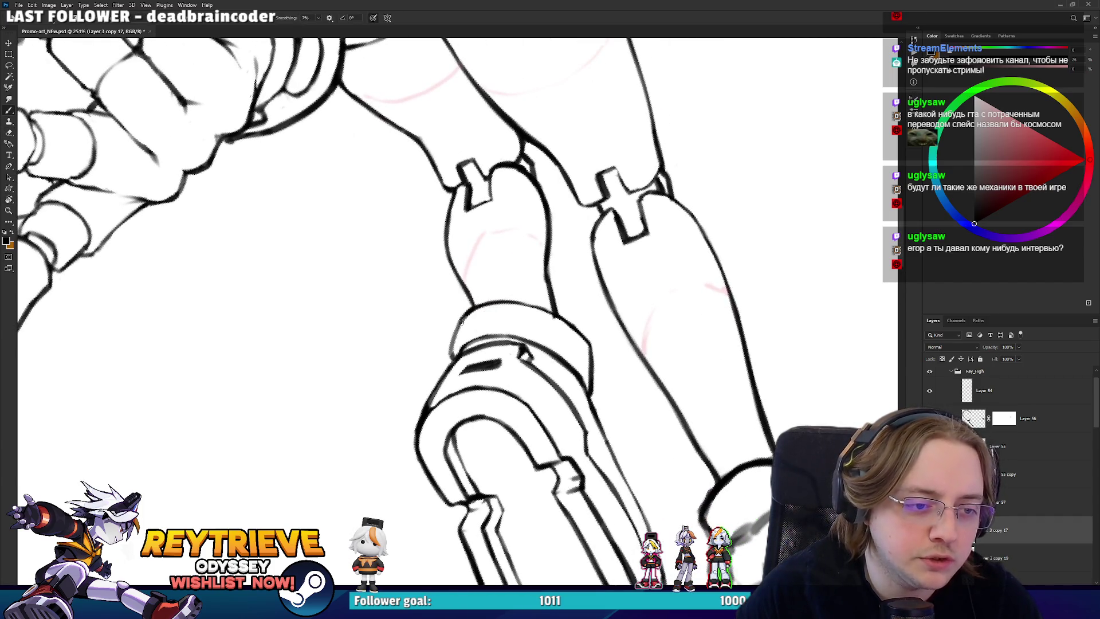
key("r")
left_click_drag(476, 313, 549, 443)
key("e")
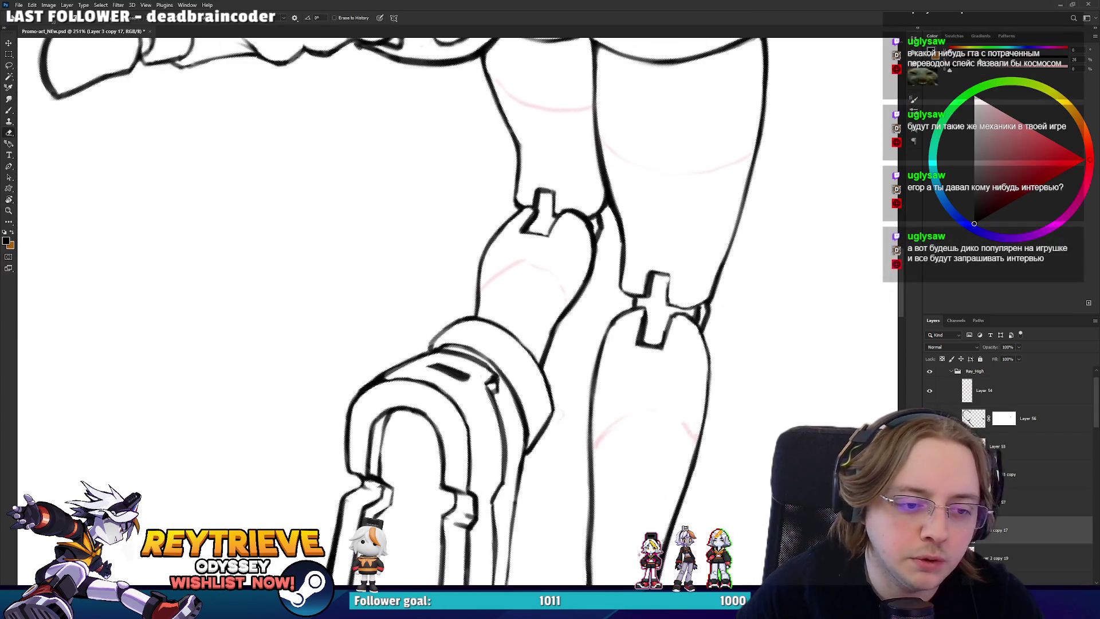
key("b")
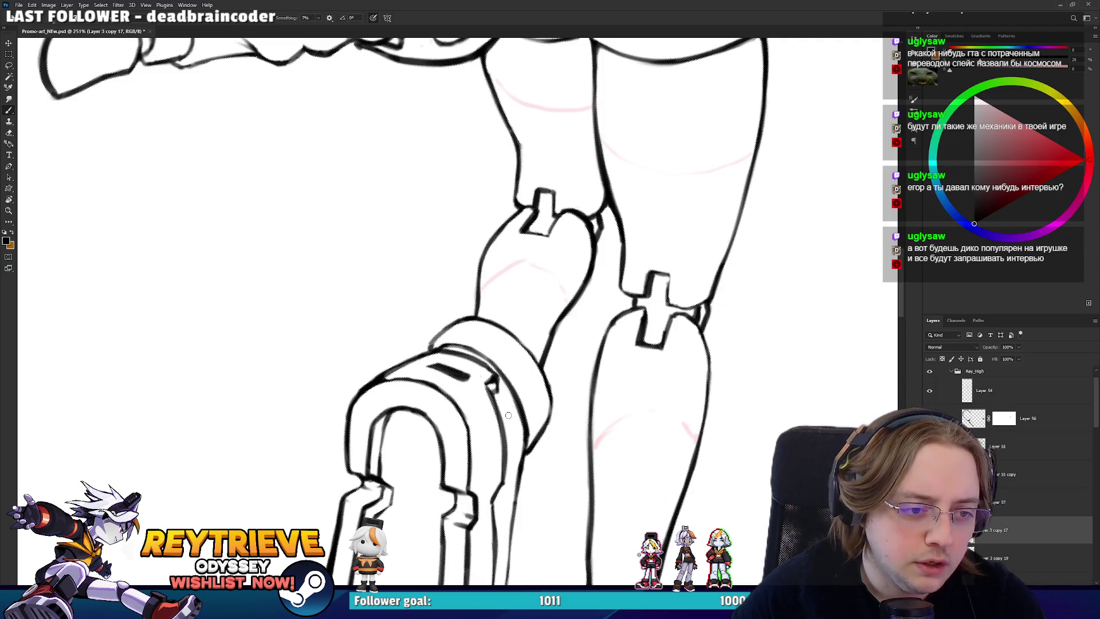
key("r")
mouse_move(512, 443)
left_mouse_down()
mouse_move(572, 398)
mouse_move(601, 309)
mouse_move(597, 280)
mouse_move(523, 211)
left_mouse_up()
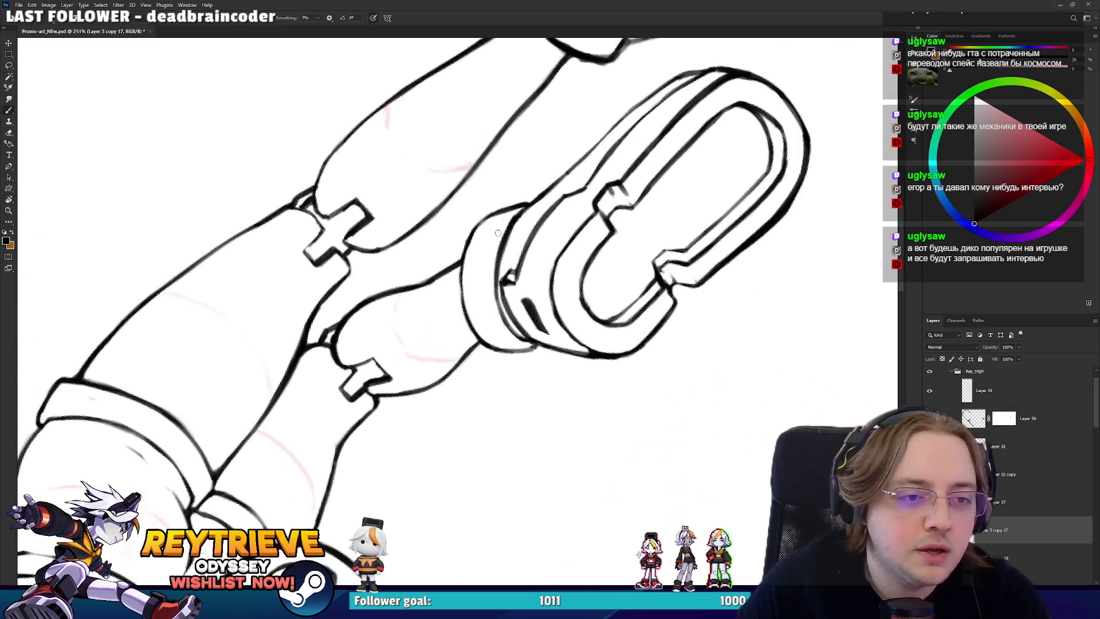
- Clean up the lines around the left boot's cuff, alternating eraser and brush at several angles
key("e")
key("b")
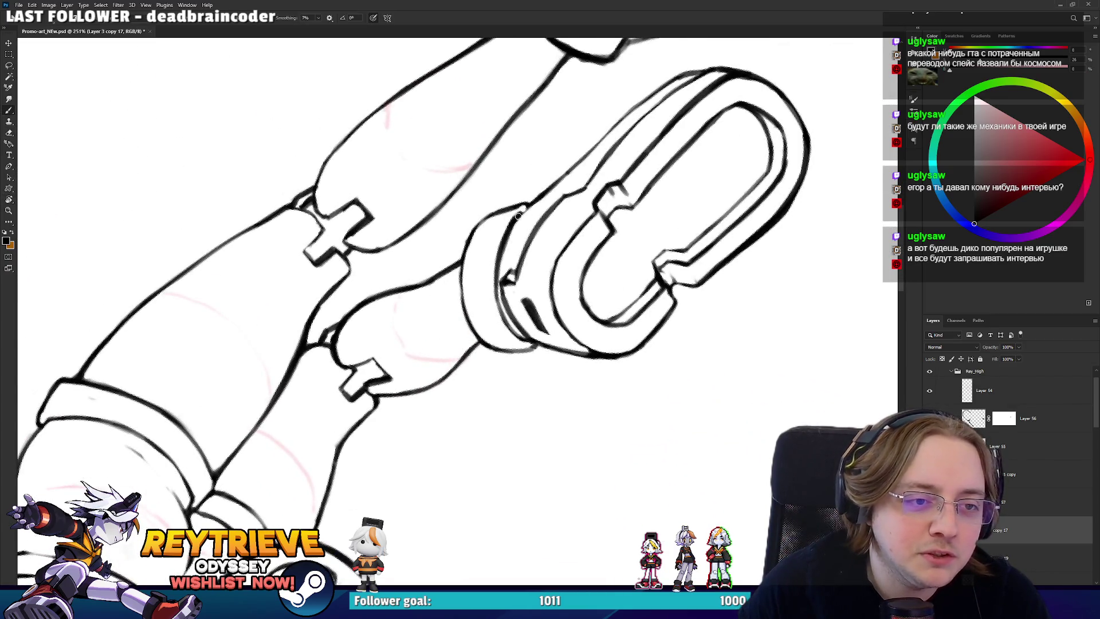
key("r")
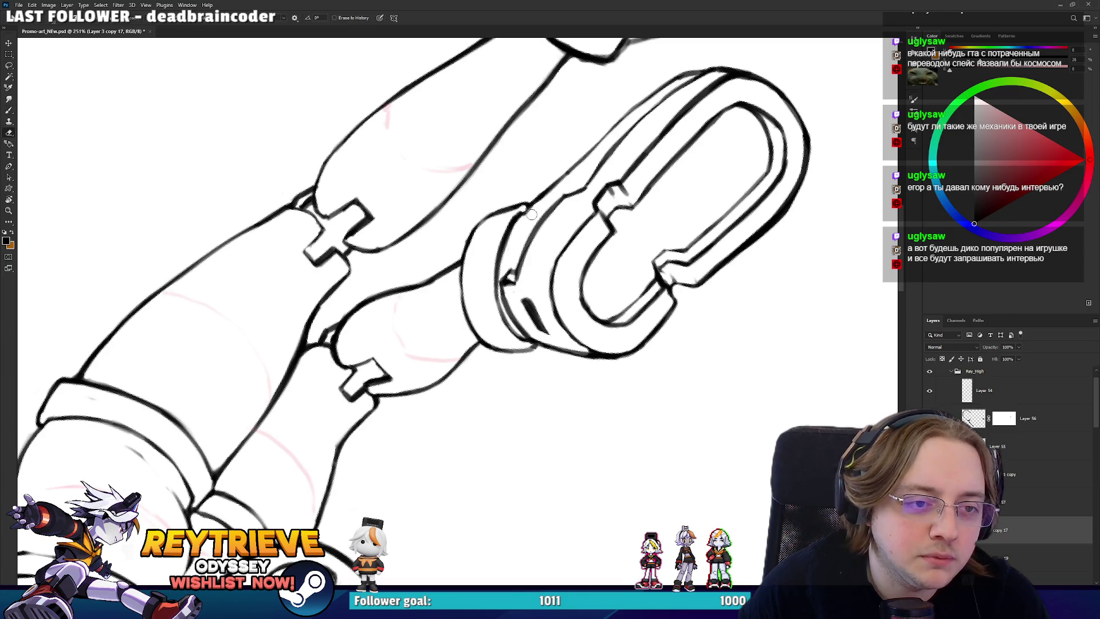
left_click_drag(527, 209, 535, 383)
key("e")
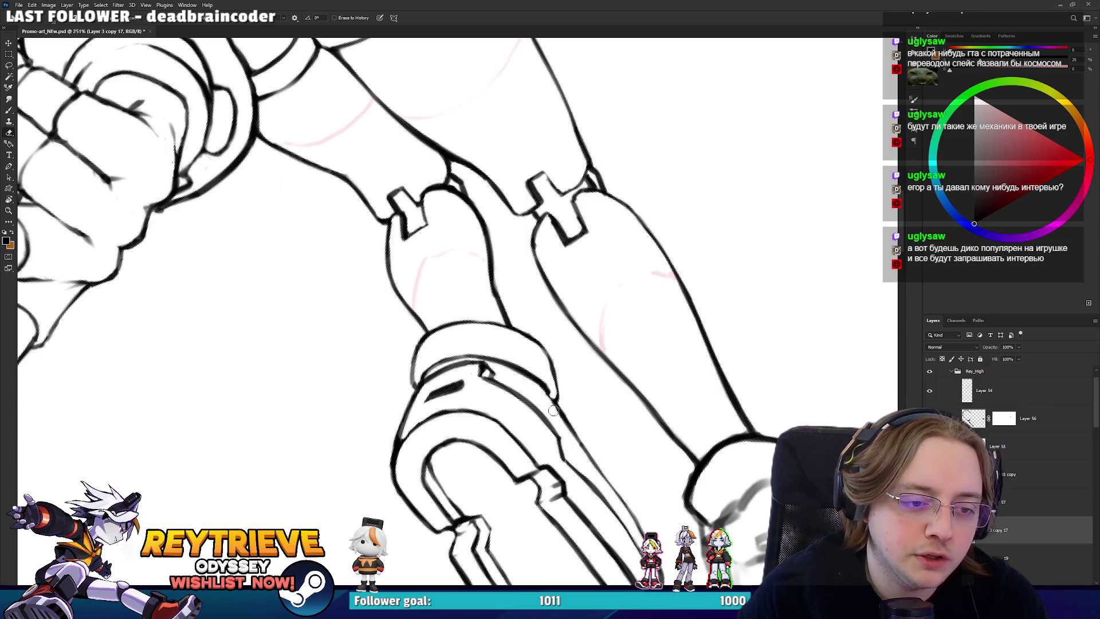
key("b")
key("r")
left_click_drag(516, 338, 503, 359)
key("e")
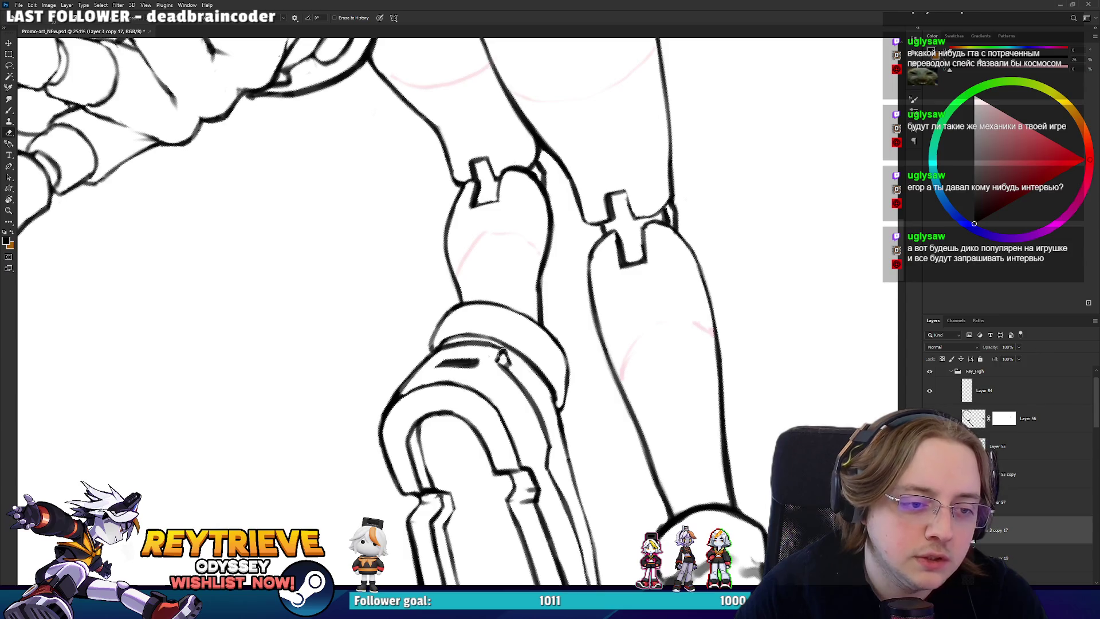
key("b")
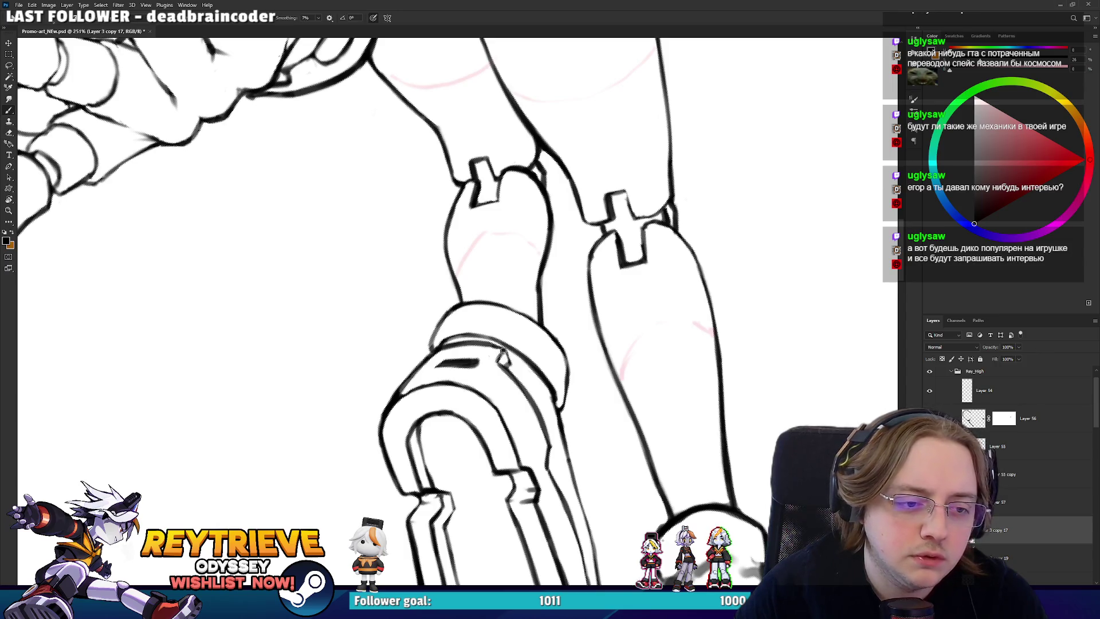
key("e")
key("b")
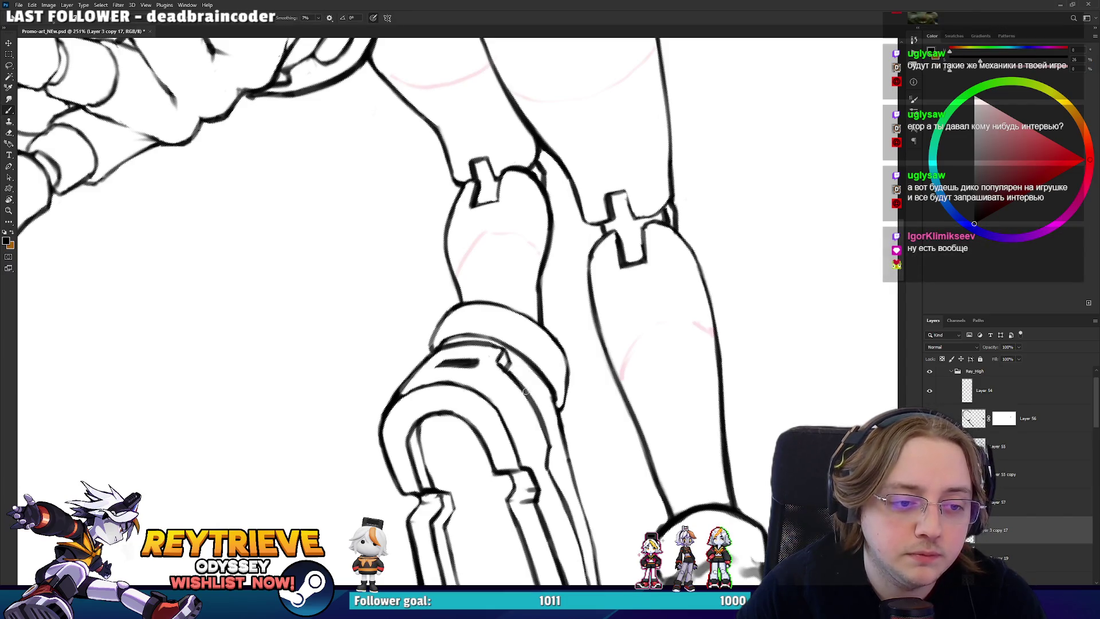
key("r")
mouse_move(547, 398)
left_mouse_down()
mouse_move(580, 368)
mouse_move(563, 270)
left_mouse_up()
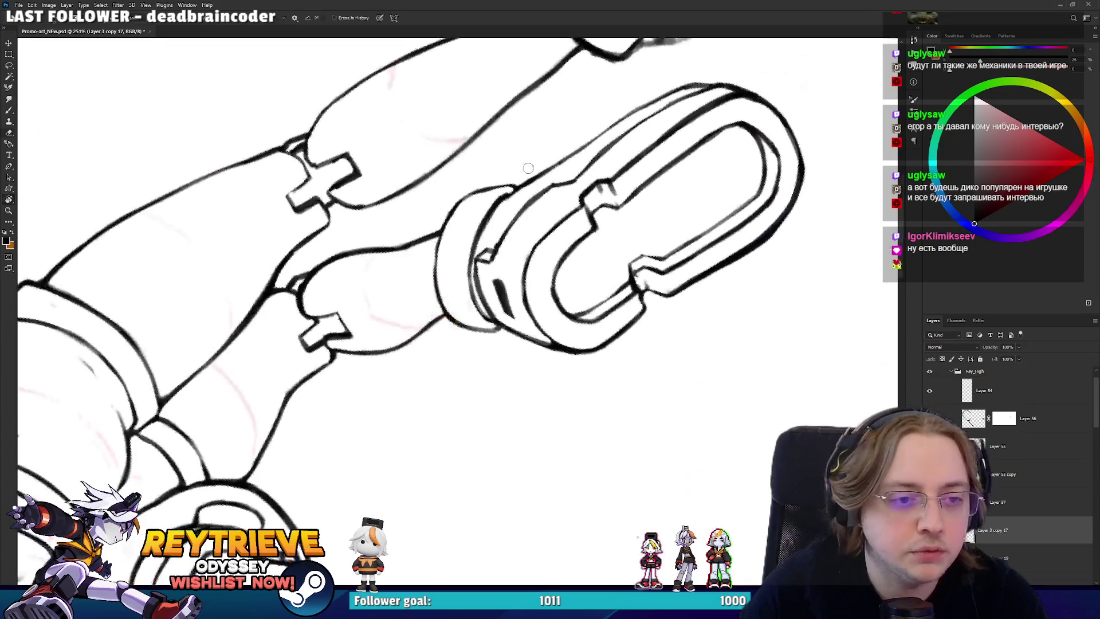
key("e")
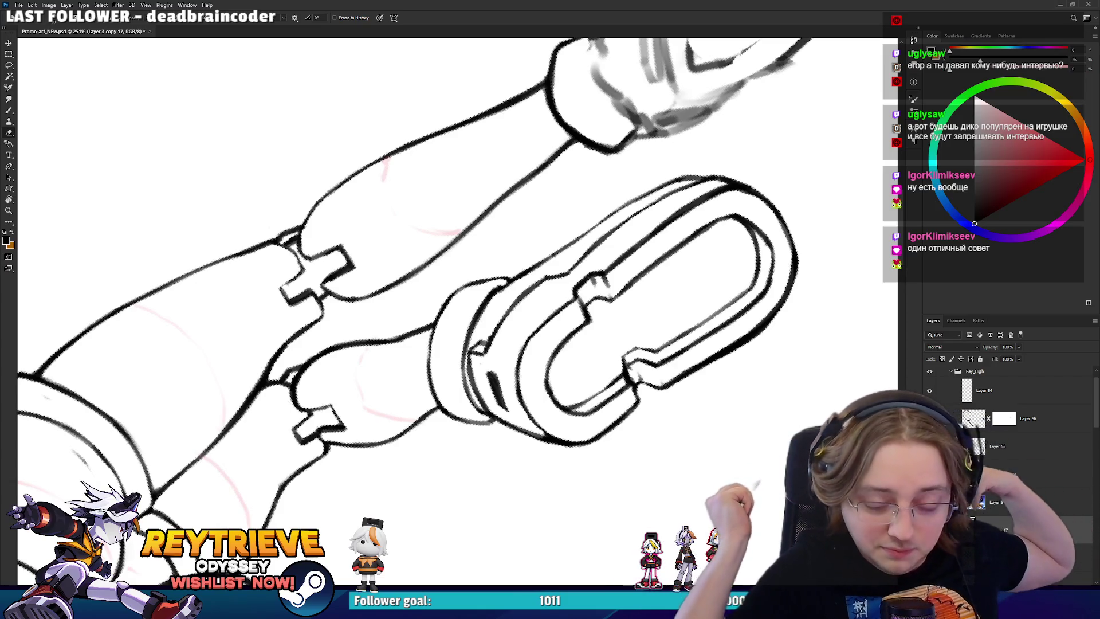
- Erase stray cuff lines and ink a firm dark line along the cuff's left edge
mouse_move(562, 355)
left_mouse_down()
mouse_move(602, 371)
mouse_move(567, 388)
mouse_move(570, 351)
left_mouse_up()
key("b")
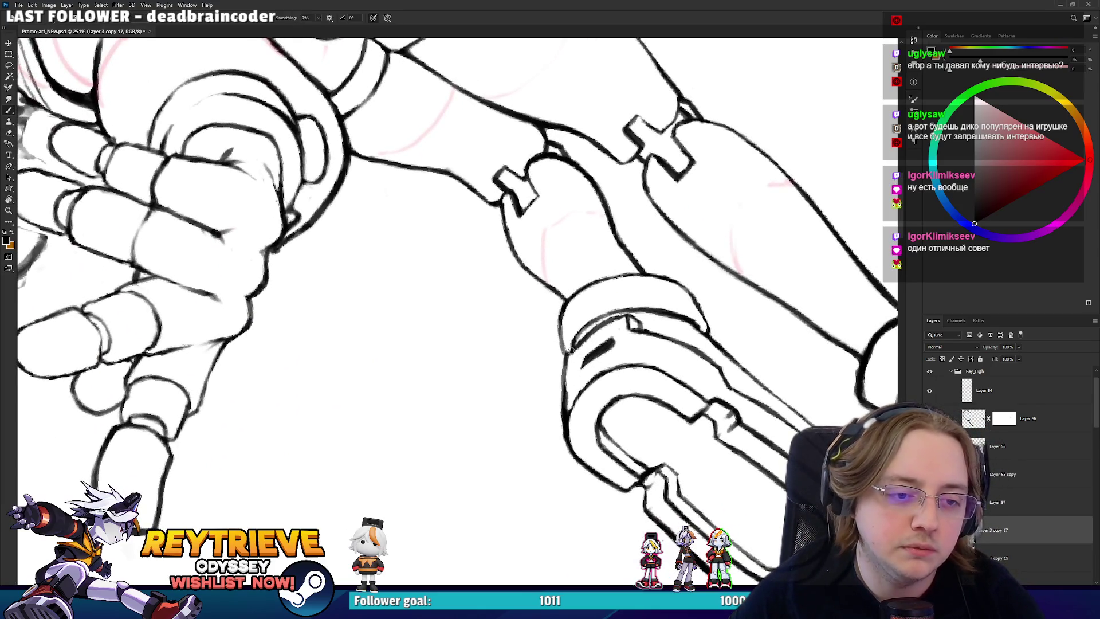
key("e")
key("r")
mouse_move(567, 416)
left_mouse_down()
mouse_move(591, 310)
mouse_move(613, 290)
mouse_move(568, 294)
mouse_move(576, 269)
left_mouse_up()
key("e")
key("b")
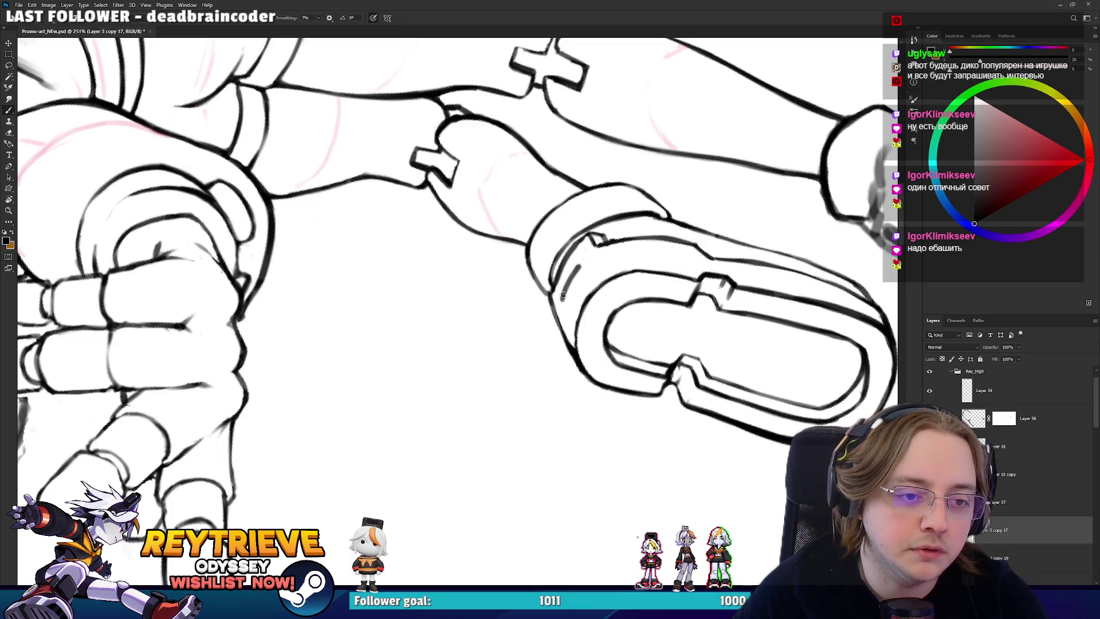
key("e")
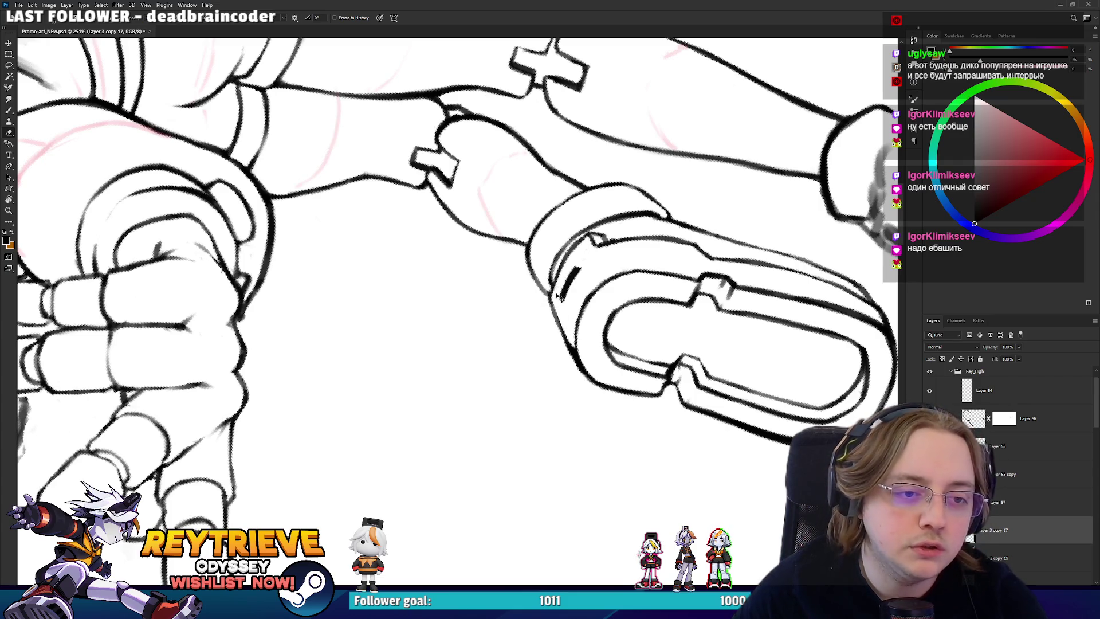
key("b")
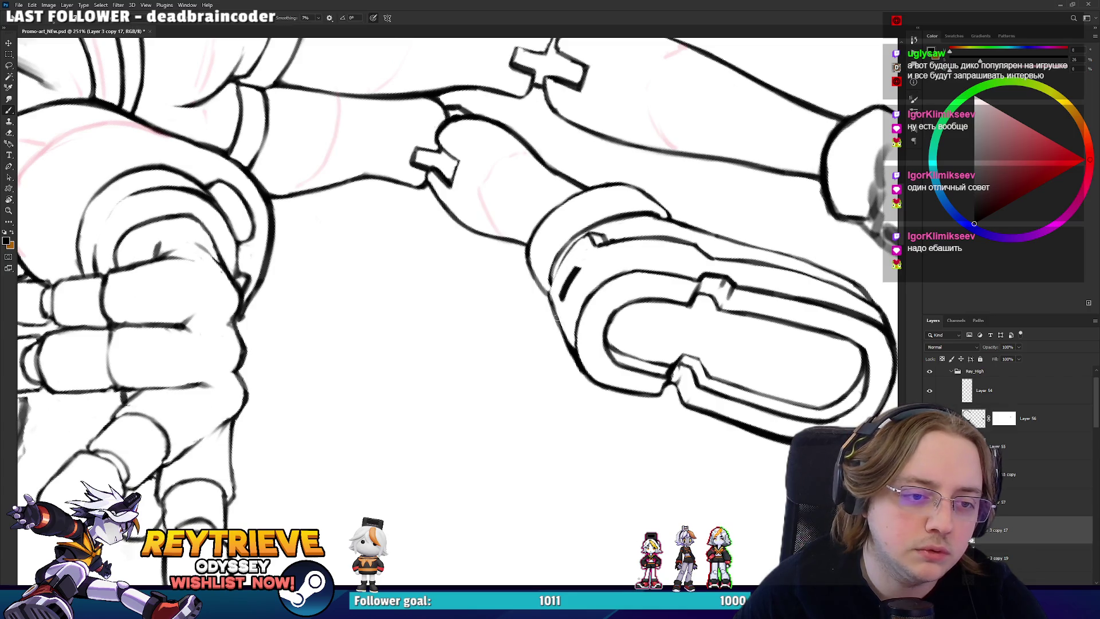
left_click_drag(549, 297, 578, 236)
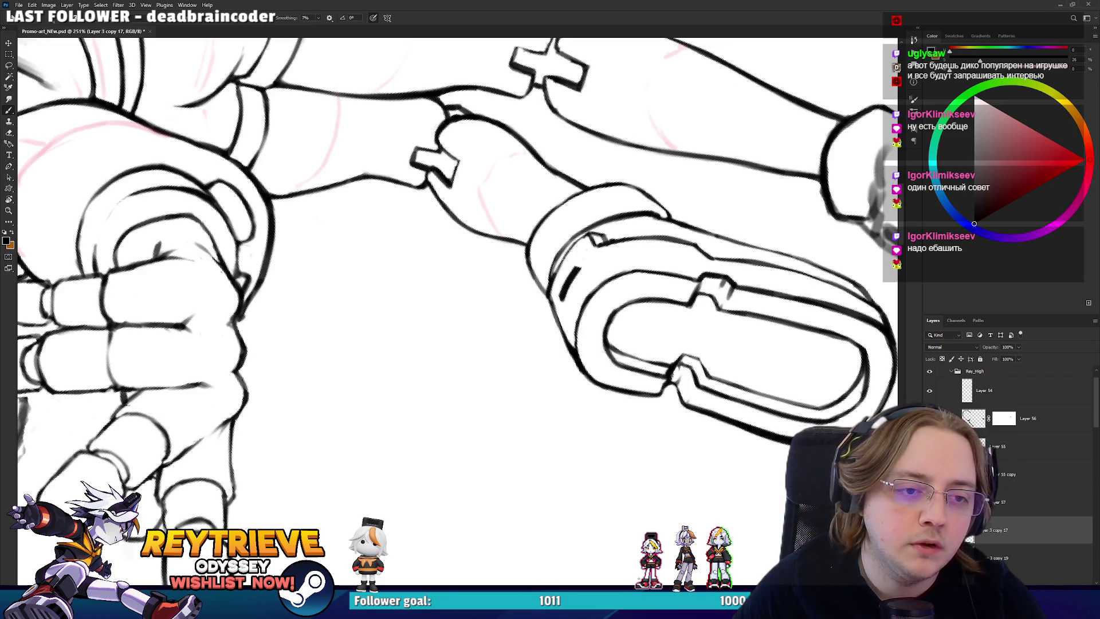
scroll(449, 307, "down", 3)
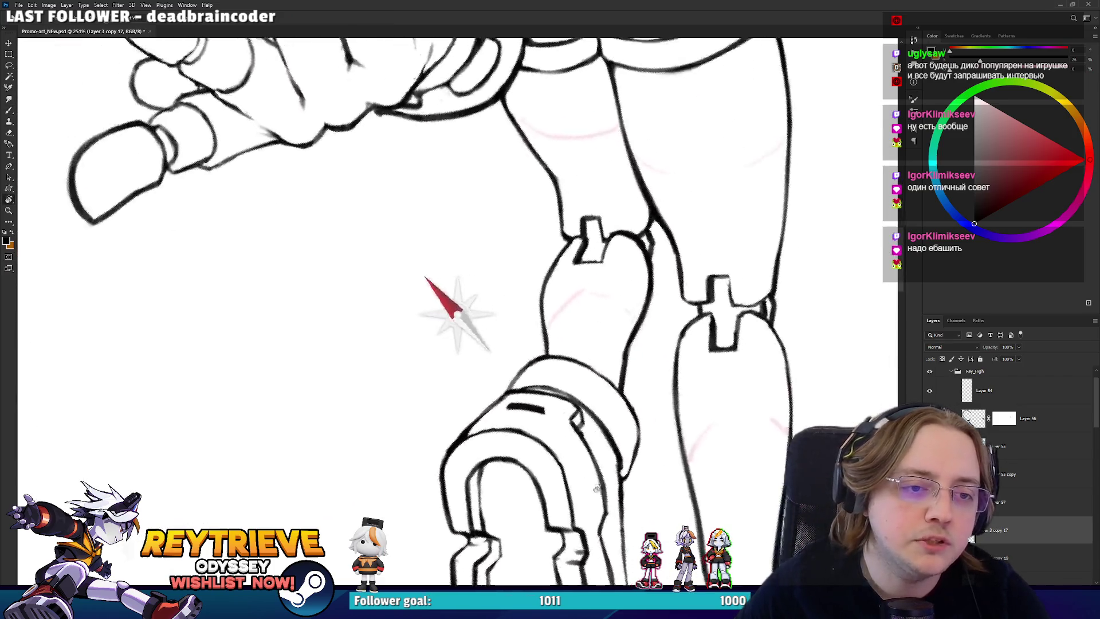
- Turn the view so the sole lies horizontal, then erase its inner edge line and redraw it darker
scroll(450, 307, "up", 2)
scroll(685, 408, "left", 2)
scroll(685, 408, "down", 2)
scroll(684, 408, "down", 3)
scroll(685, 408, "up", 3)
key("r")
mouse_move(691, 412)
left_mouse_down()
mouse_move(698, 420)
mouse_move(659, 378)
left_mouse_up()
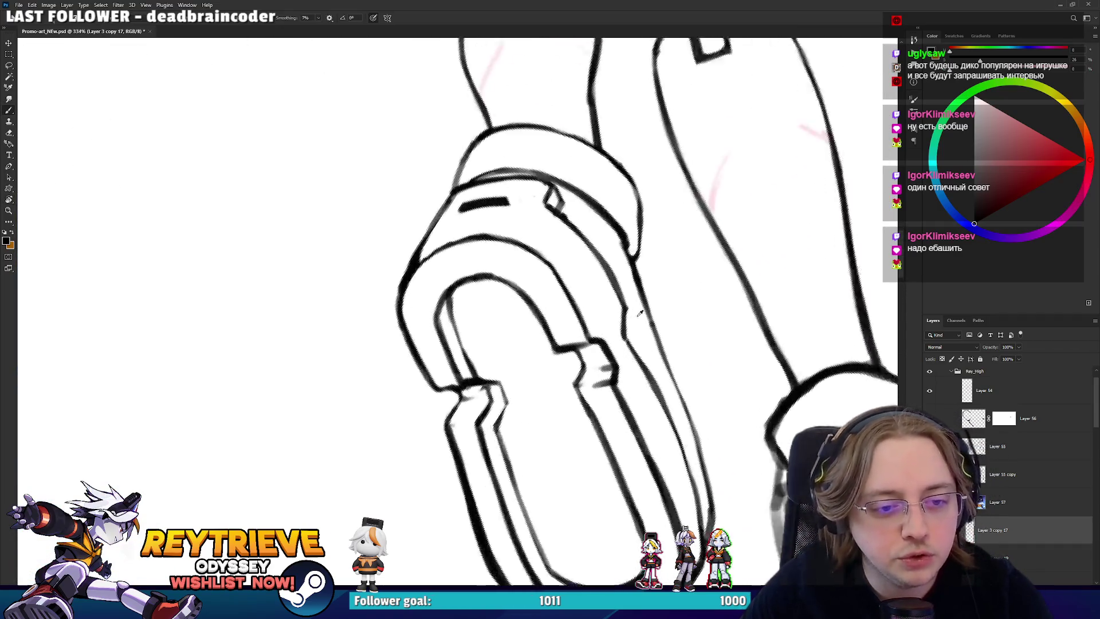
key("b")
scroll(626, 336, "down", 1)
scroll(640, 339, "up", 2)
key("r")
mouse_move(641, 340)
left_mouse_down()
mouse_move(515, 401)
mouse_move(402, 402)
mouse_move(374, 387)
mouse_move(384, 421)
mouse_move(384, 382)
mouse_move(453, 401)
left_mouse_up()
key("e")
key("b")
key("e")
key("b")
- Refine the sole's inner edge line from other angles, then level the canvas over the leg area
key("r")
key("e")
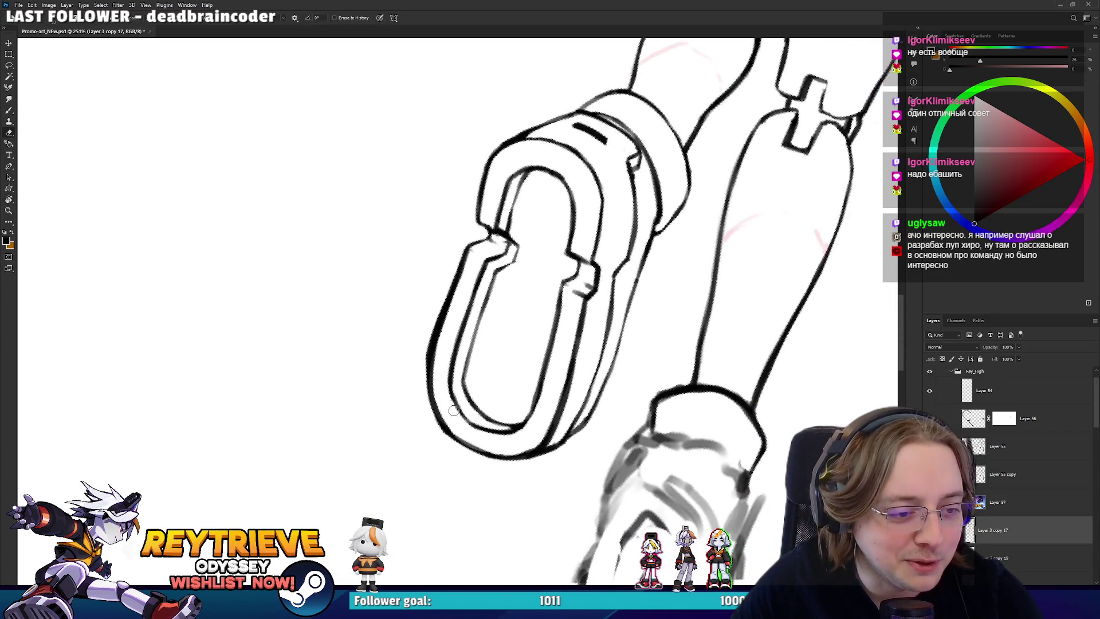
scroll(436, 367, "down", 6)
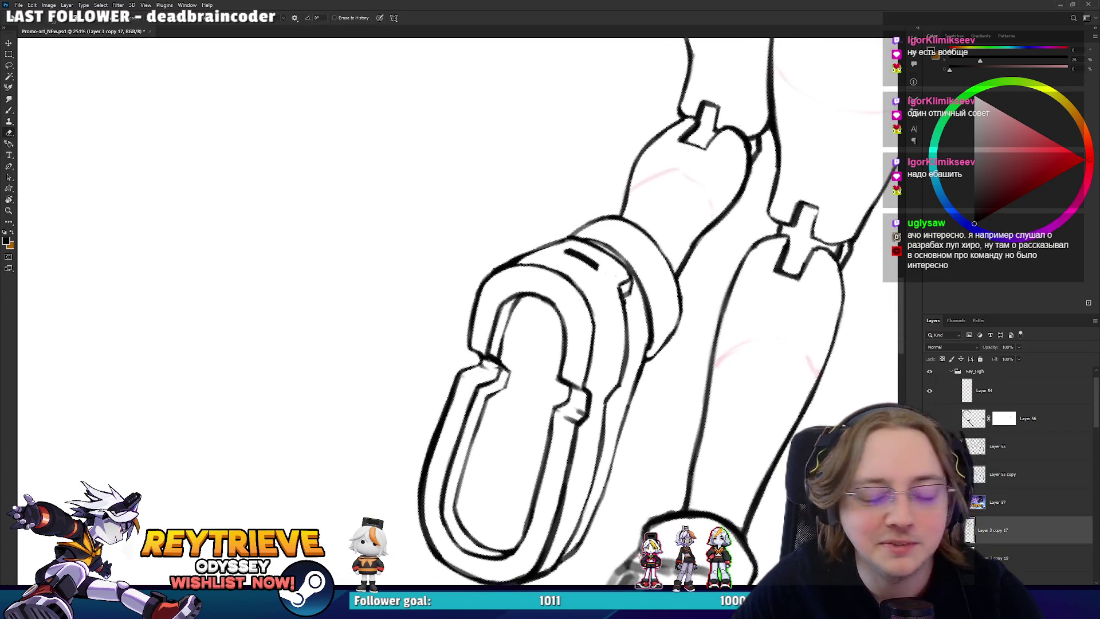
key("r")
mouse_move(592, 357)
left_mouse_down()
mouse_move(515, 321)
mouse_move(623, 373)
mouse_move(544, 263)
left_mouse_up()
scroll(515, 321, "up", 3)
scroll(622, 372, "up", 4)
key("e")
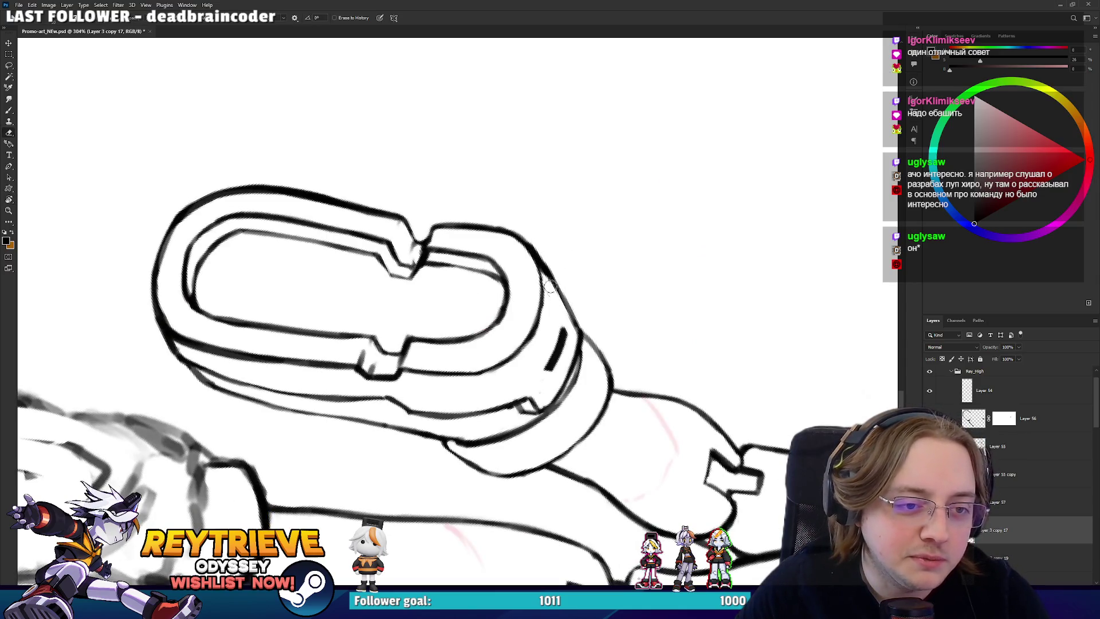
key("b")
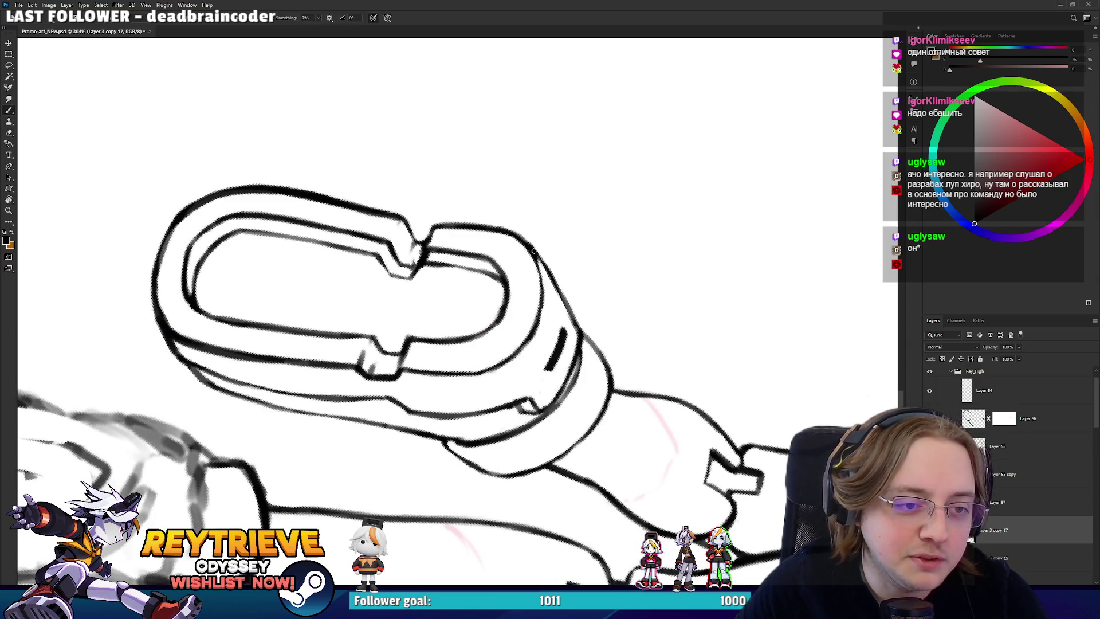
mouse_move(527, 244)
left_mouse_down()
mouse_move(282, 253)
mouse_move(336, 358)
mouse_move(410, 394)
left_mouse_up()
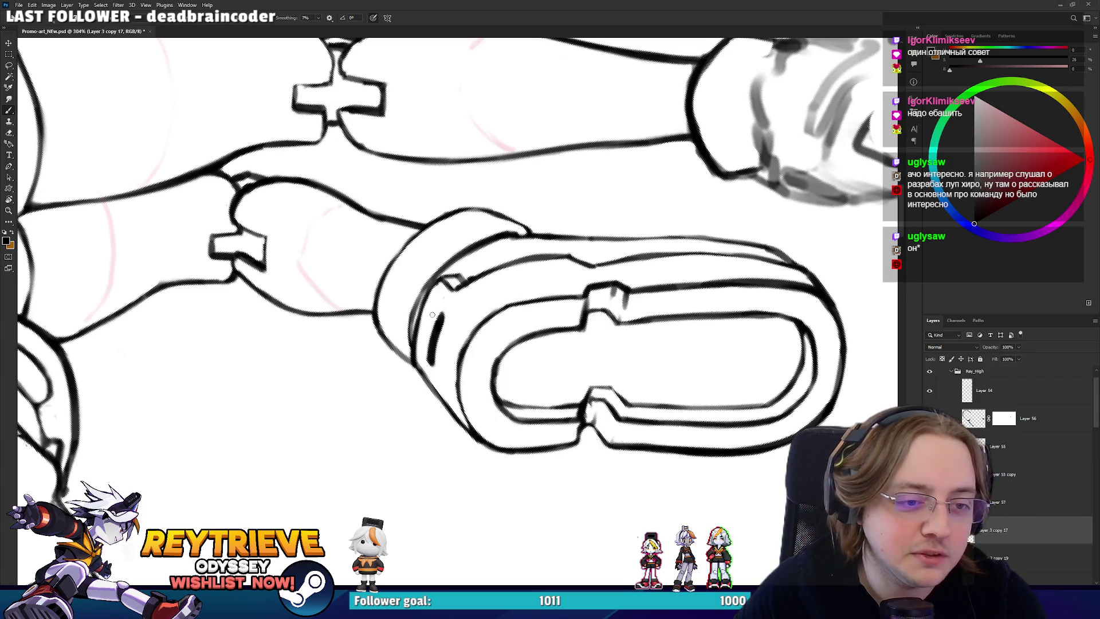
scroll(410, 395, "down", 10)
mouse_move(410, 394)
left_mouse_down()
mouse_move(572, 449)
mouse_move(433, 515)
left_mouse_up()
scroll(430, 301, "up", 5)
left_click_drag(537, 306, 544, 328)
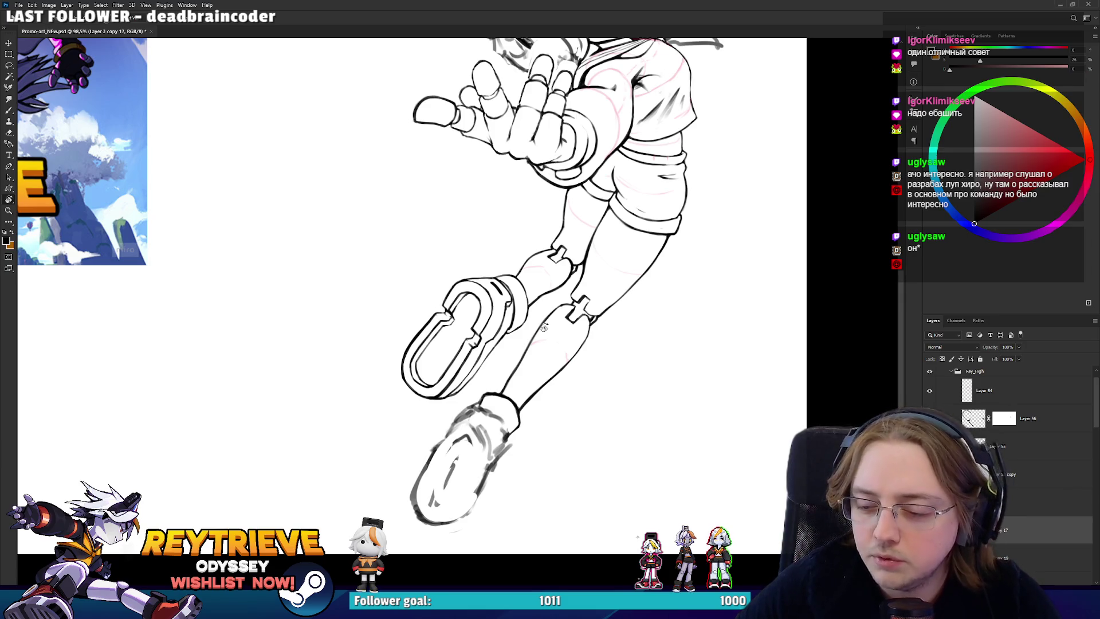
- Ink an outer line along the lower-right edge of the left boot's sole
scroll(479, 280, "up", 2)
scroll(479, 279, "down", 2)
scroll(516, 315, "up", 2)
scroll(568, 351, "down", 1)
scroll(516, 372, "up", 3)
key("e")
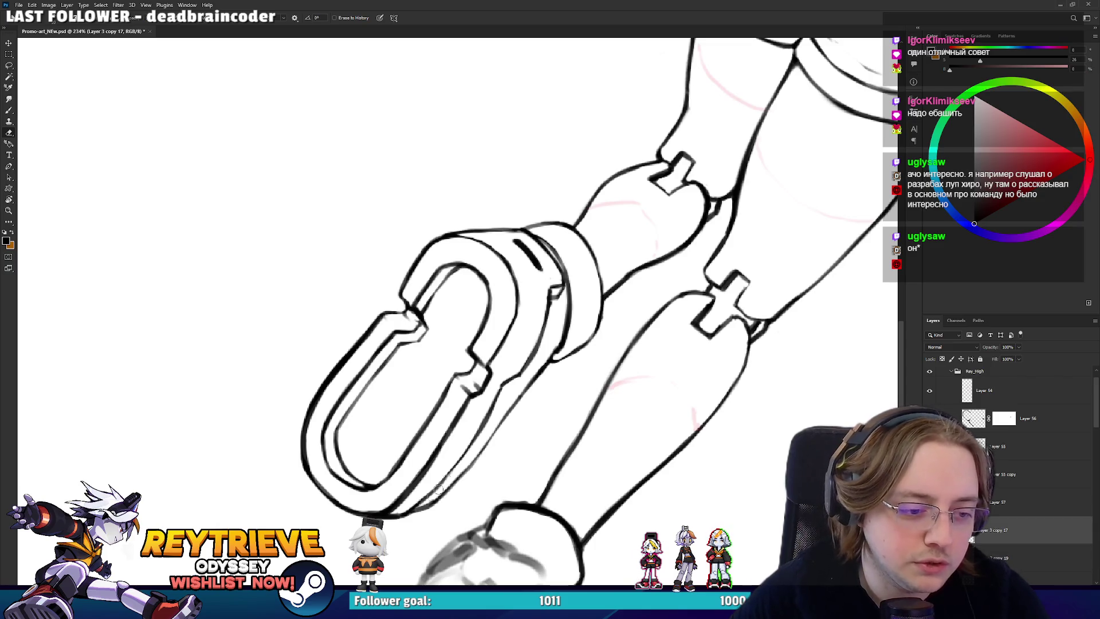
key("b")
left_click_drag(432, 504, 463, 475)
key("ctrl+z")
left_click_drag(429, 507, 487, 439)
- Lasso the new edge stroke and rotate it with Free Transform to follow the sole's edge
key("e")
scroll(564, 367, "down", 4)
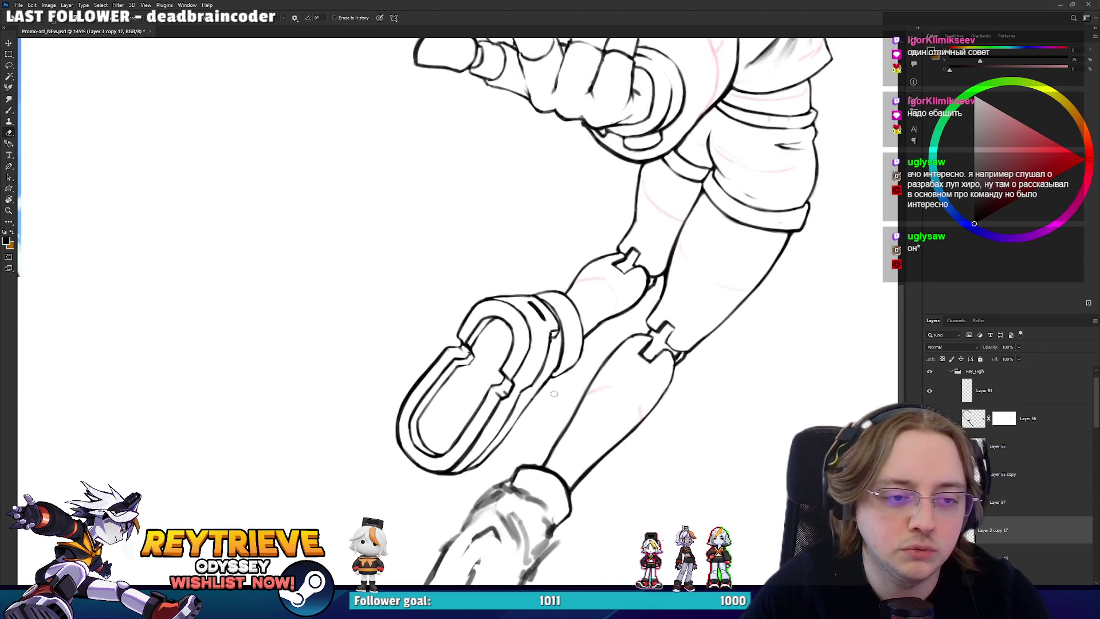
scroll(600, 370, "up", 3)
scroll(601, 369, "up", 2)
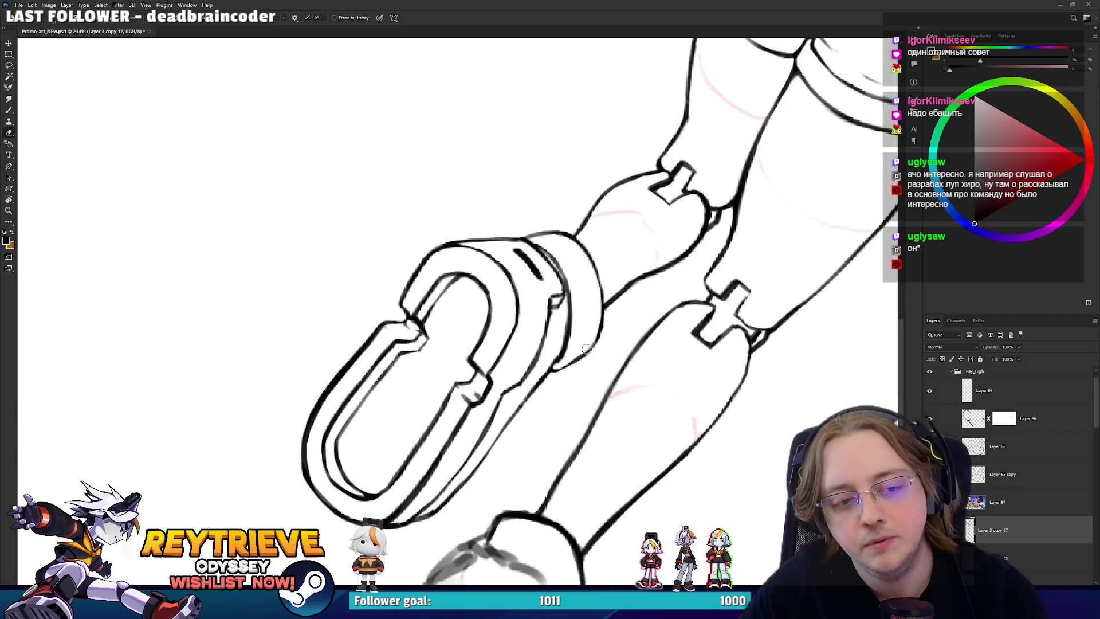
key("l")
mouse_move(573, 321)
left_mouse_down()
mouse_move(584, 384)
mouse_move(539, 384)
mouse_move(569, 370)
left_mouse_up()
key("v")
key("ctrl+t")
mouse_move(643, 251)
left_mouse_down()
mouse_move(675, 298)
mouse_move(661, 313)
left_mouse_up()
key("Return")
key("ctrl+d")
- Touch up the sole's edge lines with brush and eraser, rotating the view around the boot
key("e")
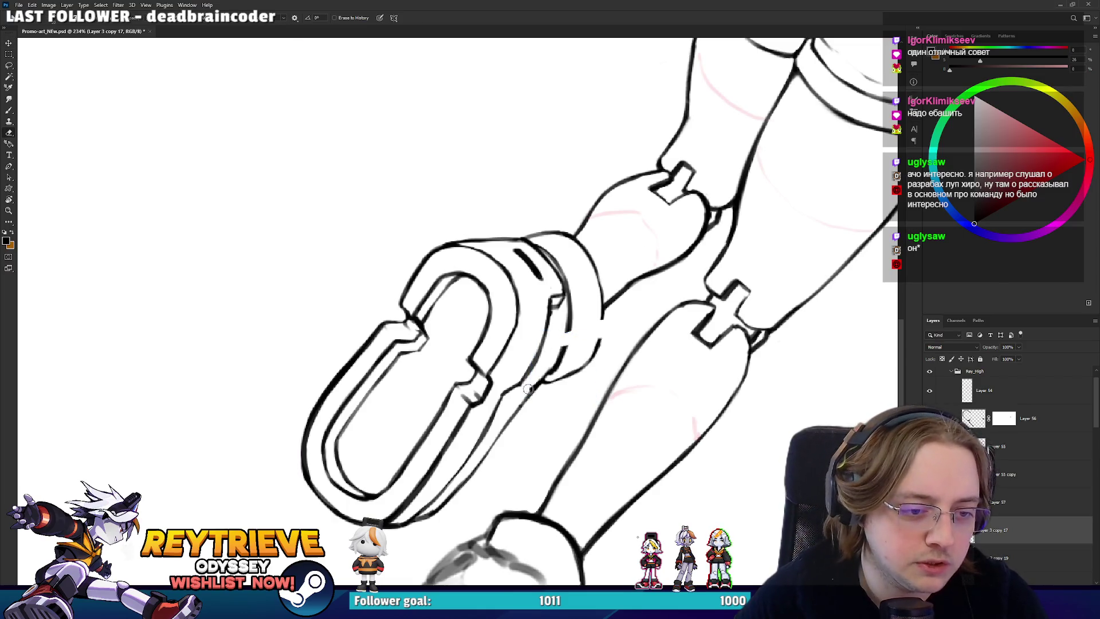
key("b")
key("e")
key("b")
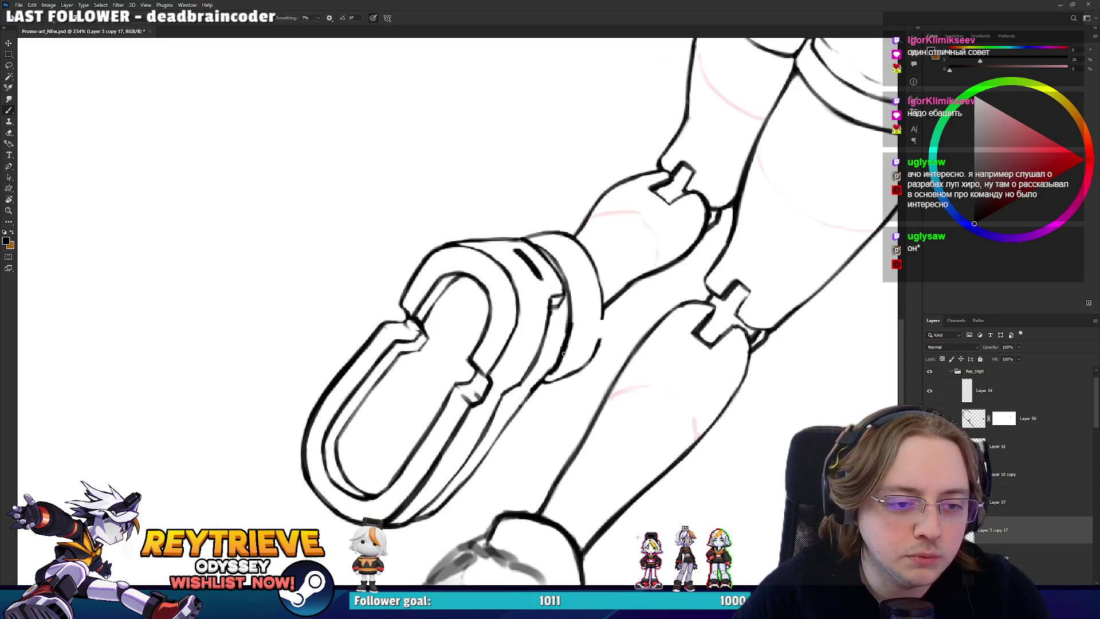
key("e")
mouse_move(596, 323)
left_mouse_down()
mouse_move(370, 204)
mouse_move(320, 345)
left_mouse_up()
key("b")
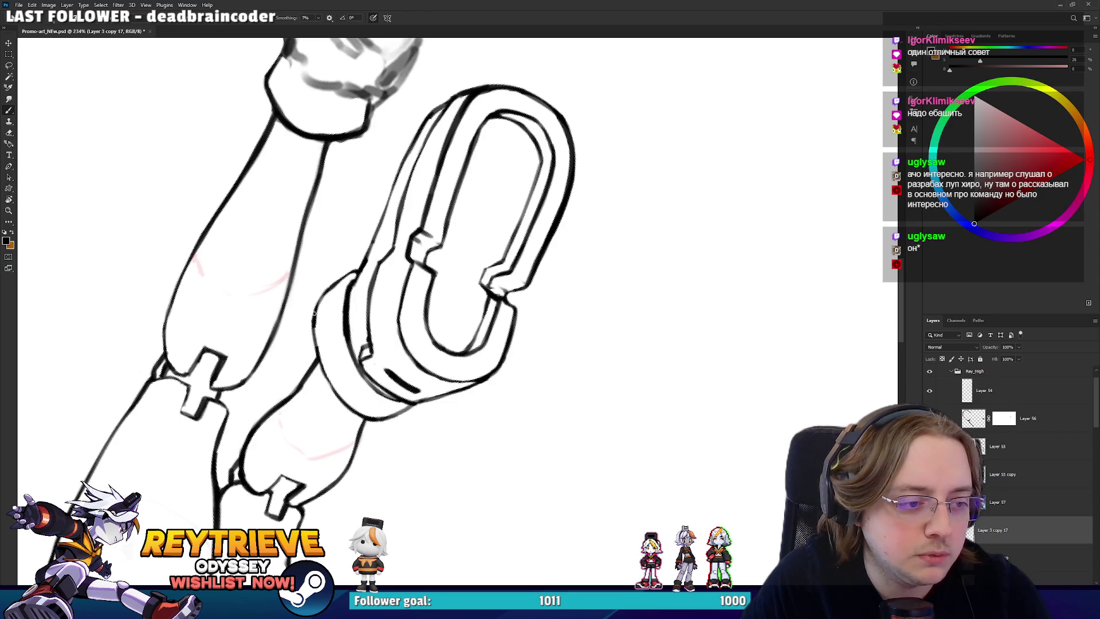
key("e")
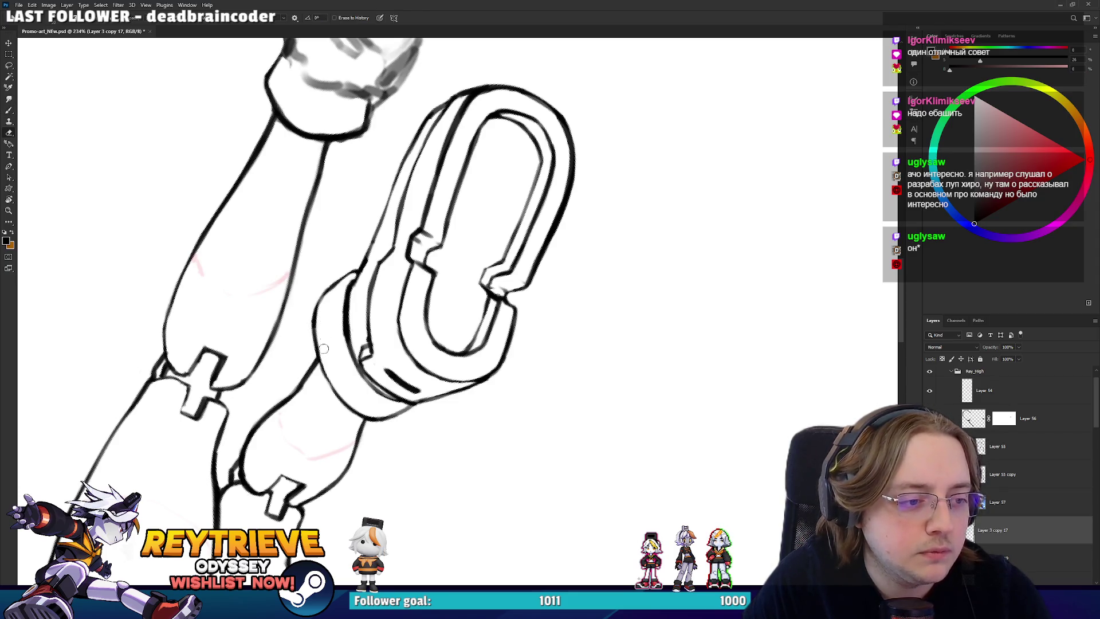
left_click_drag(325, 277, 573, 338)
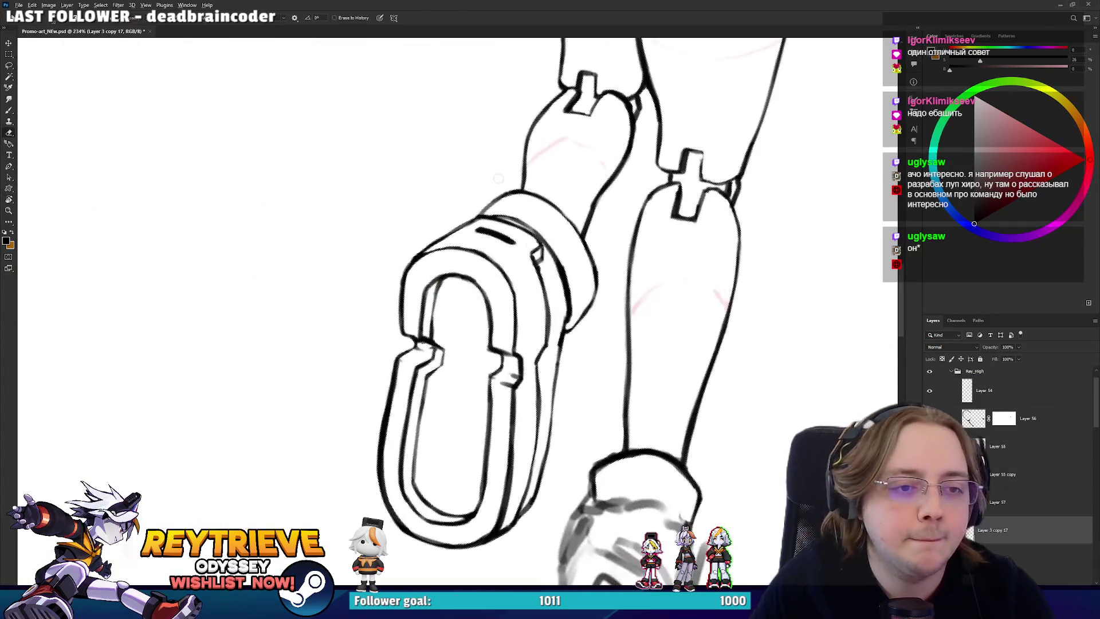
- Pan down to the left boot, level the canvas rotation, and lasso around the boot
scroll(614, 203, "down", 5)
left_click_drag(614, 202, 627, 282)
scroll(628, 283, "down", 3)
key("r")
left_click_drag(646, 244, 649, 370)
scroll(558, 325, "up", 5)
scroll(590, 336, "down", 2)
key("l")
mouse_move(601, 320)
left_mouse_down()
mouse_move(631, 369)
mouse_move(522, 535)
mouse_move(499, 314)
mouse_move(582, 317)
left_mouse_up()
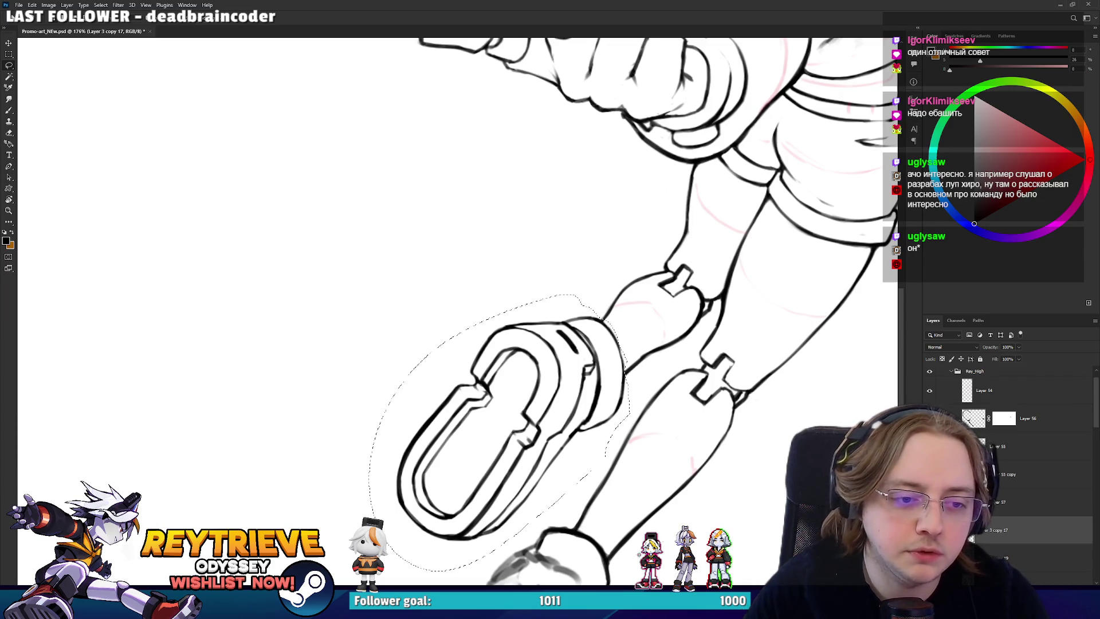
- Shift the selected left boot slightly up and right, then deselect
key("v")
left_click_drag(588, 362, 596, 338)
key("ctrl+d")
- With the leg turned upright, ink a short clean line along the cuff's top edge
key("e")
key("b")
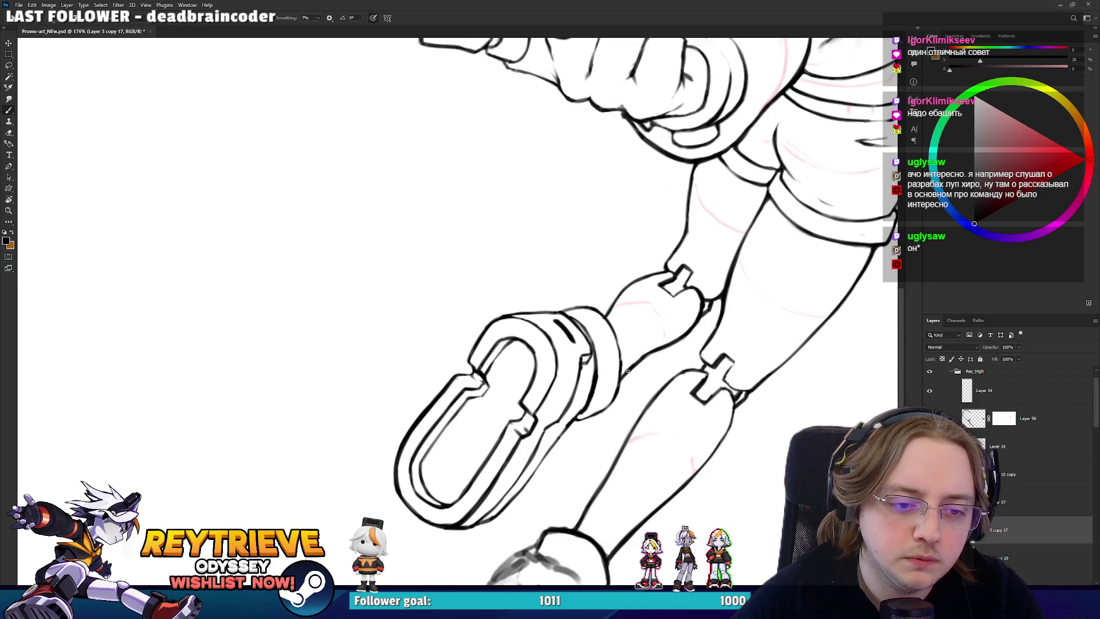
key("e")
key("b")
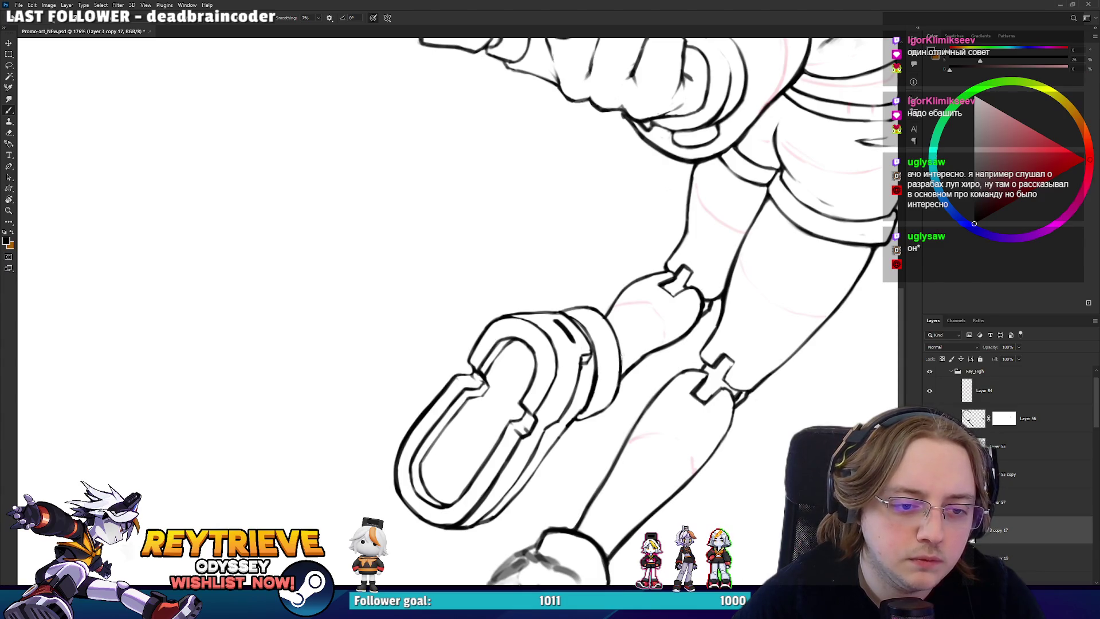
key("r")
mouse_move(573, 240)
left_mouse_down()
mouse_move(616, 292)
mouse_move(620, 347)
mouse_move(670, 358)
mouse_move(612, 339)
left_mouse_up()
key("e")
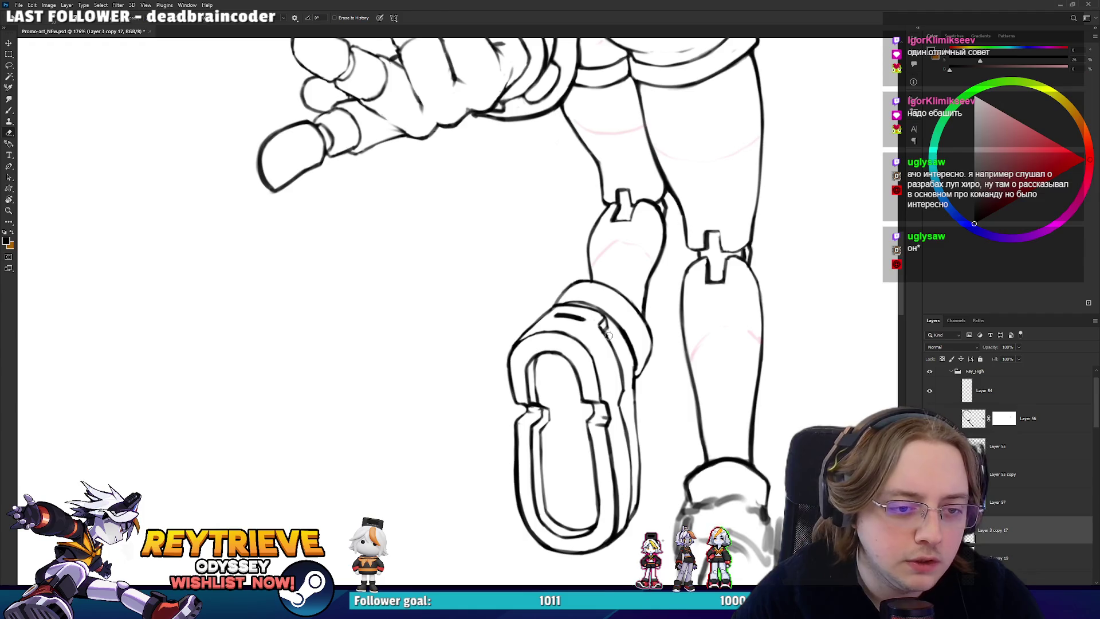
key("b")
mouse_move(600, 324)
left_mouse_down()
mouse_move(608, 337)
mouse_move(516, 401)
mouse_move(616, 344)
left_mouse_up()
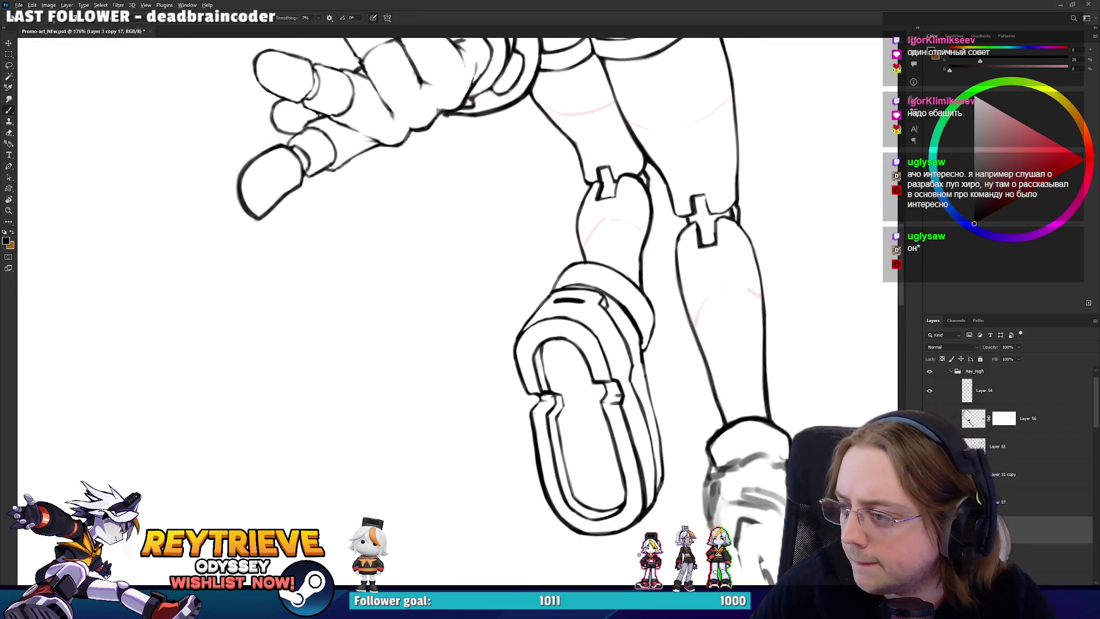
- Ink thin new lines along the front boot's ankle cuff, rotating the view to suit each stroke
scroll(551, 231, "up", 3)
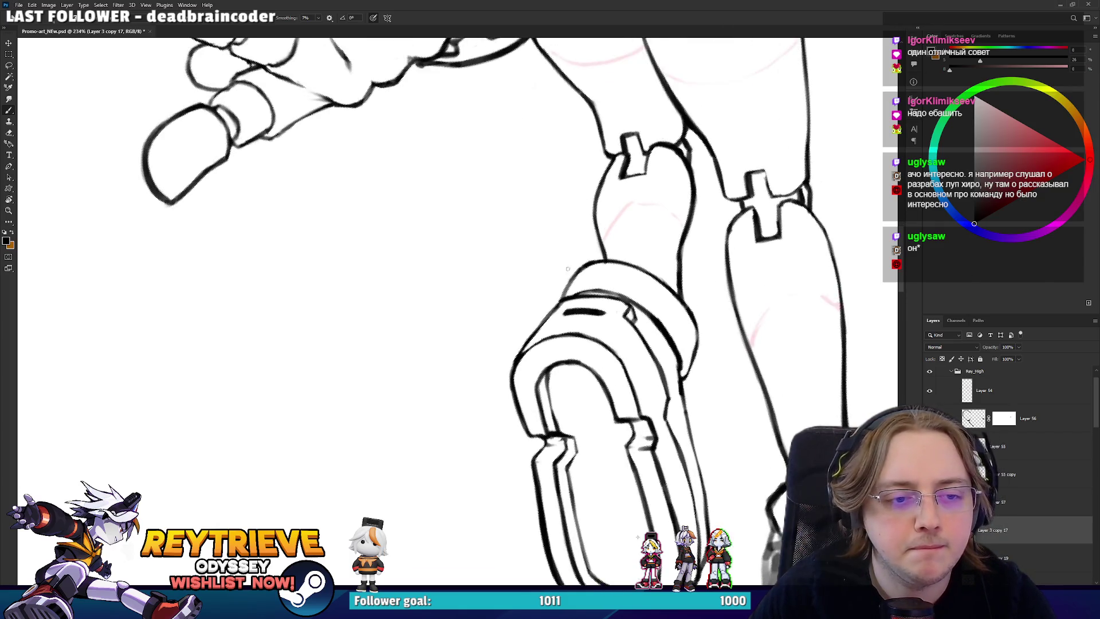
key("r")
mouse_move(567, 241)
left_mouse_down()
mouse_move(587, 234)
mouse_move(545, 370)
left_mouse_up()
key("b")
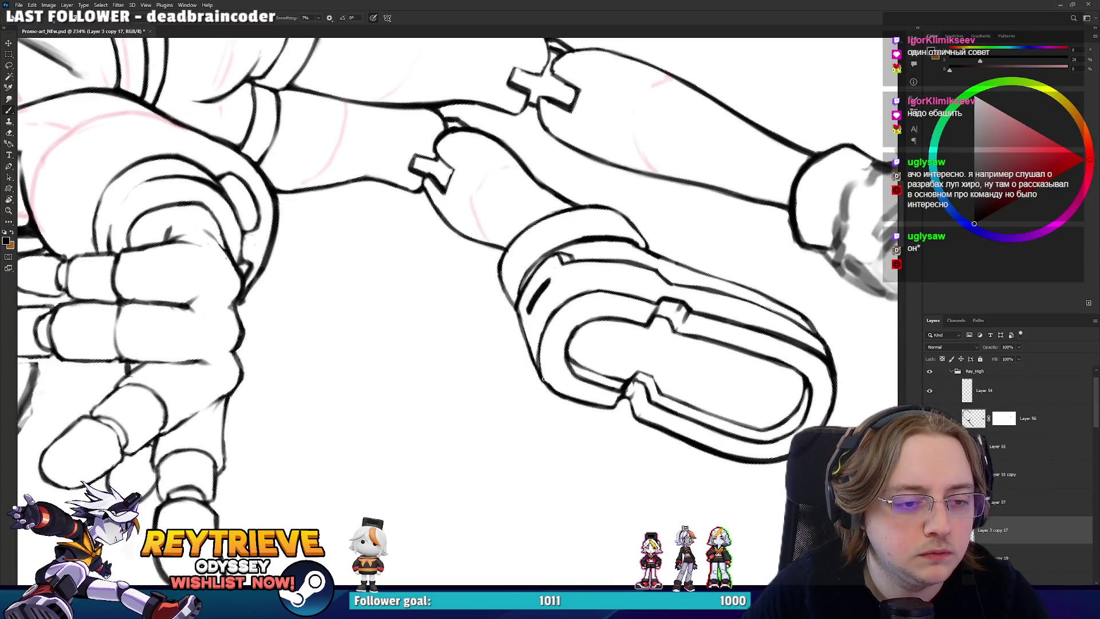
key("r")
left_click_drag(543, 350, 537, 465)
key("b")
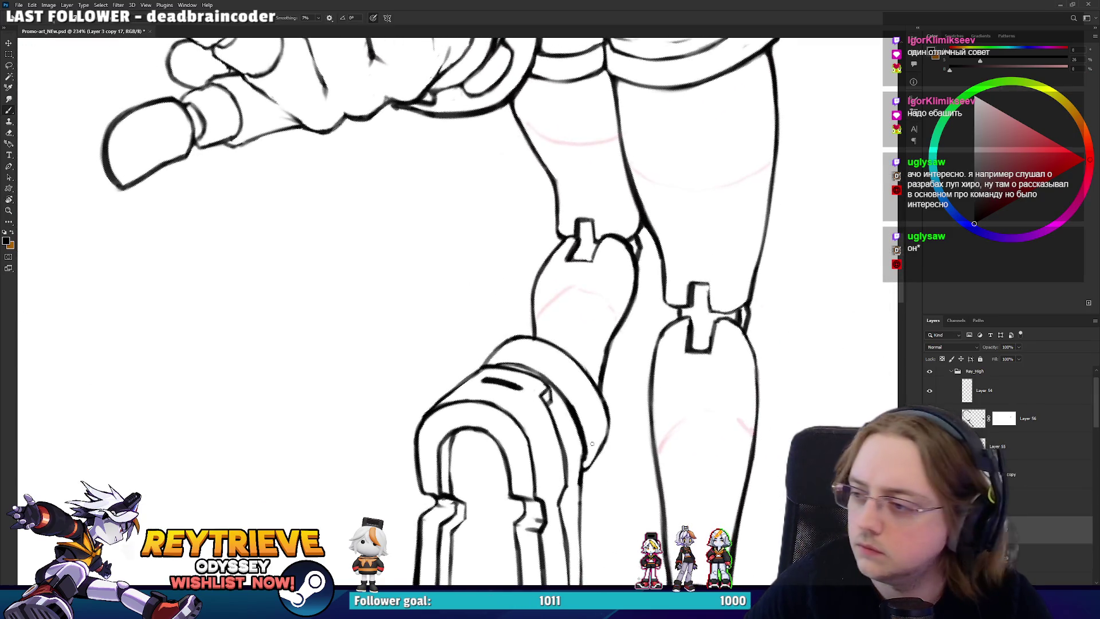
key("r")
mouse_move(582, 414)
left_mouse_down()
mouse_move(454, 312)
mouse_move(539, 321)
left_mouse_up()
key("e")
key("b")
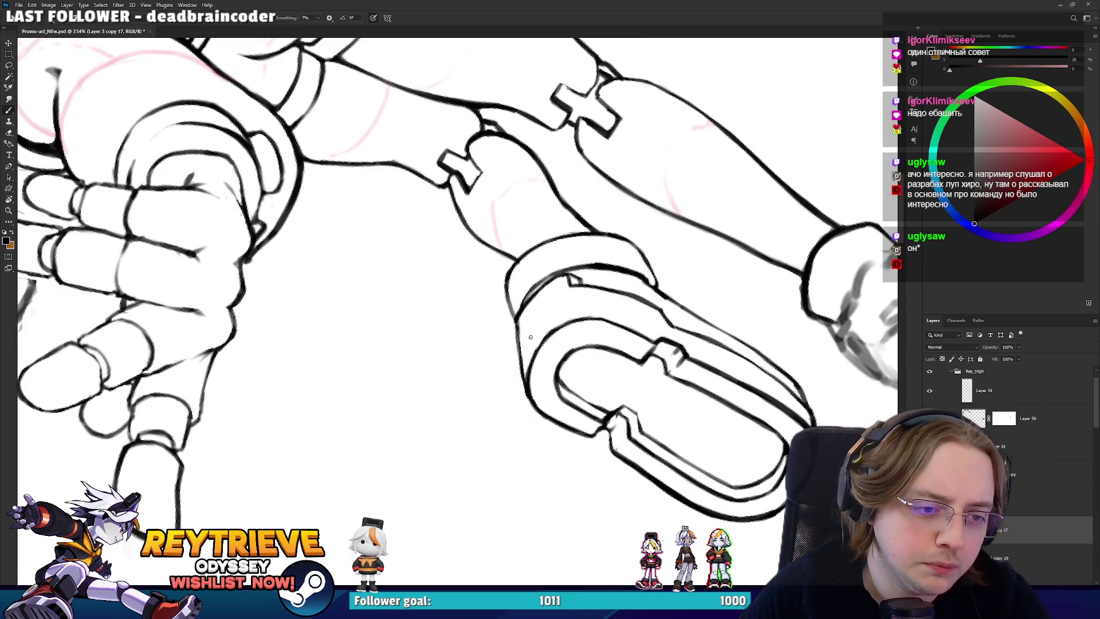
left_click_drag(537, 319, 563, 305)
mouse_move(528, 339)
left_mouse_down()
mouse_move(558, 311)
mouse_move(446, 470)
mouse_move(435, 410)
mouse_move(533, 369)
mouse_move(510, 364)
left_mouse_up()
scroll(584, 312, "down", 2)
- Erase two small stray strokes on the cuff, then reorient the view around the hand and boot
key("r")
key("b")
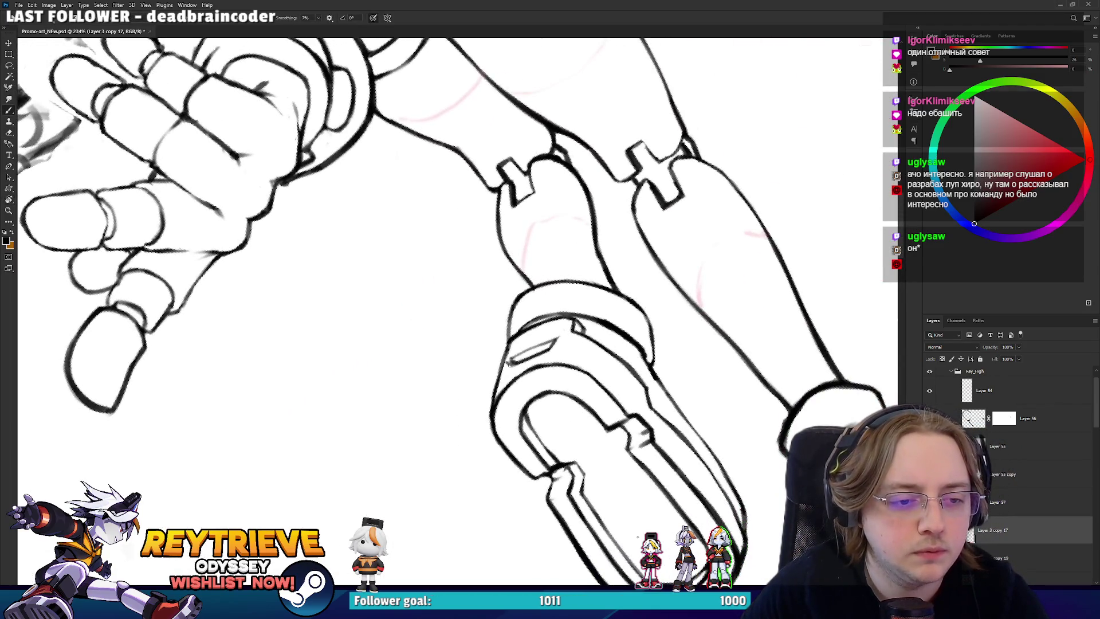
key("r")
left_click_drag(518, 360, 529, 318)
key("b")
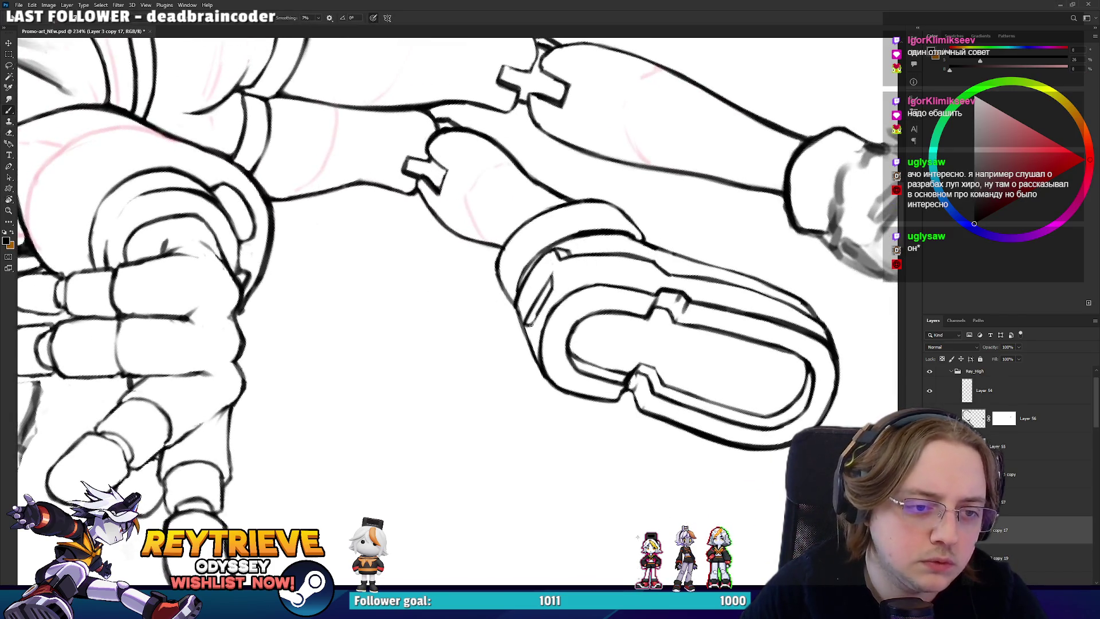
key("e")
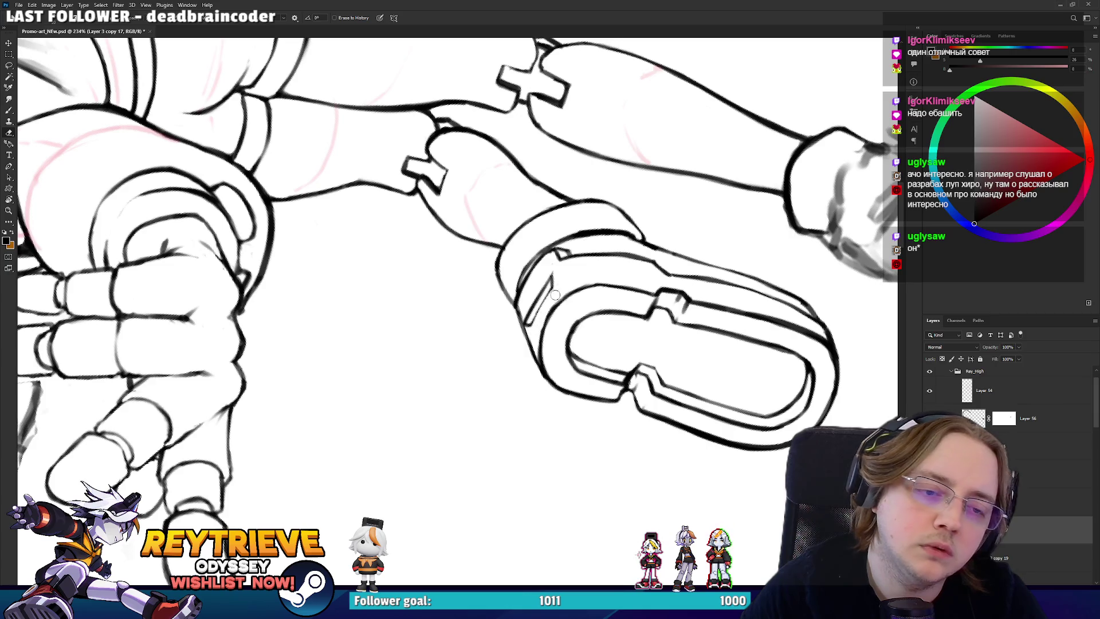
left_click_drag(541, 309, 550, 289)
key("b")
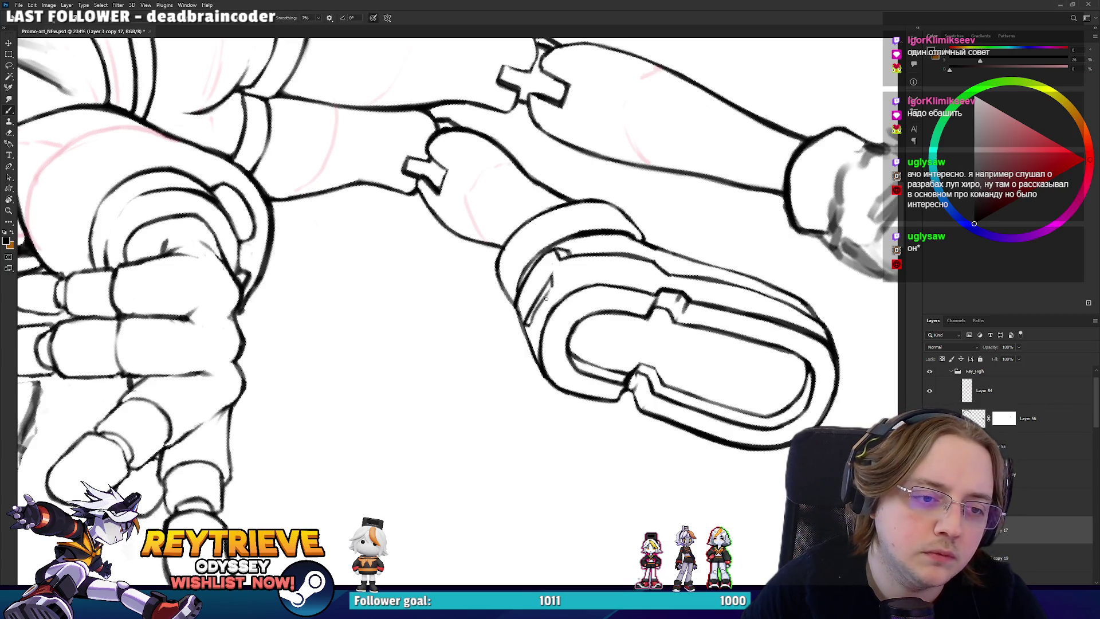
key("e")
key("b")
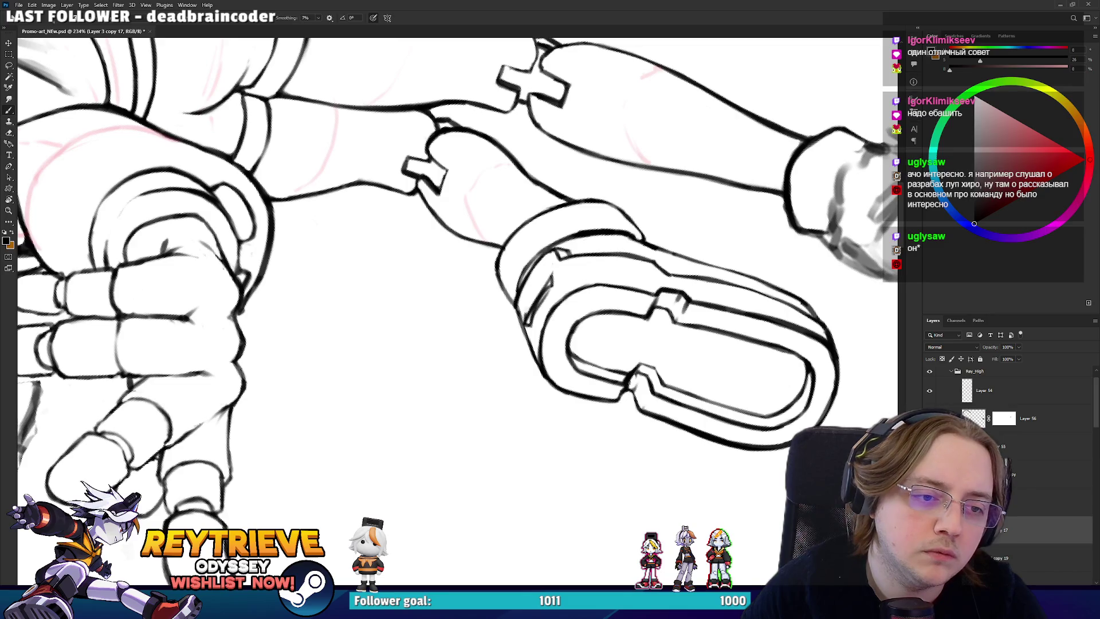
key("e")
left_click_drag(545, 287, 534, 302)
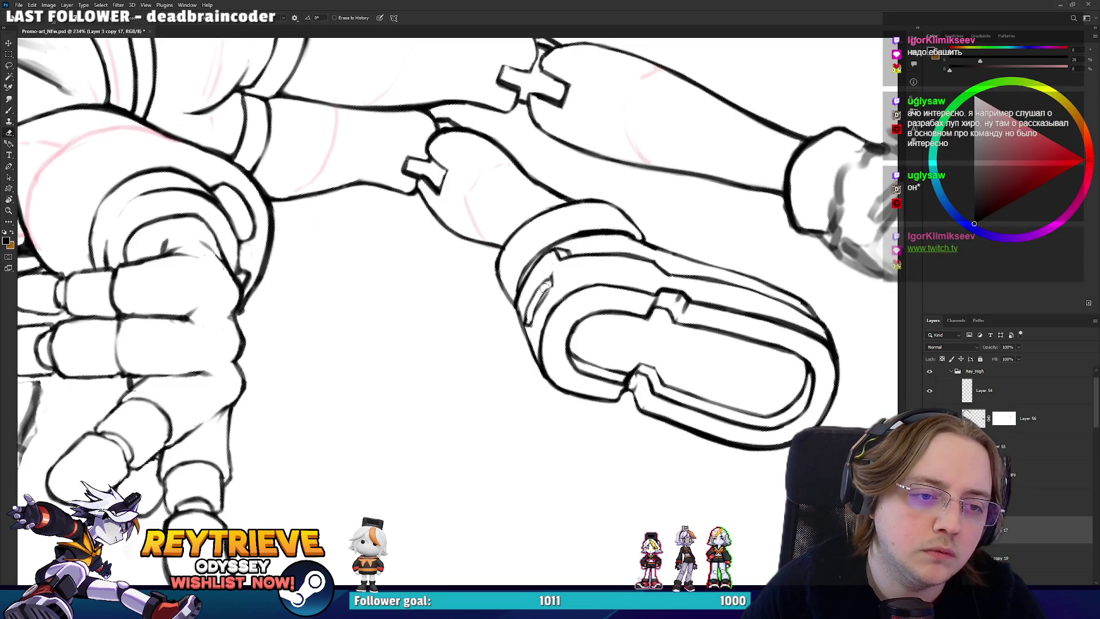
key("b")
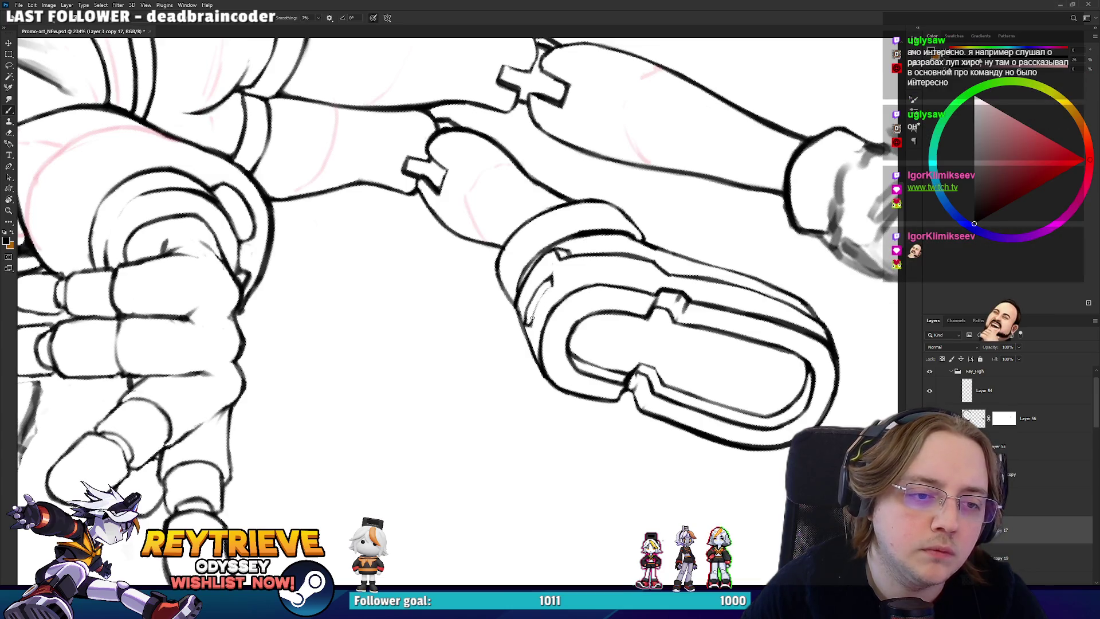
mouse_move(639, 554)
left_mouse_down()
mouse_move(516, 435)
mouse_move(413, 376)
left_mouse_up()
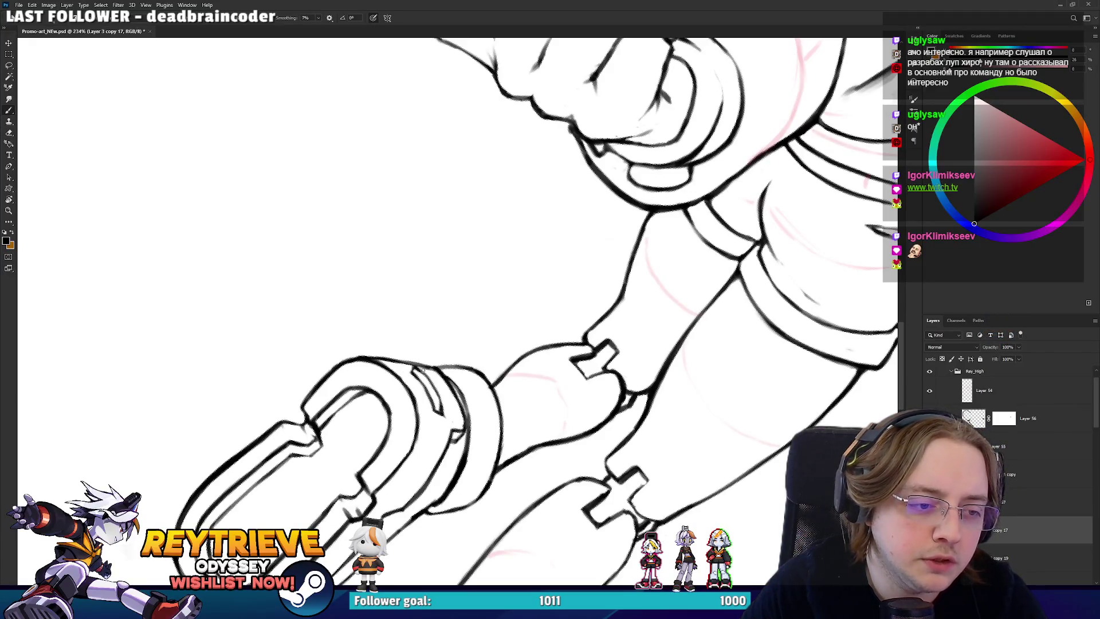
left_click_drag(579, 401, 527, 312)
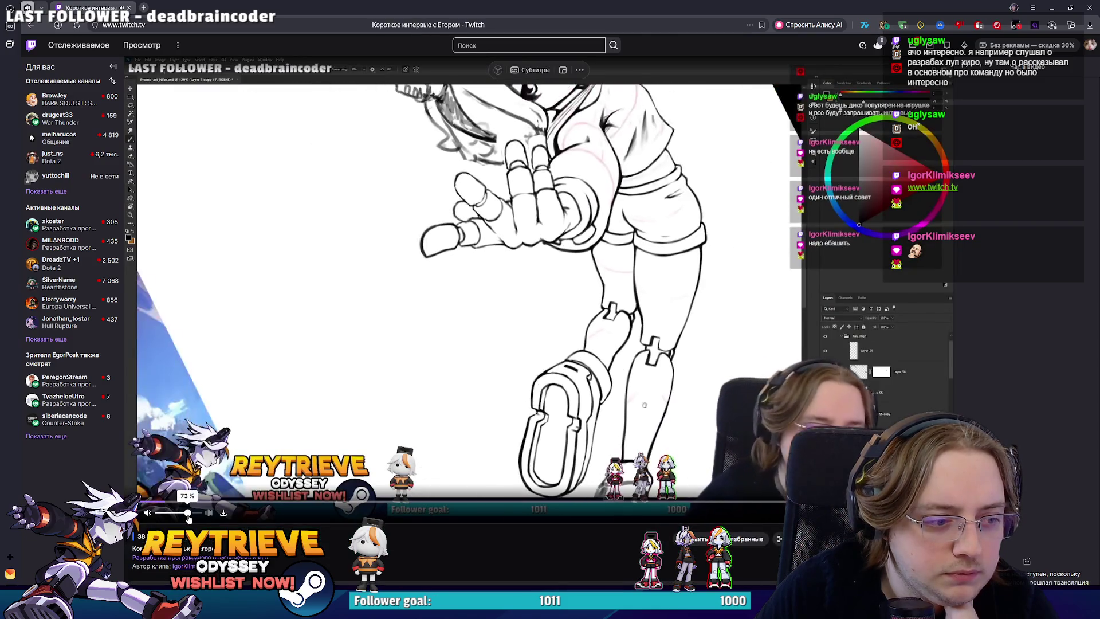
mouse_move(170, 514)
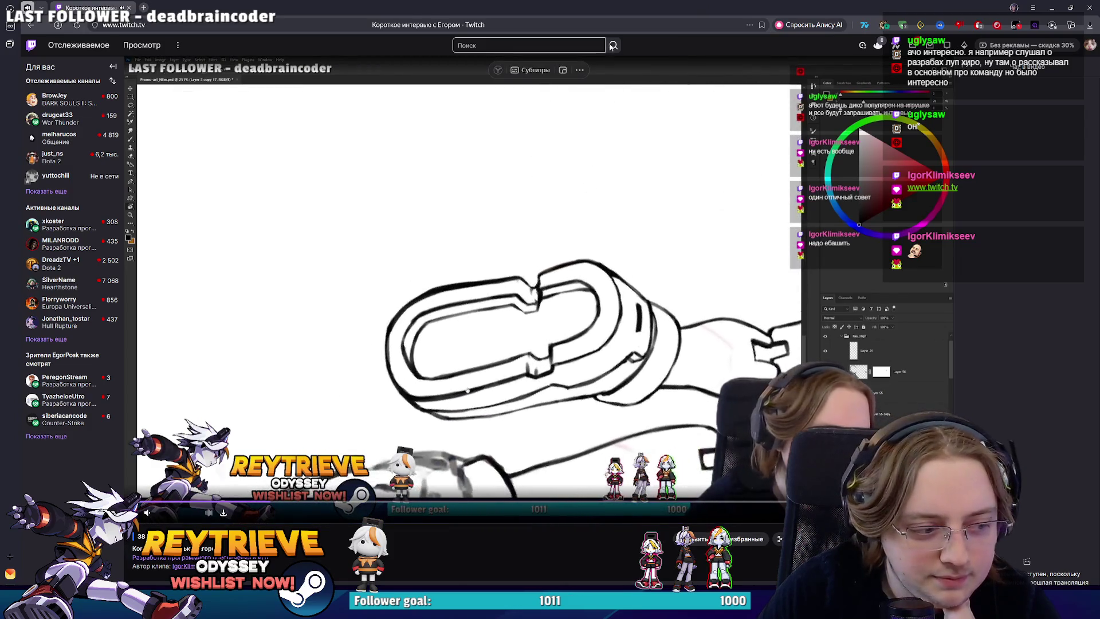
key("f")
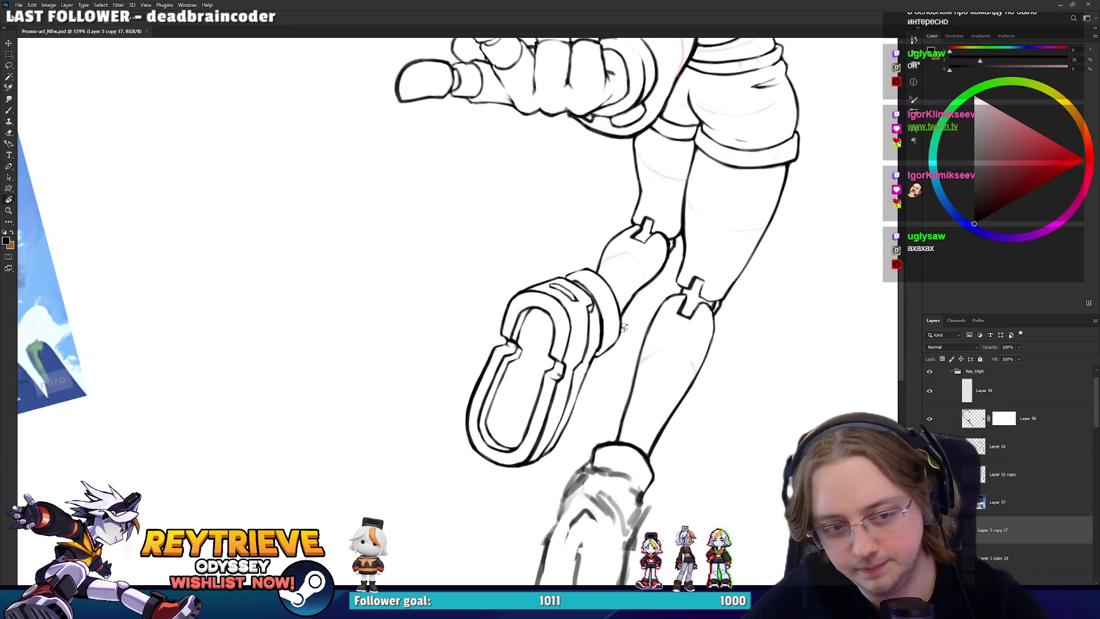
- Liquify-push the front boot's cuff lines with brush sizes 125, 90, 70 and 80, check the preview, and apply
key("shift+ctrl+x")
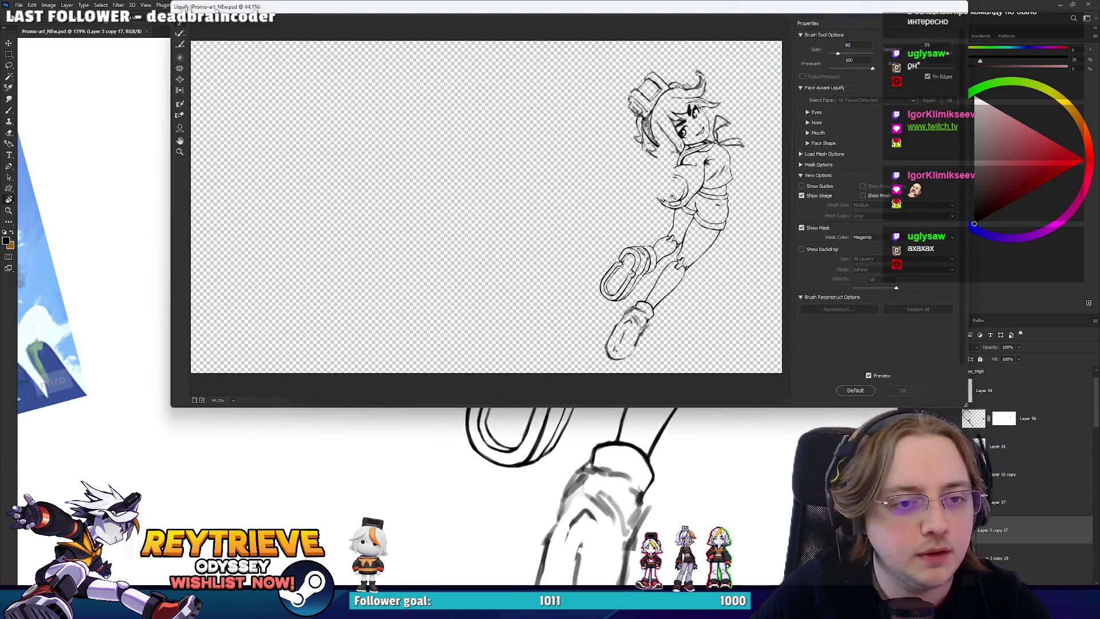
scroll(515, 215, "up", 3)
key("bracketright")
key("bracketright")
key("bracketright")
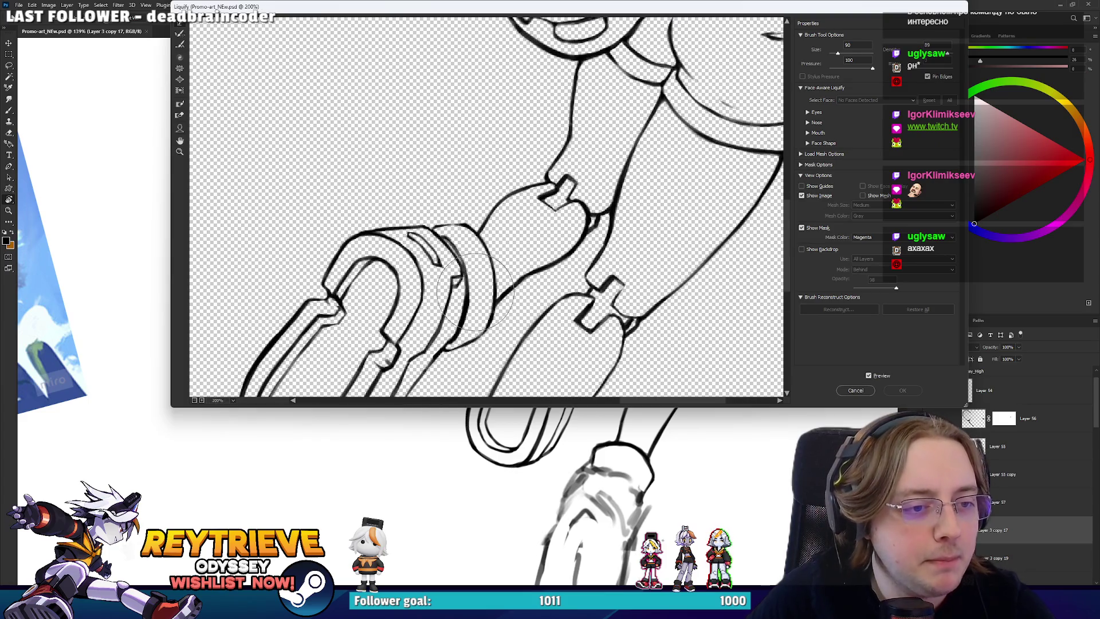
left_click_drag(477, 282, 454, 209)
left_click_drag(458, 264, 504, 201)
key("bracketleft")
key("bracketleft")
key("bracketleft")
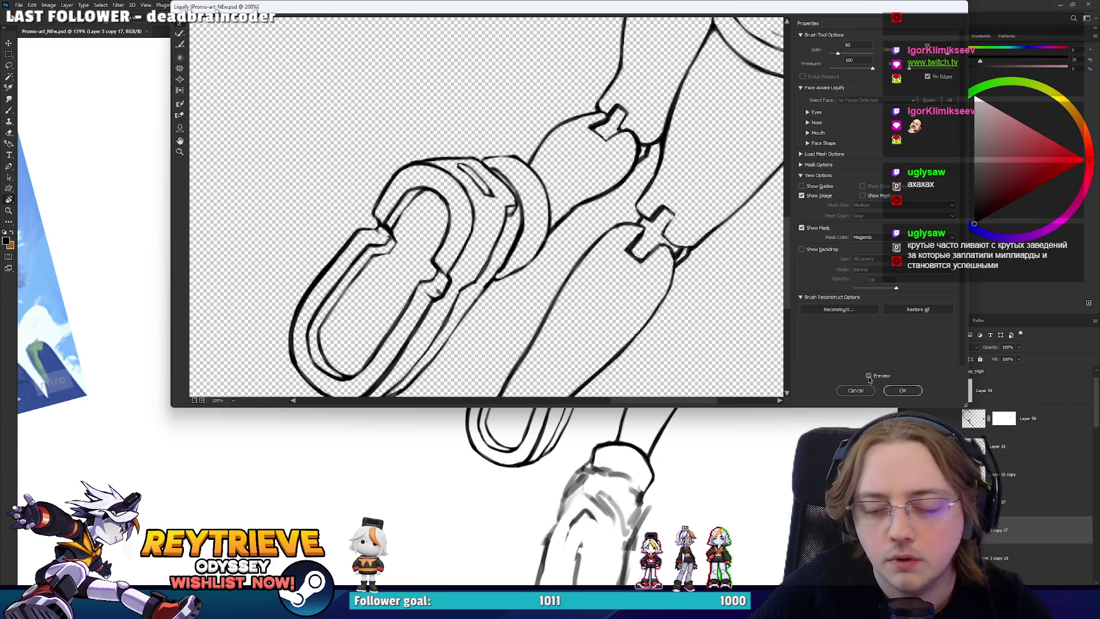
key("bracketleft")
key("bracketleft")
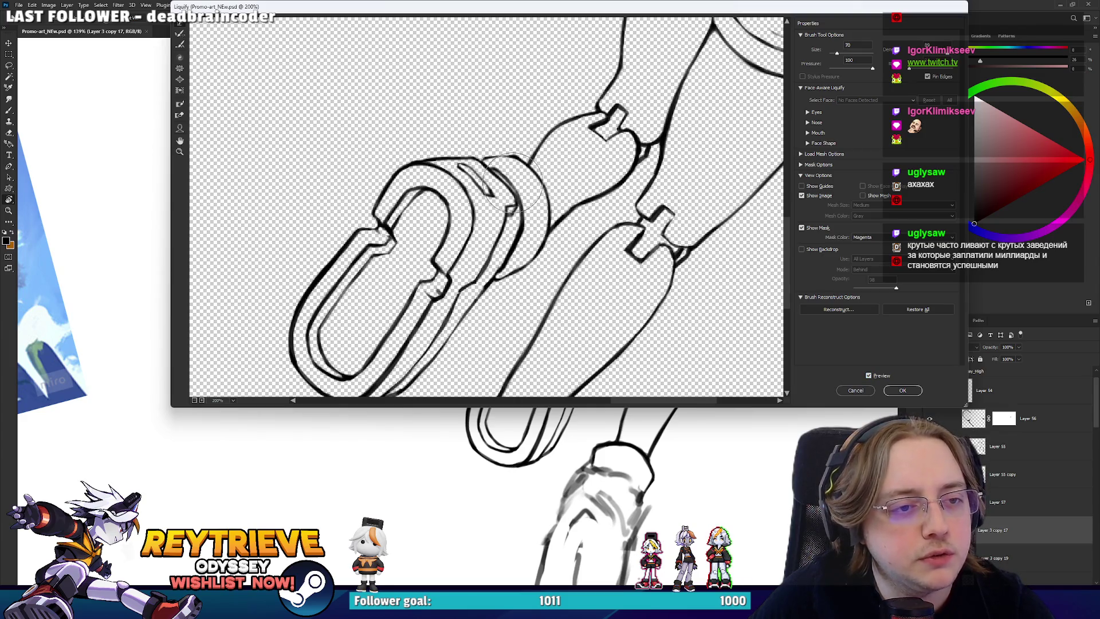
key("bracketright")
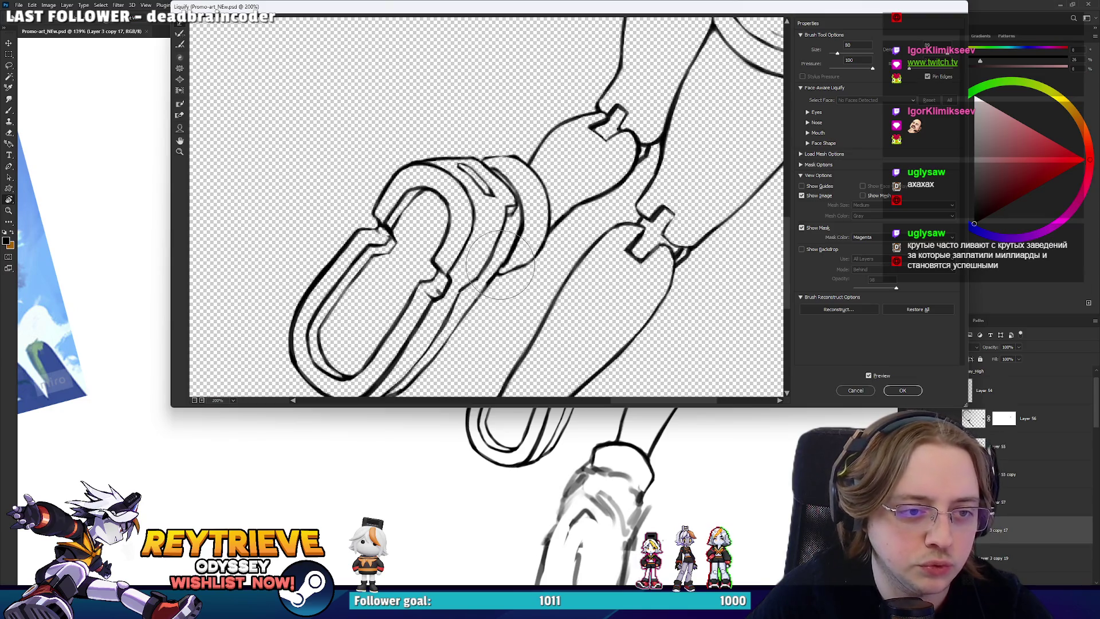
left_click(870, 376)
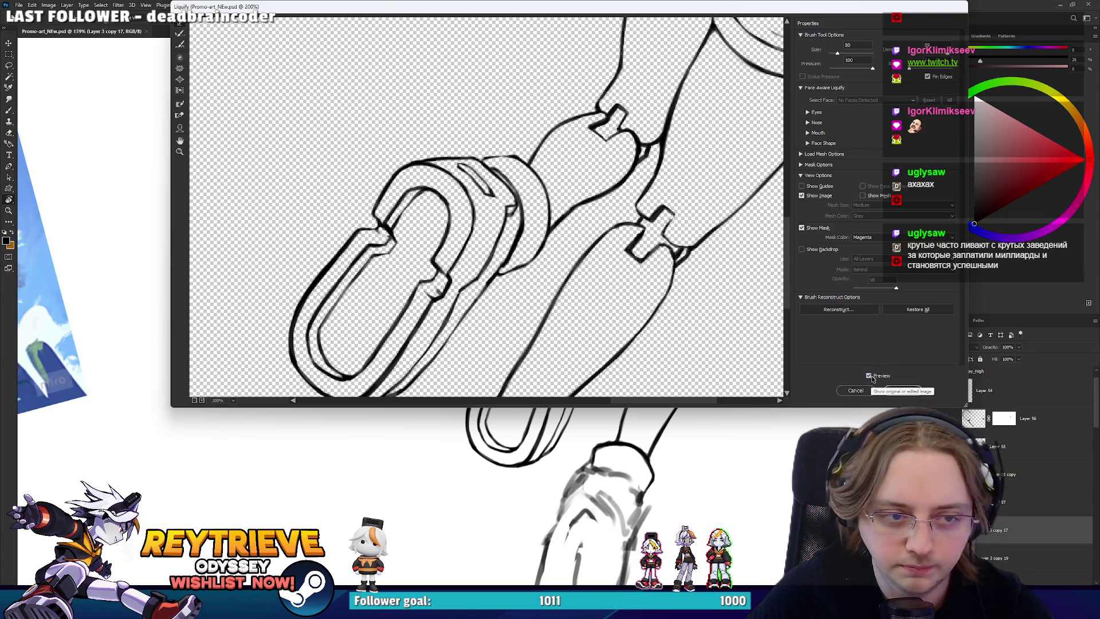
left_click(915, 390)
scroll(646, 245, "up", 3)
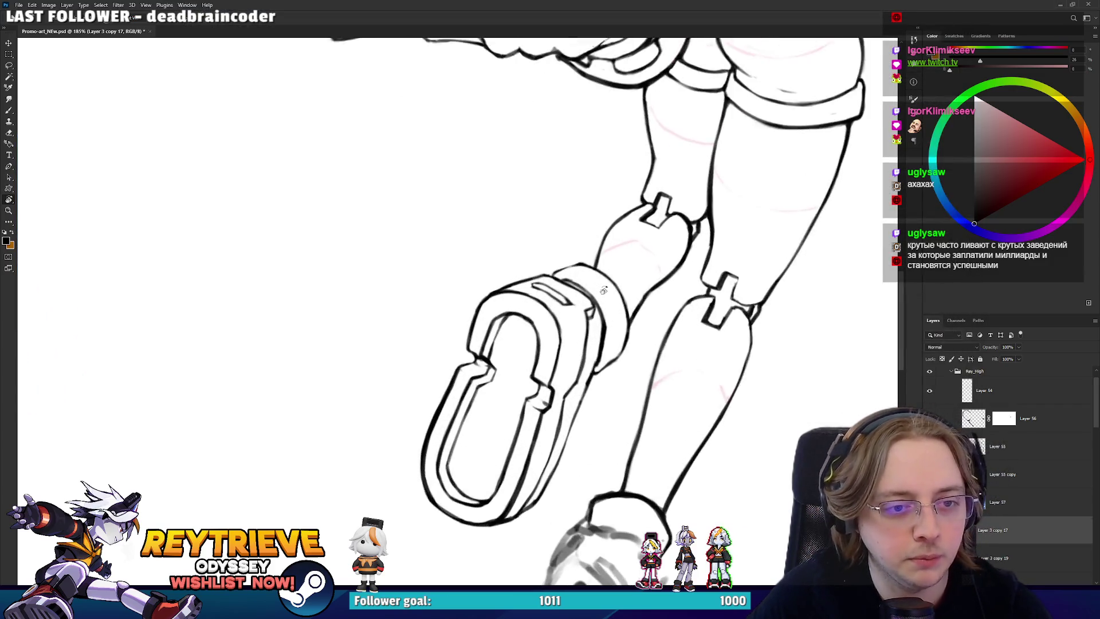
left_click_drag(647, 245, 573, 321)
scroll(547, 394, "up", 3)
key("b")
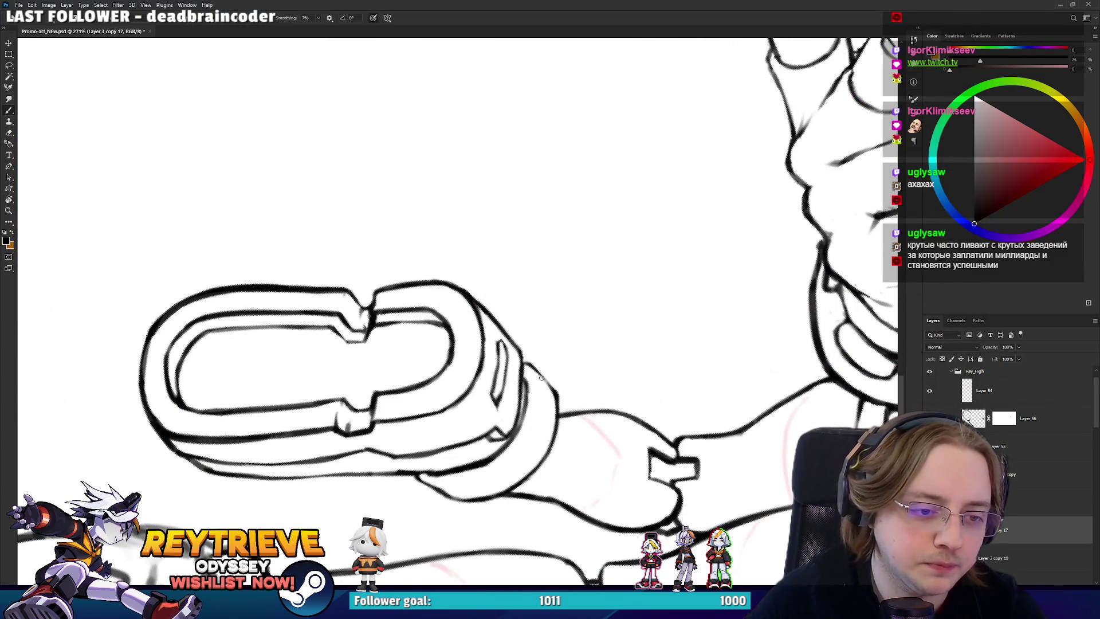
key("e")
mouse_move(547, 394)
left_mouse_down()
mouse_move(562, 433)
mouse_move(593, 344)
left_mouse_up()
mouse_move(584, 429)
left_mouse_down()
mouse_move(590, 384)
mouse_move(575, 400)
left_mouse_up()
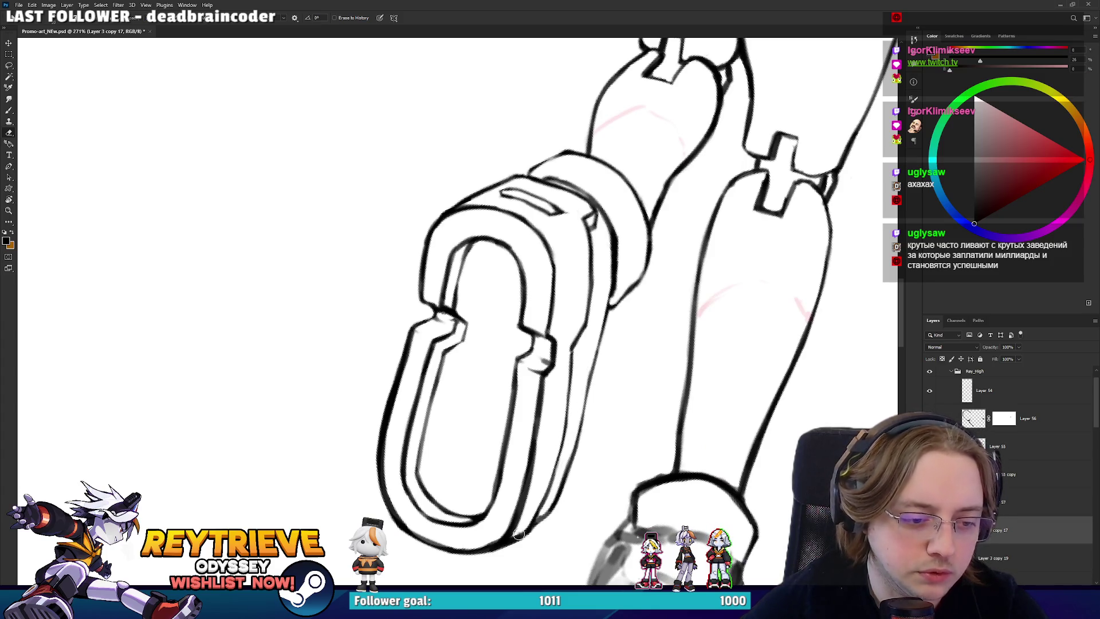
left_click_drag(563, 408, 572, 393)
scroll(572, 392, "down", 10)
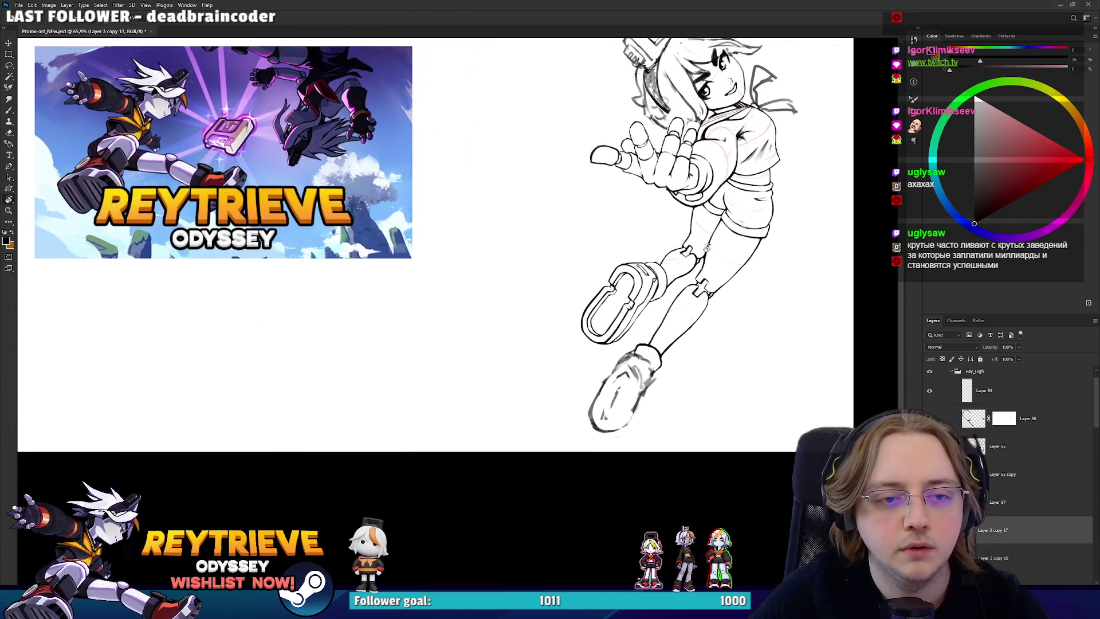
scroll(700, 236, "up", 5)
scroll(700, 236, "up", 1)
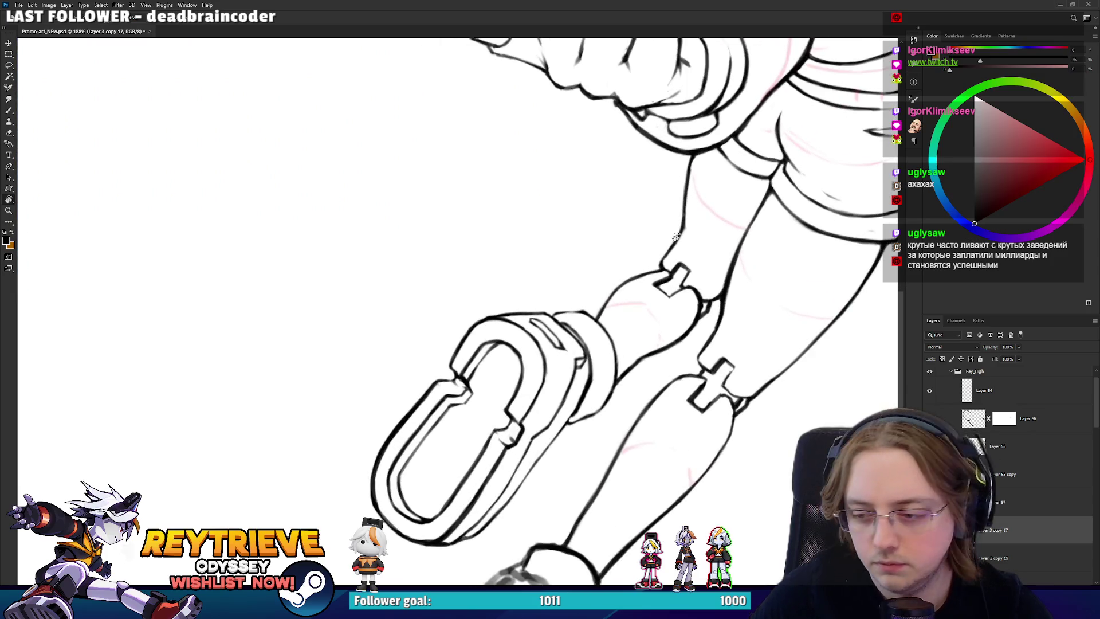
key("l")
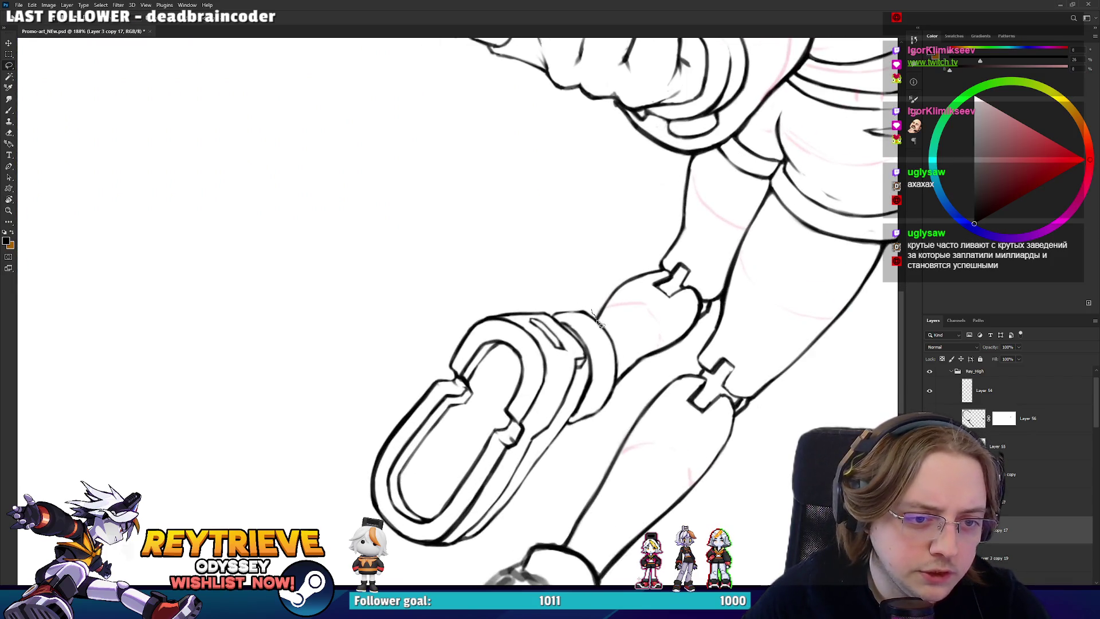
mouse_move(533, 520)
left_mouse_down()
mouse_move(427, 308)
mouse_move(595, 314)
left_mouse_up()
- Duplicate the selected upper boot onto a new layer and move the copy left of the lower foot
key("ctrl+j")
key("v")
left_click_drag(644, 148, 596, 295)
key("ctrl+z")
key("ctrl+z")
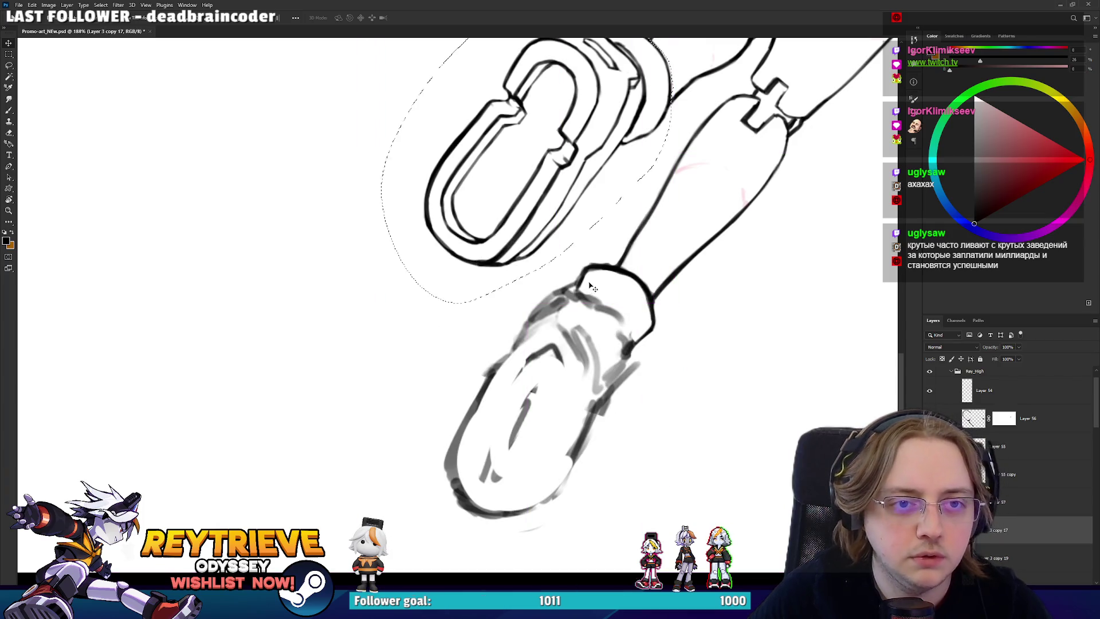
key("ctrl+j")
mouse_move(630, 172)
left_mouse_down()
mouse_move(639, 337)
mouse_move(648, 314)
mouse_move(659, 364)
mouse_move(644, 329)
mouse_move(675, 298)
left_mouse_up()
scroll(642, 347, "down", 3)
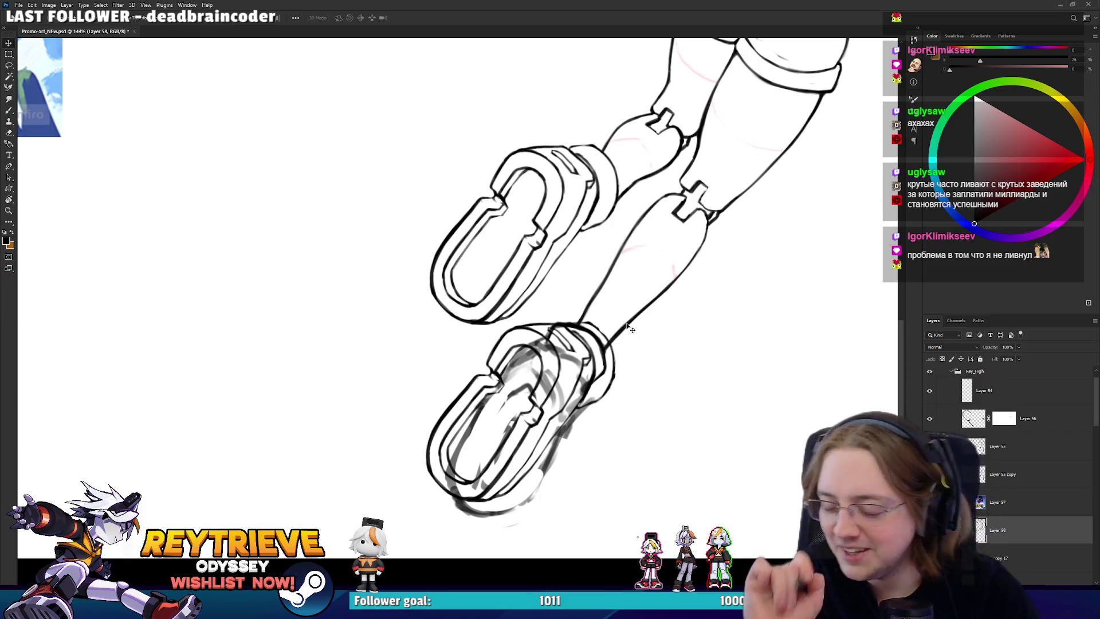
mouse_move(635, 337)
left_mouse_down()
mouse_move(645, 324)
mouse_move(639, 343)
mouse_move(580, 356)
mouse_move(705, 384)
mouse_move(627, 358)
left_mouse_up()
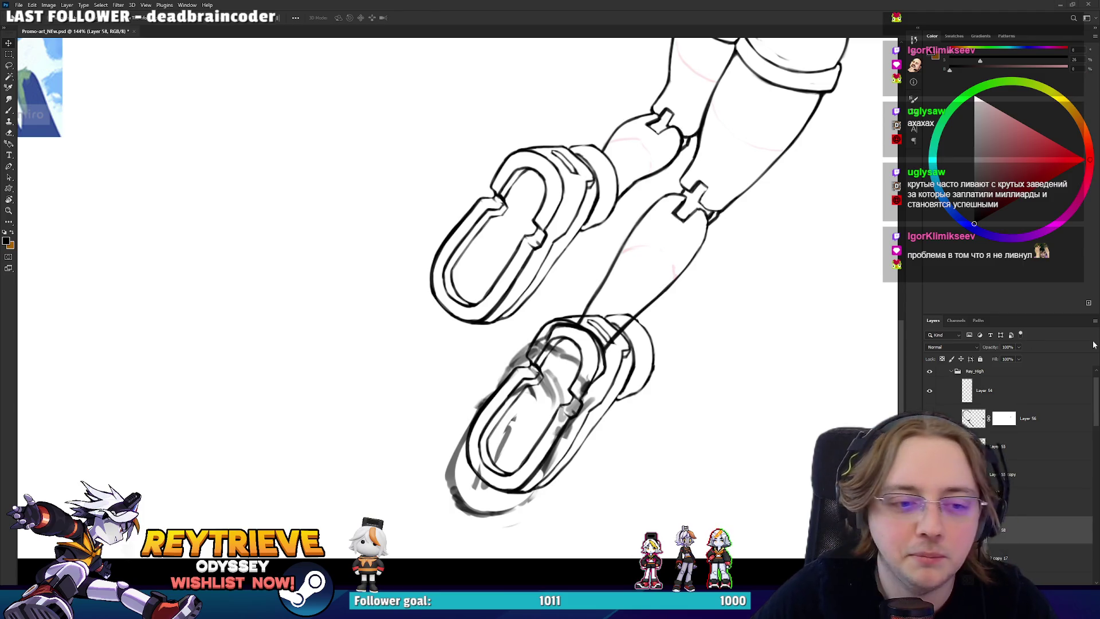
mouse_move(570, 398)
left_mouse_down()
mouse_move(588, 370)
mouse_move(414, 365)
mouse_move(456, 367)
left_mouse_up()
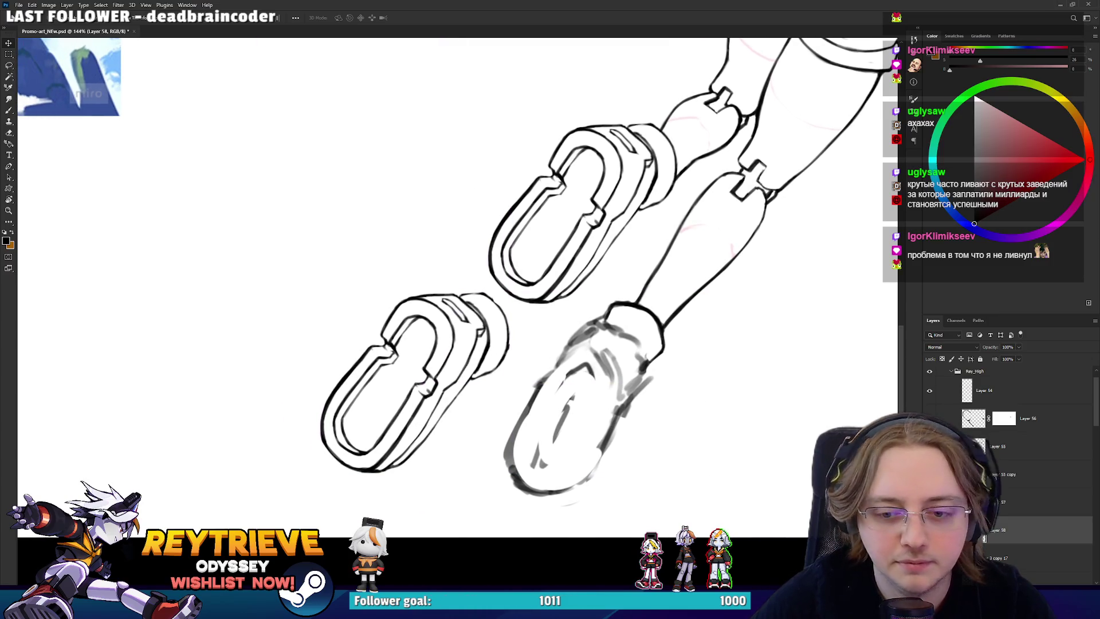
- On Layer 3 copy 17, erase the grey sketch scribbles on the lower foot, then reselect Layer 58
left_click(1031, 446)
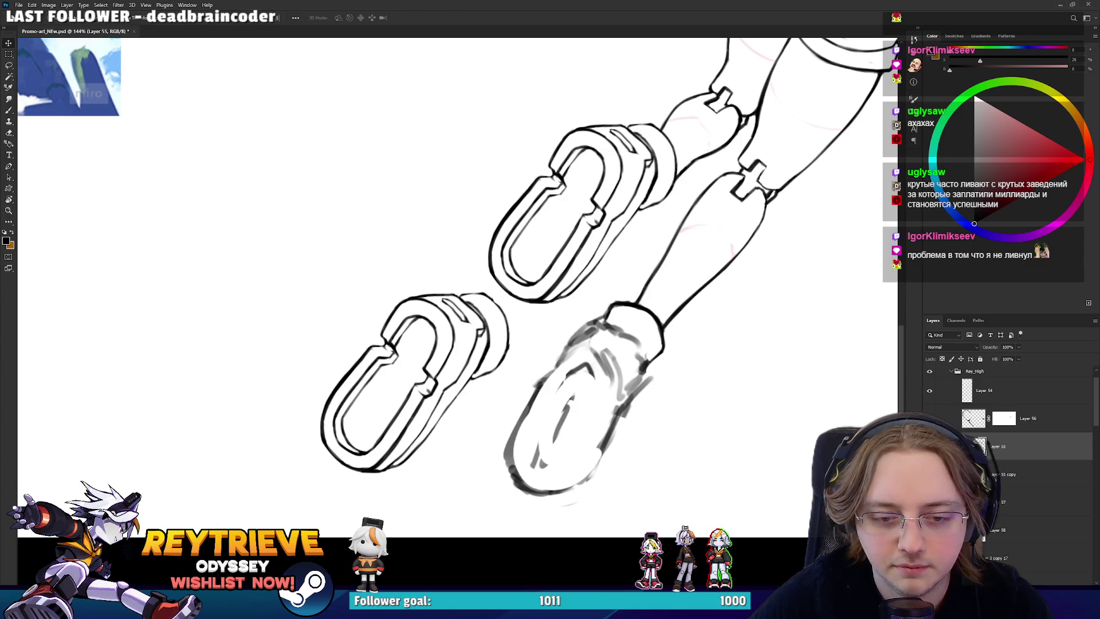
left_click(1026, 558)
key("e")
scroll(656, 325, "down", 5)
scroll(656, 325, "up", 5)
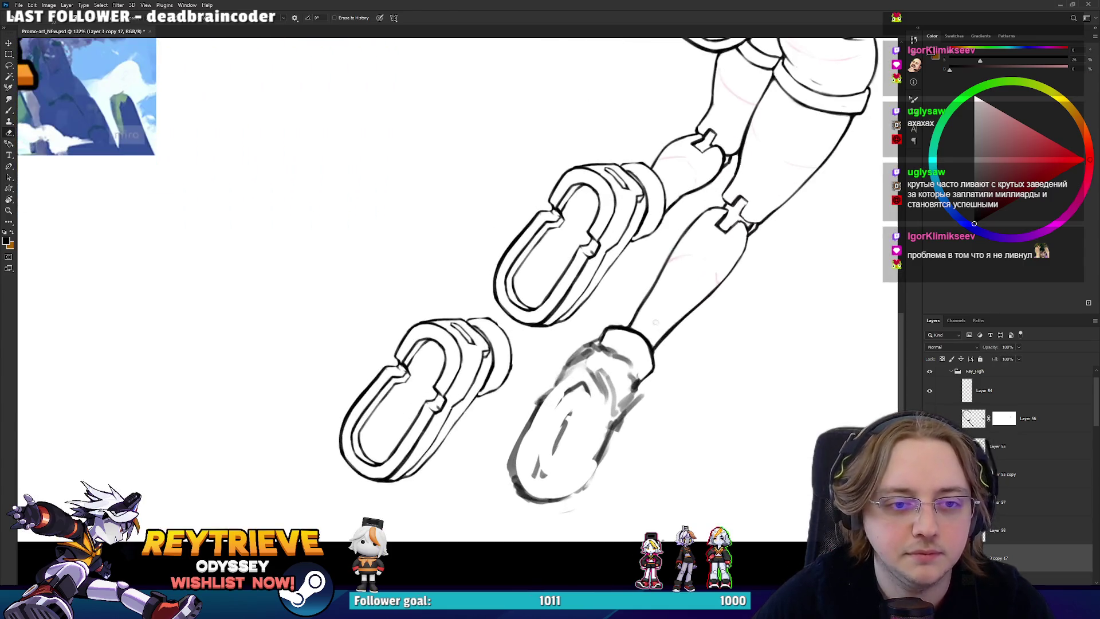
mouse_move(613, 376)
left_mouse_down()
mouse_move(581, 358)
mouse_move(567, 436)
mouse_move(642, 407)
mouse_move(624, 361)
mouse_move(589, 385)
mouse_move(554, 354)
mouse_move(544, 438)
mouse_move(616, 390)
mouse_move(587, 370)
left_mouse_up()
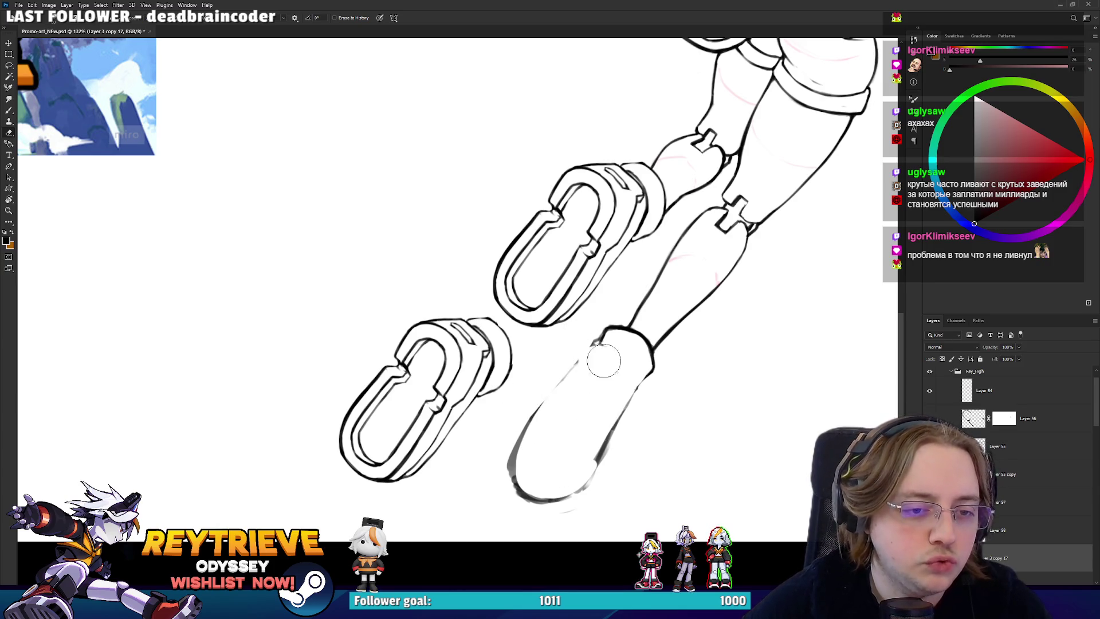
left_click(1010, 529)
scroll(394, 339, "up", 2)
left_click_drag(480, 406, 505, 373)
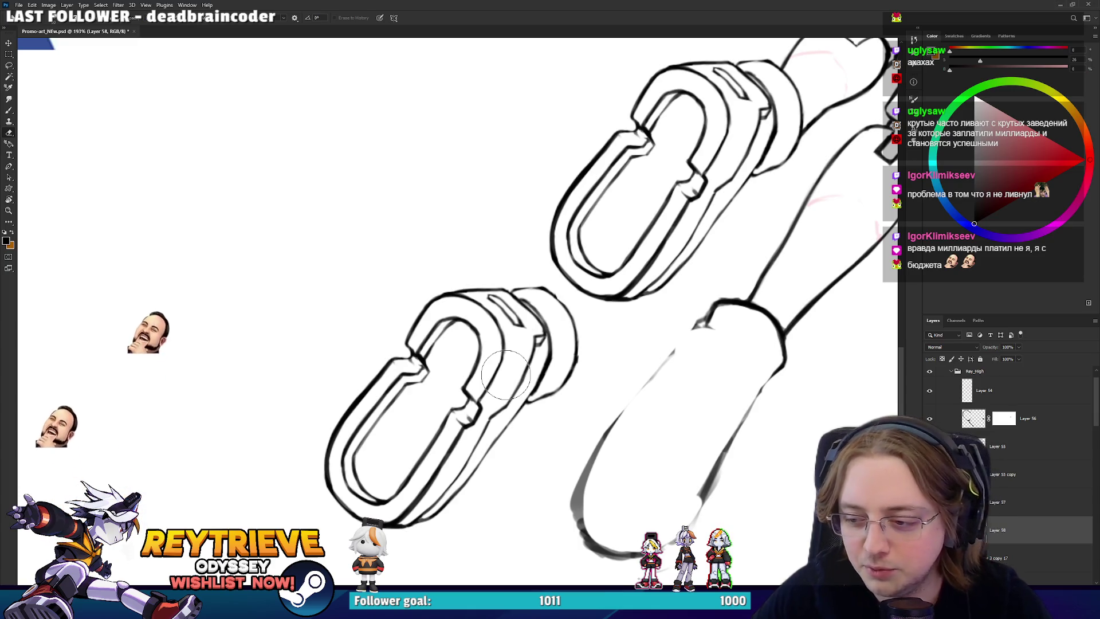
- Lasso the lower-left boot copy, duplicate it to Layer 59, and move it onto the lower leg
key("l")
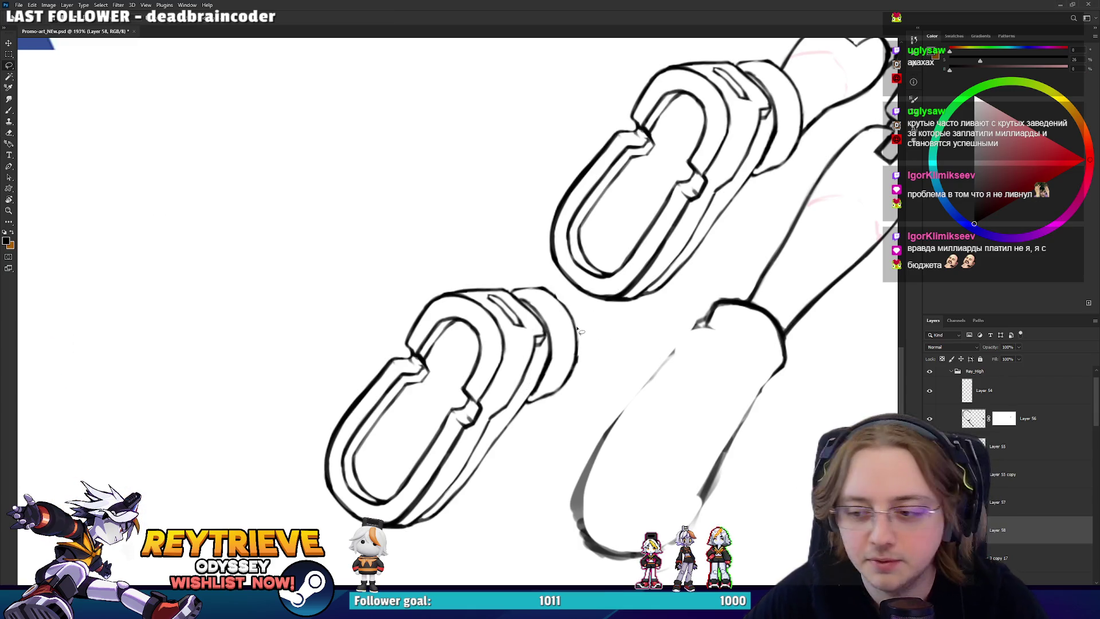
left_click_drag(566, 354, 567, 322)
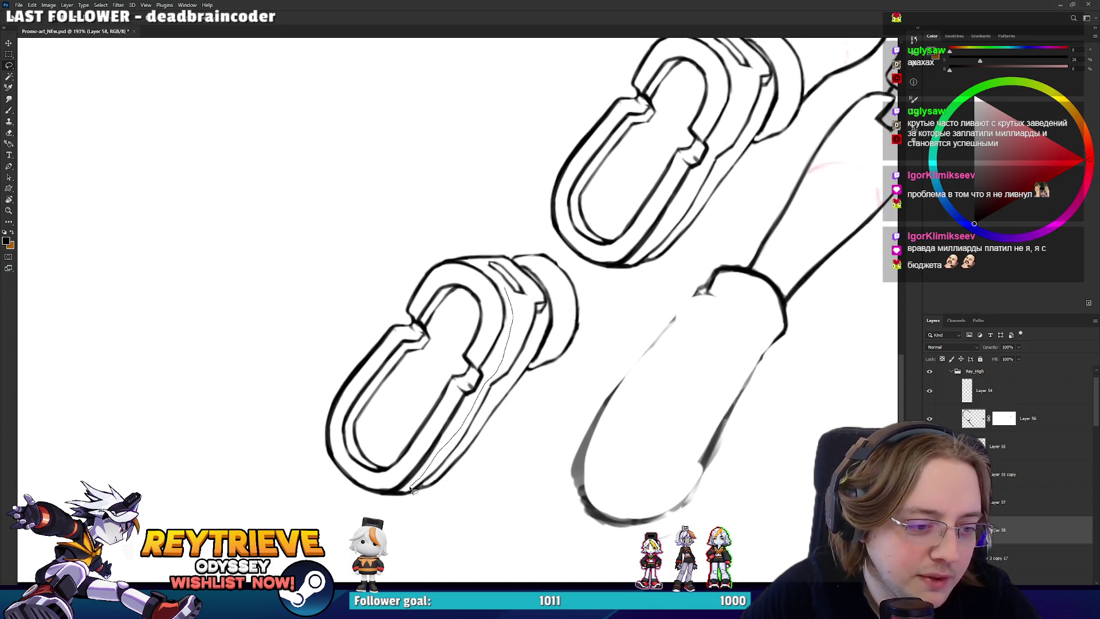
left_click_drag(302, 466, 420, 262)
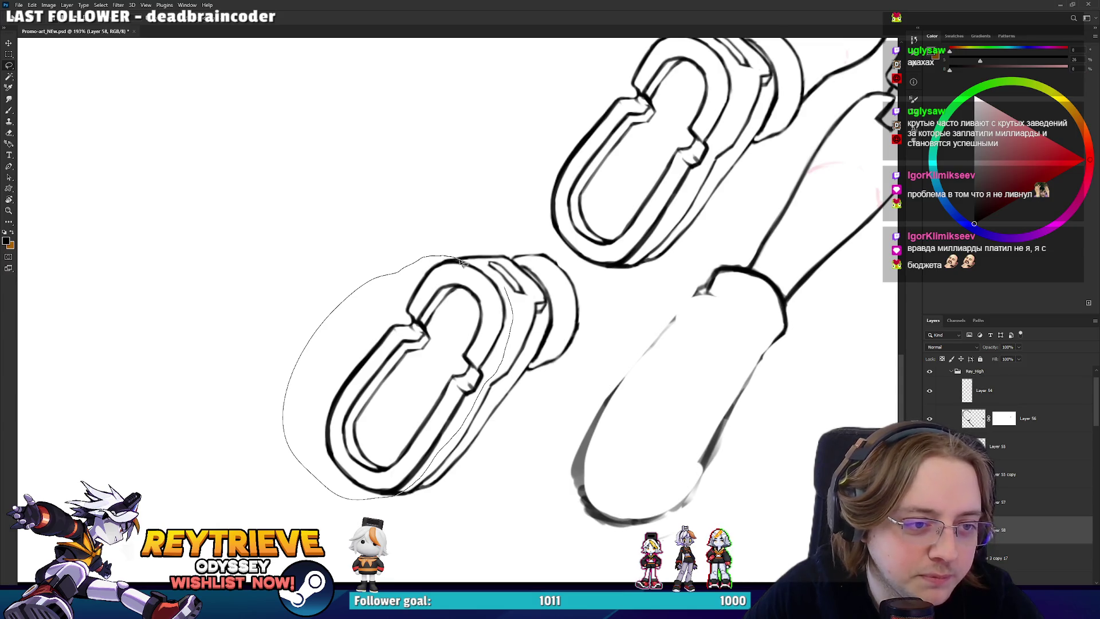
left_click_drag(490, 274, 491, 269)
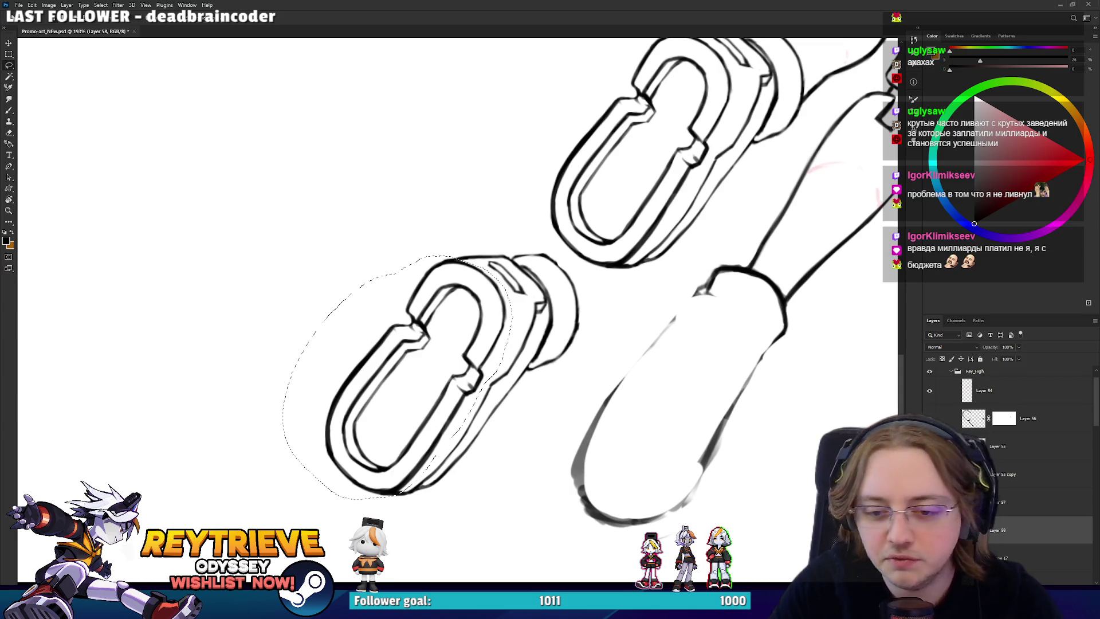
key("Delete")
key("ctrl+z")
key("ctrl+j")
key("v")
mouse_move(461, 306)
left_mouse_down()
mouse_move(748, 386)
mouse_move(714, 351)
left_mouse_up()
scroll(716, 356, "up", 1)
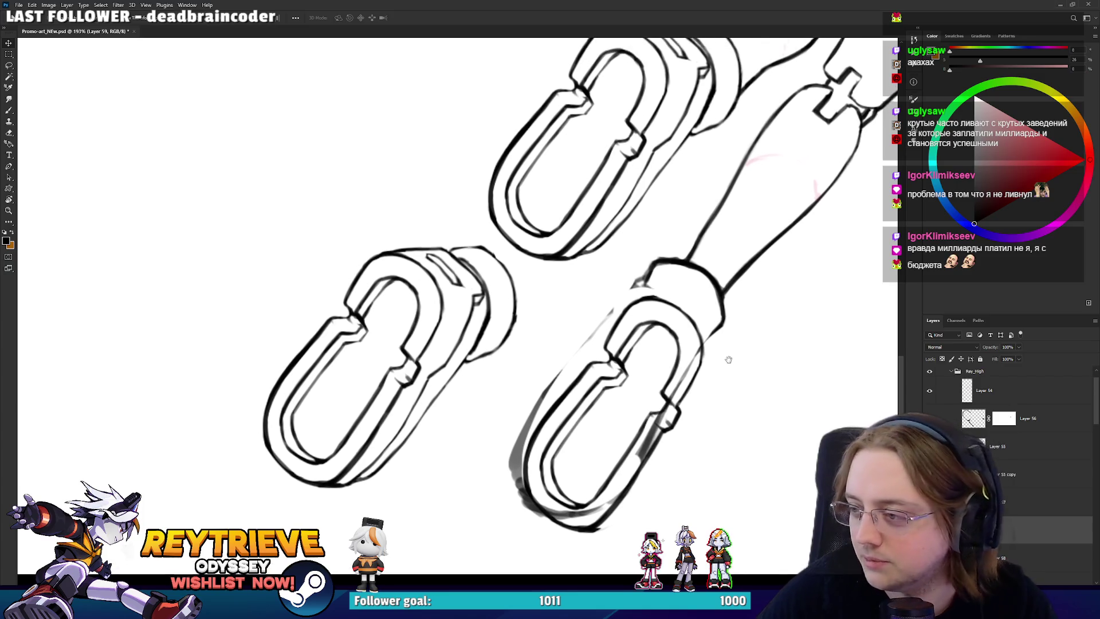
- Distort the new boot copy with Free Transform so it fits the lower foot's angle
key("ctrl+t")
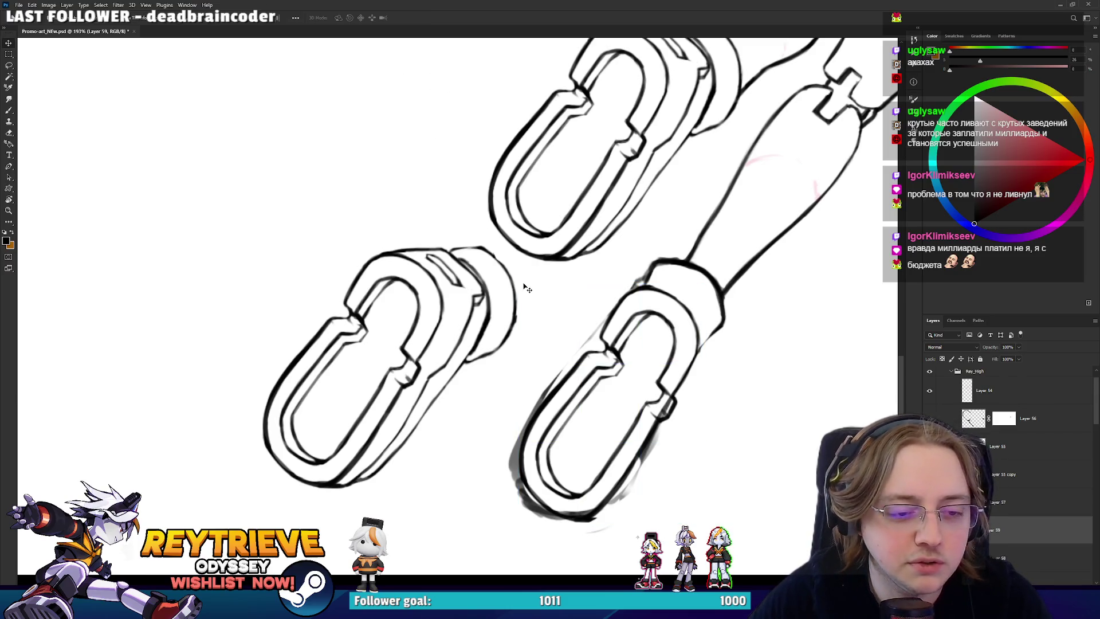
left_click_drag(519, 523, 544, 486)
left_click_drag(600, 422, 585, 436)
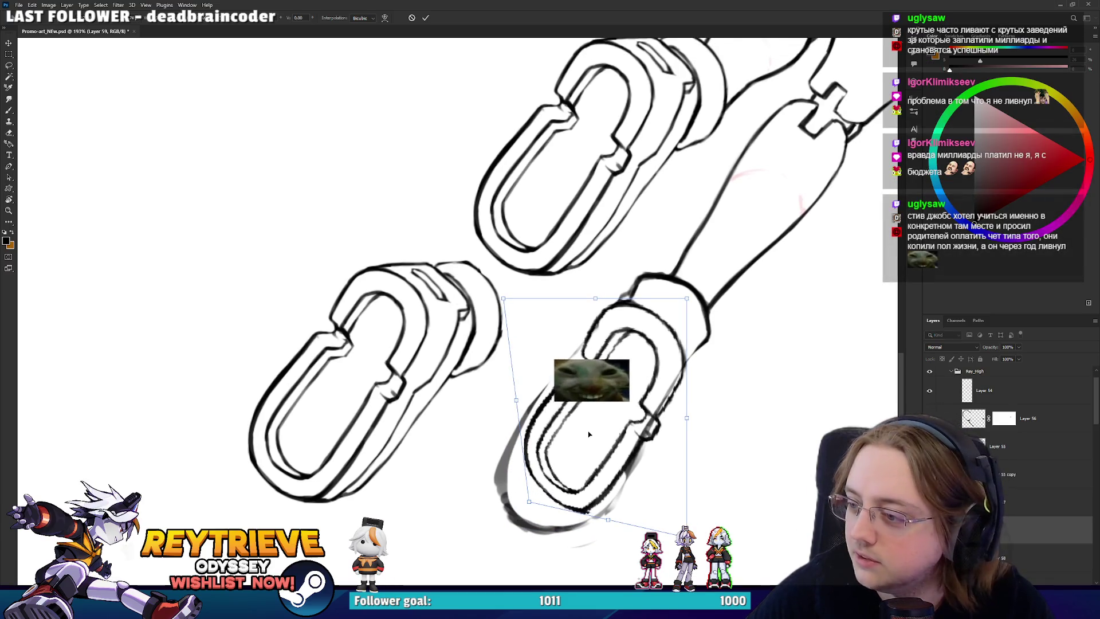
left_click_drag(541, 494, 555, 475)
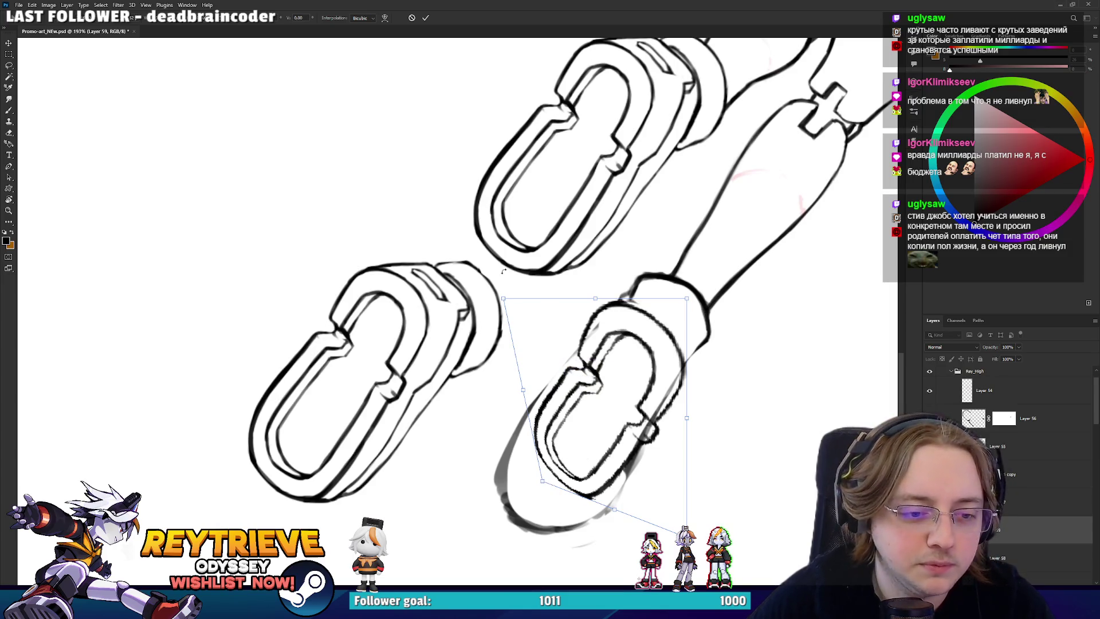
mouse_move(685, 305)
left_mouse_down()
mouse_move(704, 320)
mouse_move(695, 290)
mouse_move(689, 299)
left_mouse_up()
left_click_drag(541, 485, 549, 475)
left_click_drag(594, 440, 576, 466)
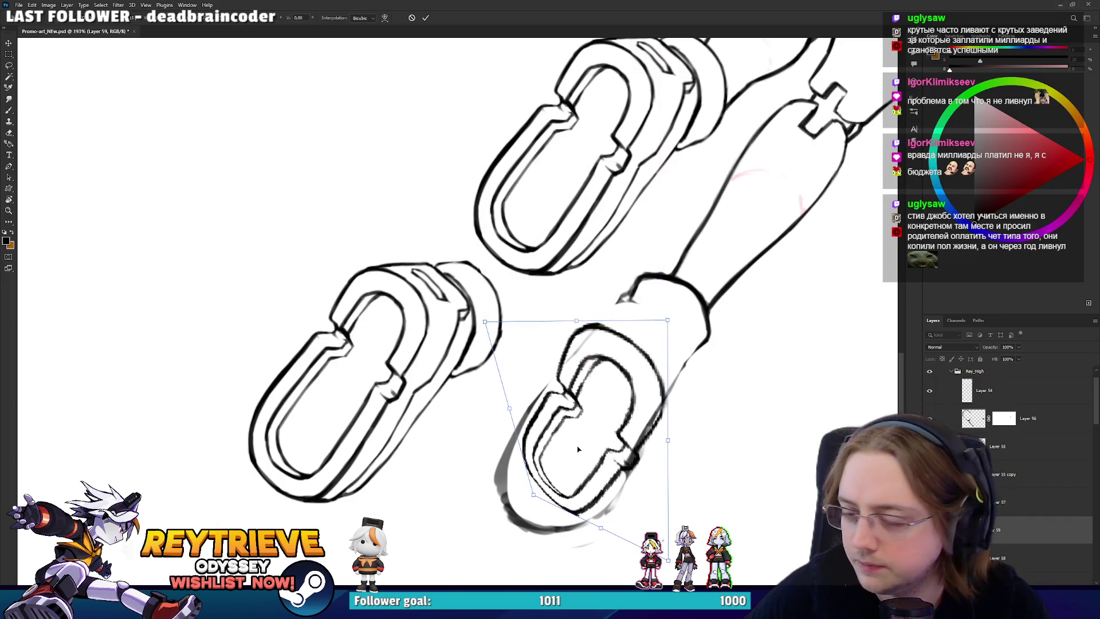
key("Escape")
key("ctrl+t")
left_click_drag(731, 366, 748, 381)
key("Return")
key("e")
key("bracketleft")
key("bracketleft")
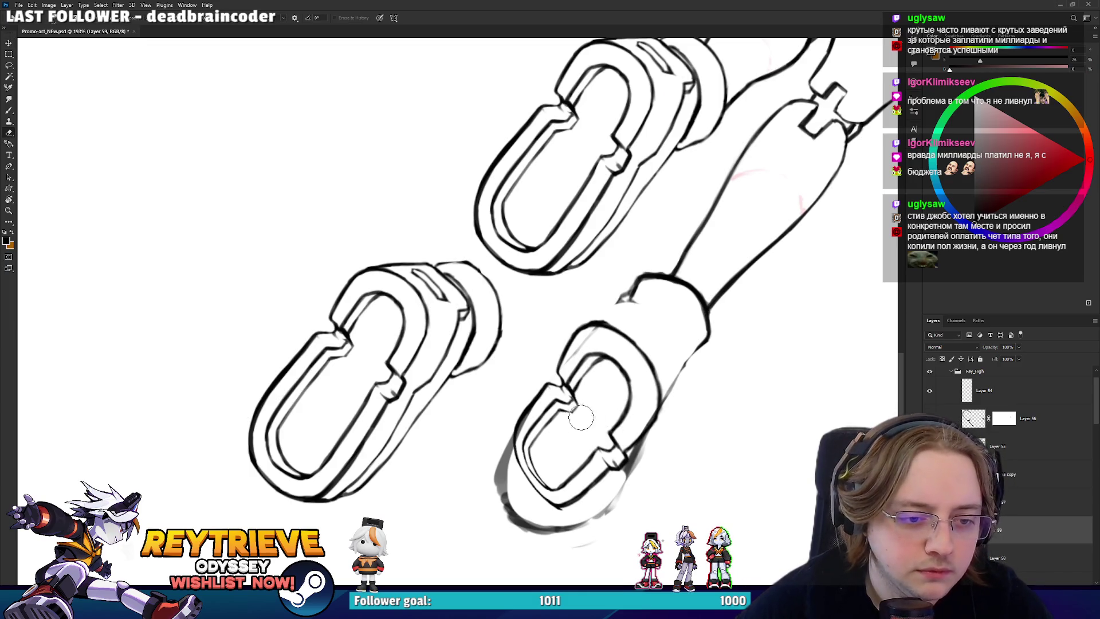
- Erase and retouch the left boot's sole tread lines, rotating the canvas between passes
key("r")
left_click_drag(572, 439, 486, 494)
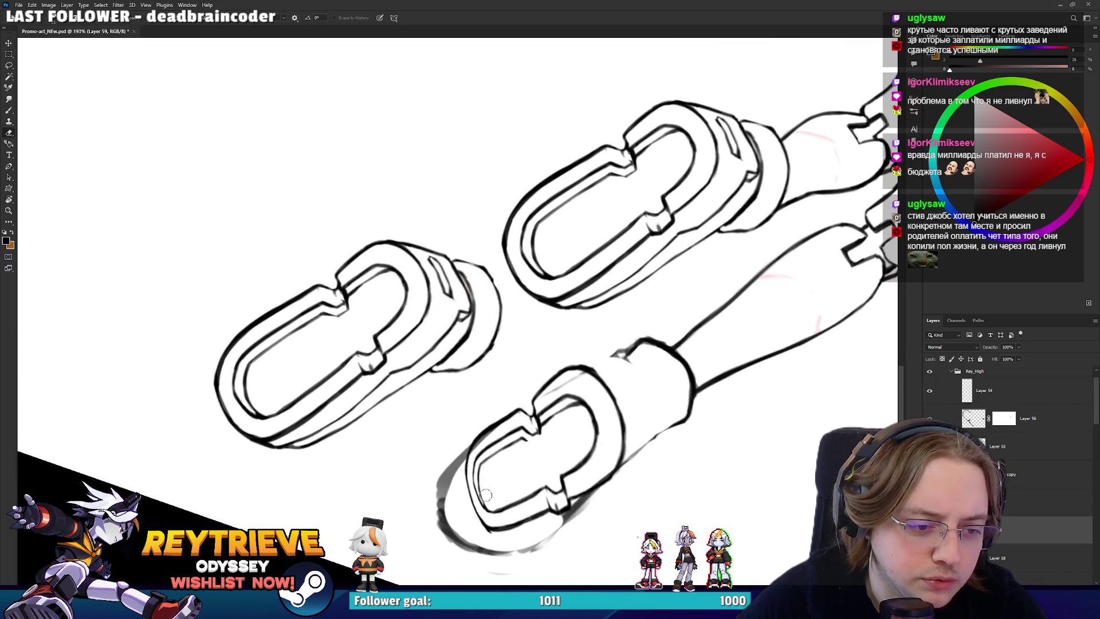
key("b")
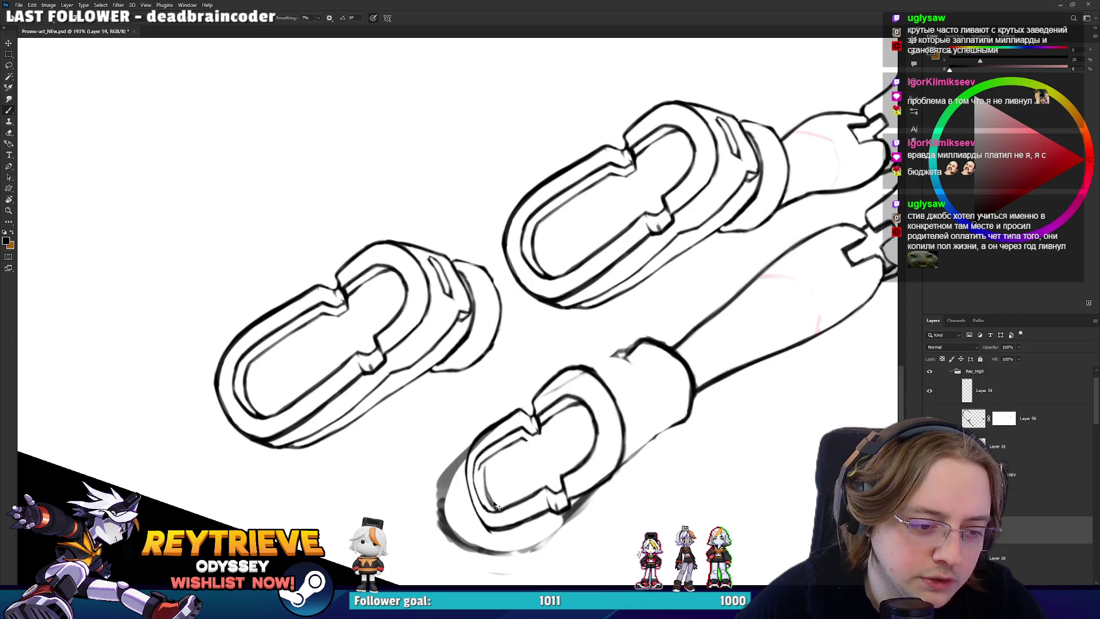
key("r")
left_click_drag(486, 466, 560, 450)
key("e")
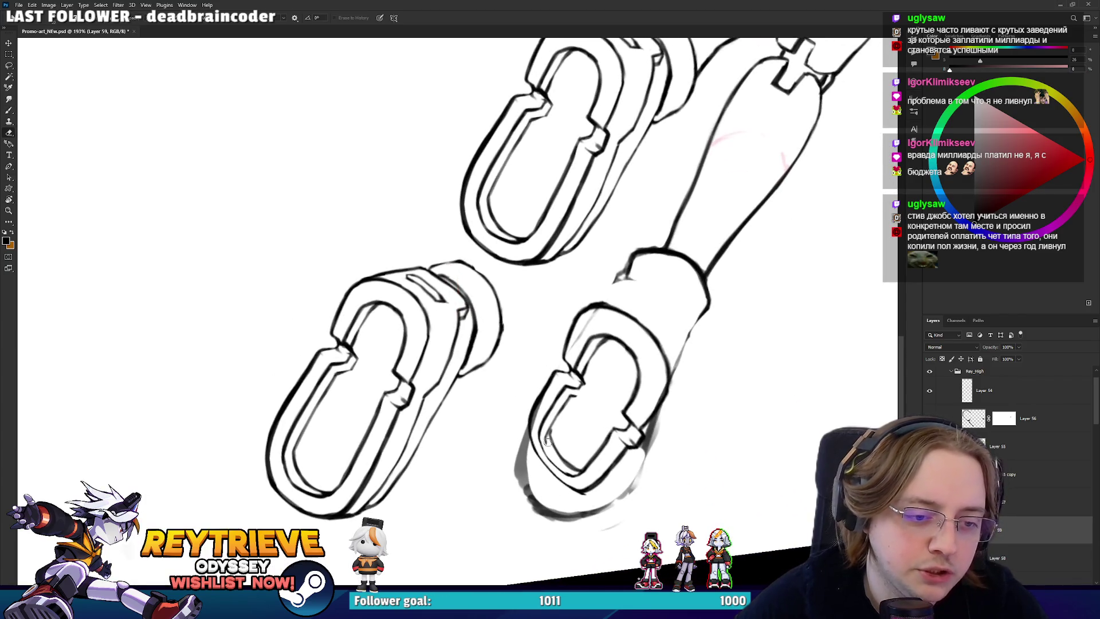
key("r")
left_click_drag(607, 410, 593, 377)
key("e")
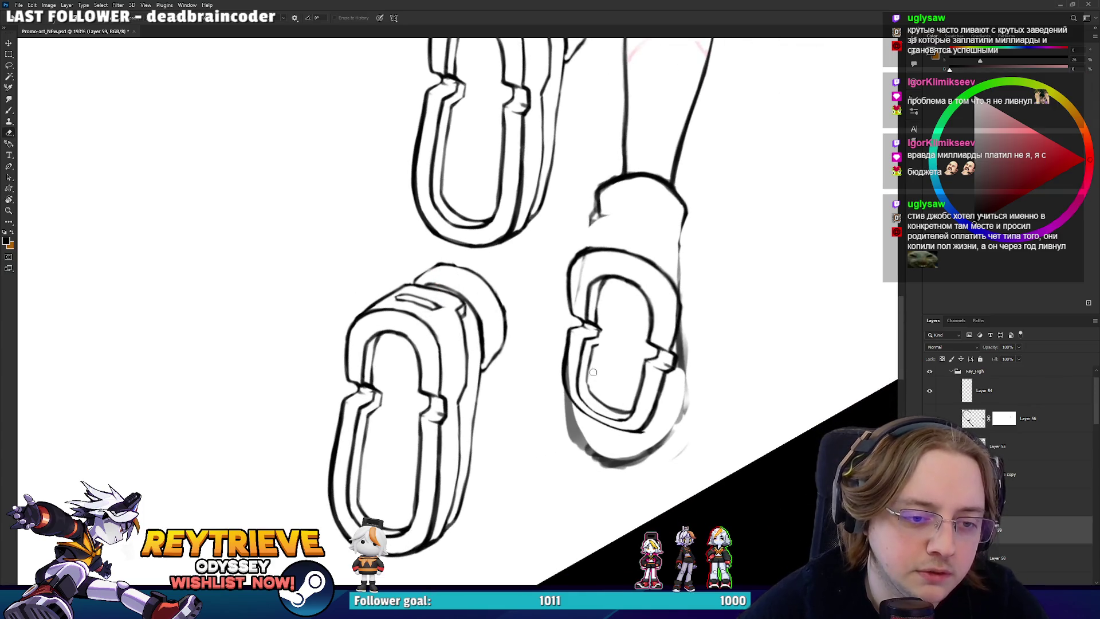
key("r")
left_click_drag(612, 382, 483, 398)
key("e")
key("b")
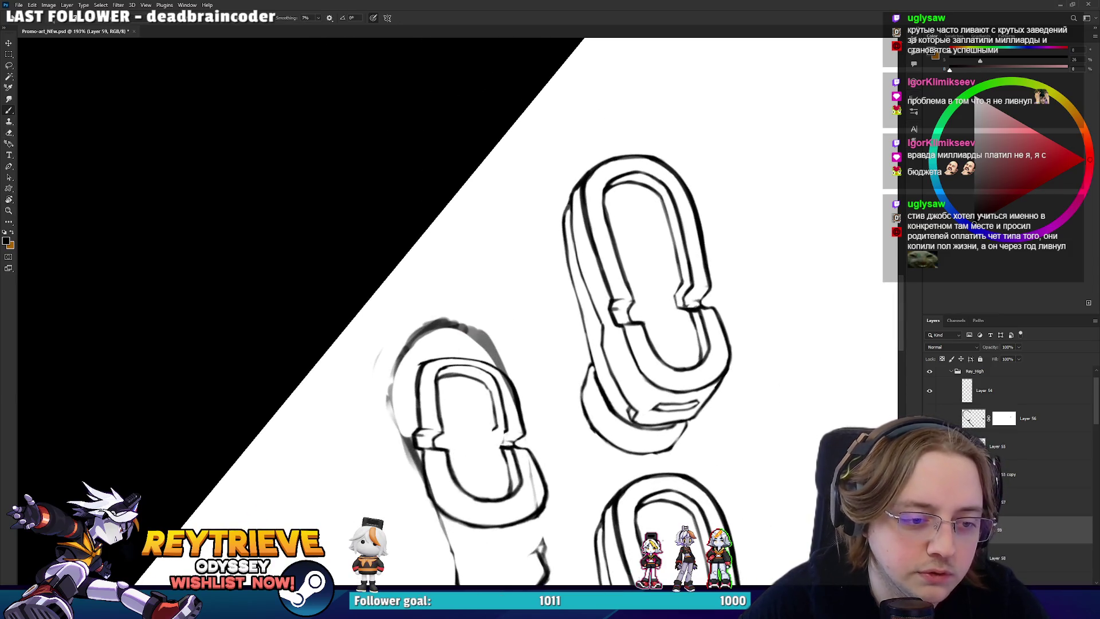
key("e")
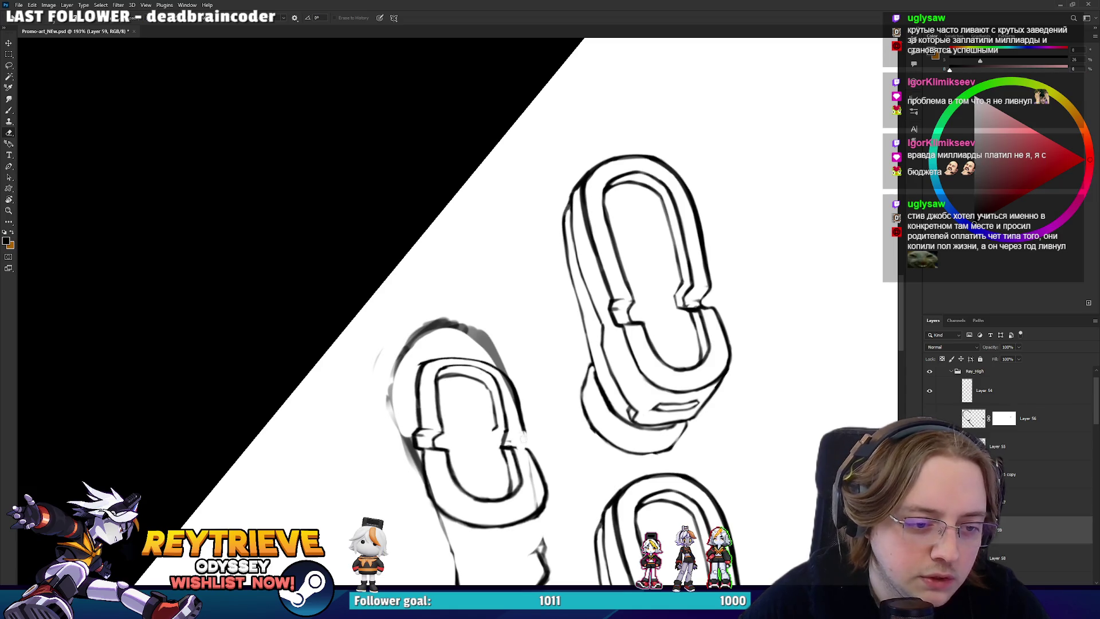
key("b")
key("e")
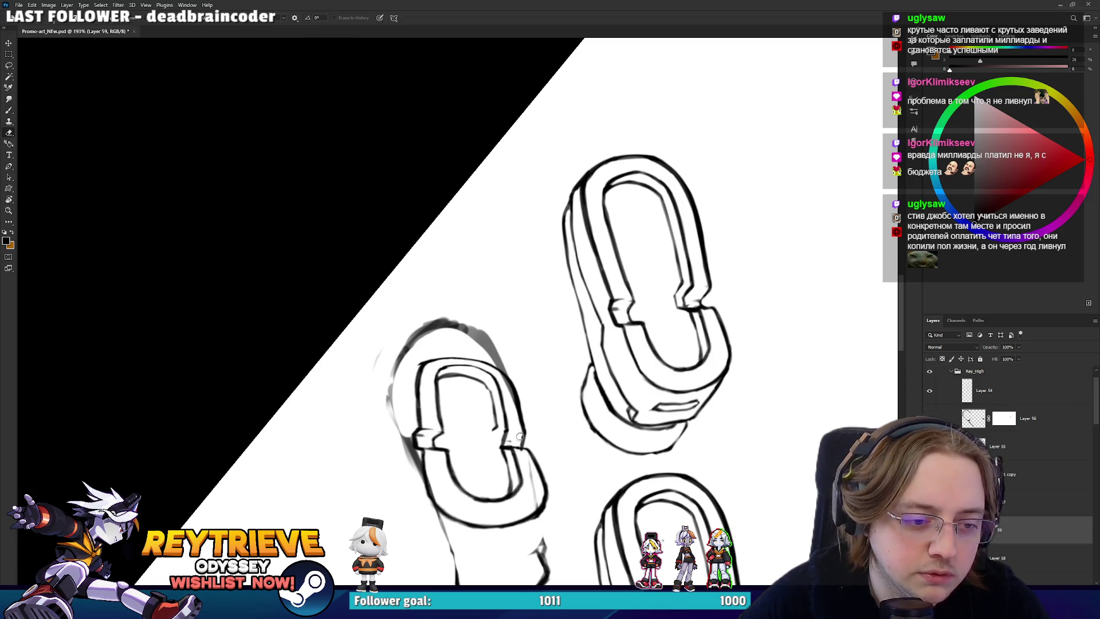
- Keep tidying the sole tread, alternating inking and erasing at steeper, sideways view angles
key("r")
mouse_move(512, 437)
left_mouse_down()
mouse_move(616, 318)
mouse_move(589, 189)
left_mouse_up()
key("r")
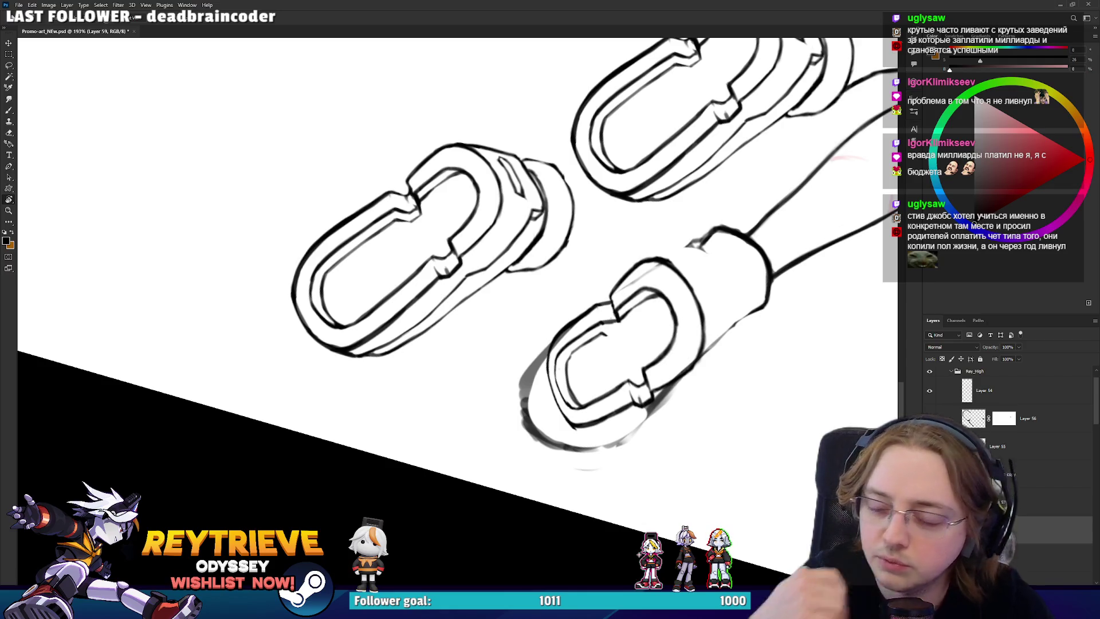
mouse_move(637, 415)
left_mouse_down()
mouse_move(658, 365)
mouse_move(648, 259)
left_mouse_up()
key("r")
key("b")
key("e")
key("b")
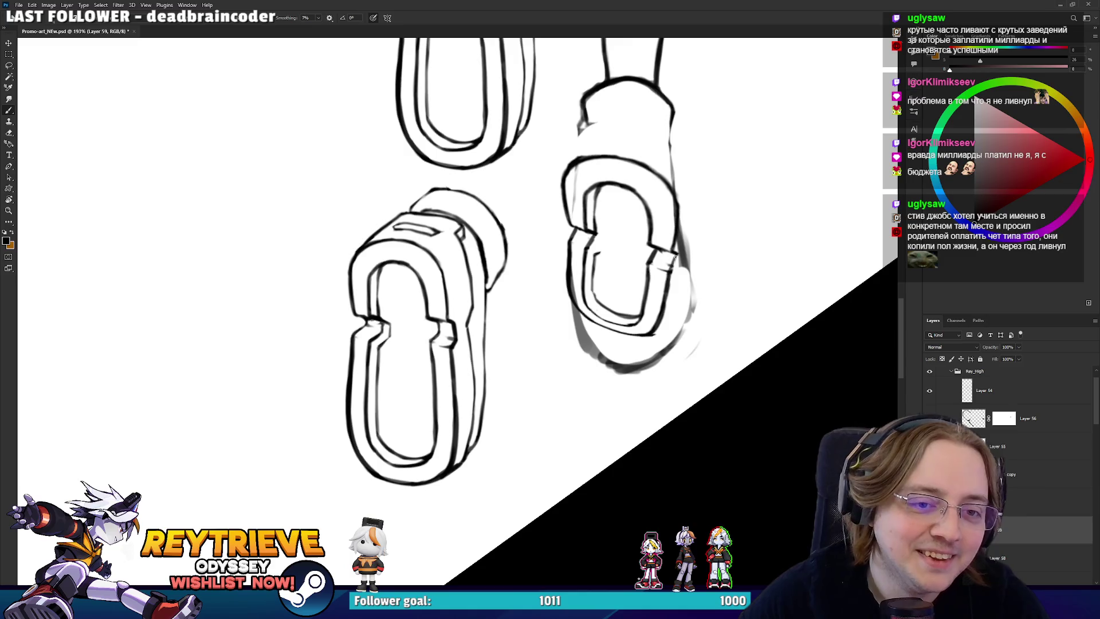
key("r")
mouse_move(687, 251)
left_mouse_down()
mouse_move(505, 510)
mouse_move(467, 425)
mouse_move(497, 370)
left_mouse_up()
key("e")
key("r")
key("e")
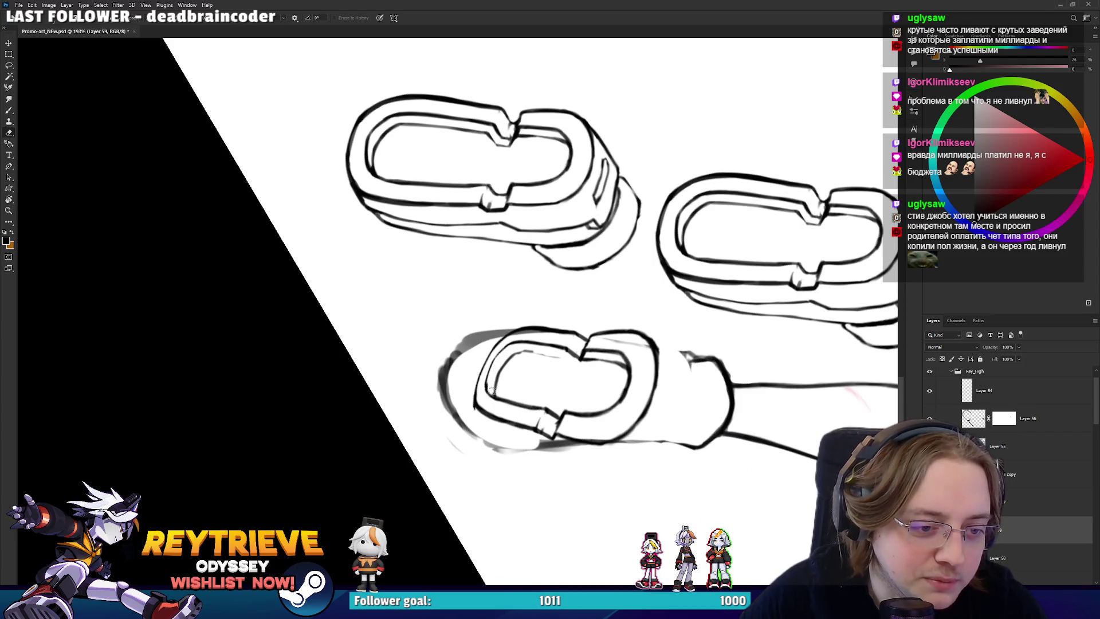
key("b")
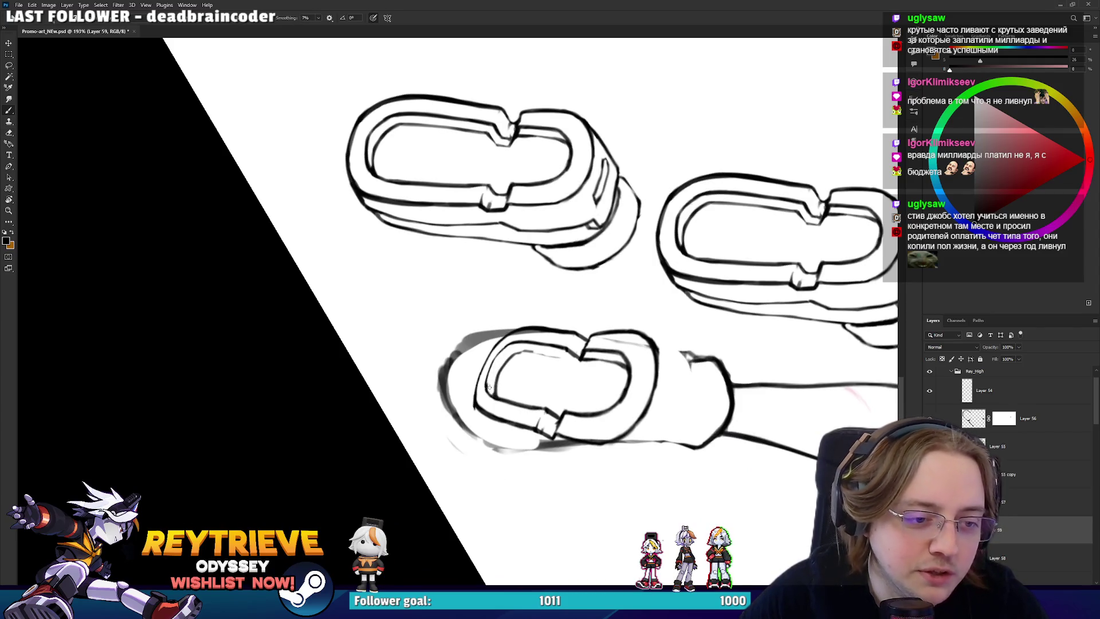
key("e")
- Rough in a thicker outer rim along the lower sole's edge with light grey strokes
key("r")
left_click_drag(489, 385, 511, 388)
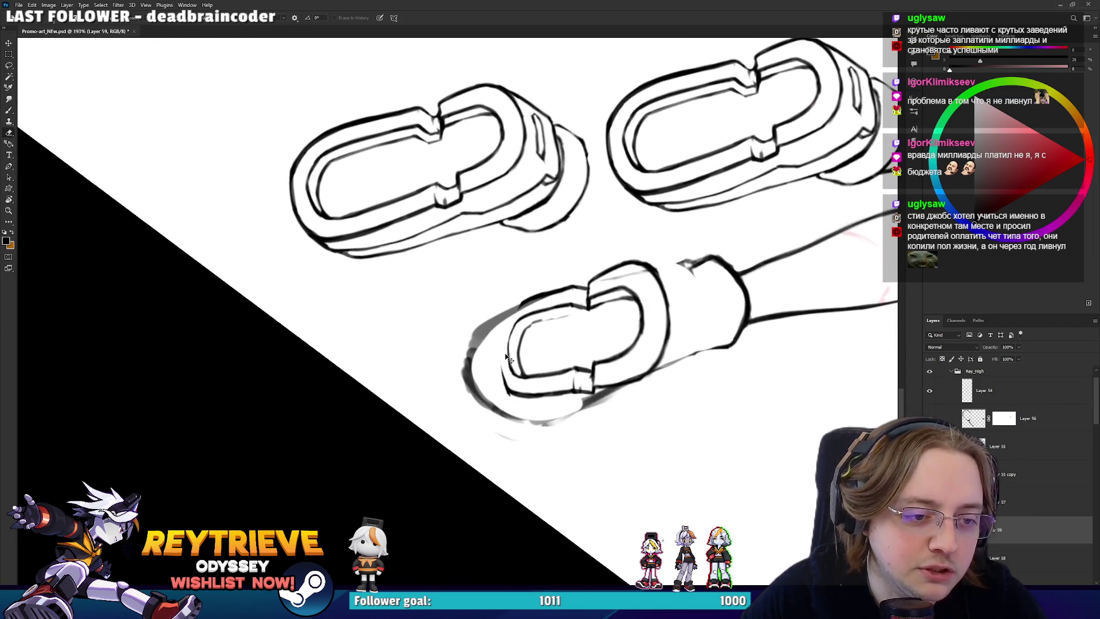
key("b")
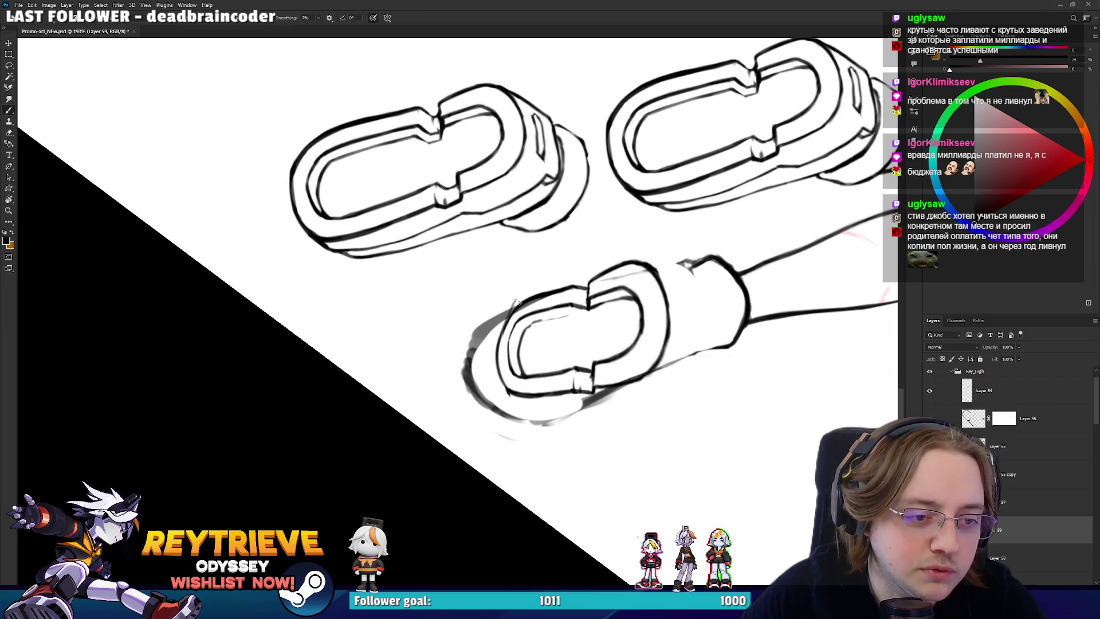
key("e")
key("r")
left_click_drag(501, 345, 497, 307)
key("b")
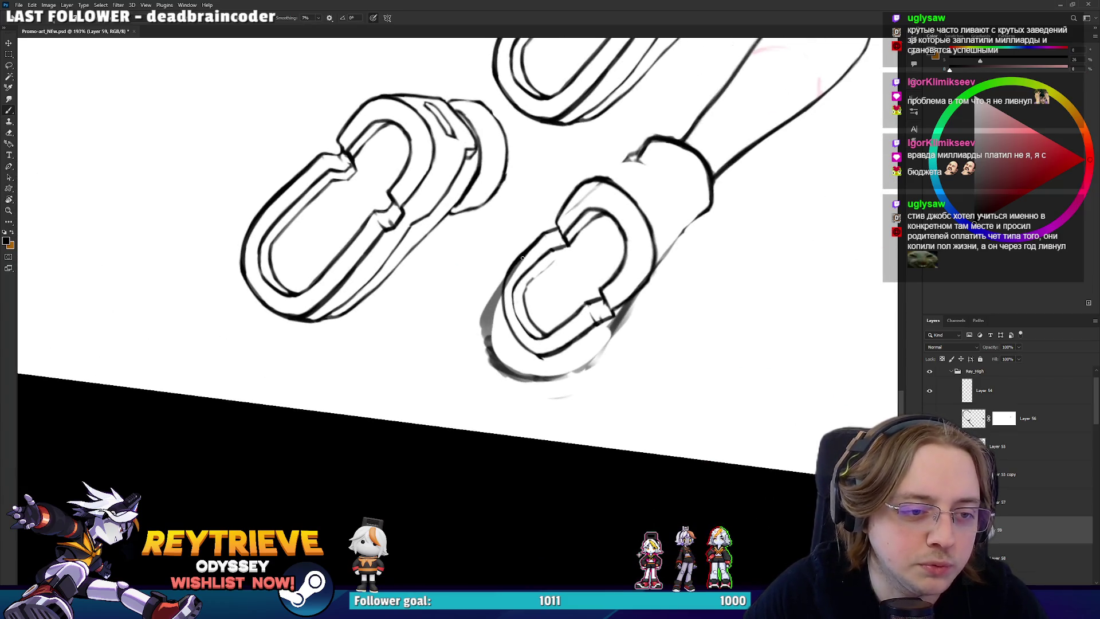
key("r")
left_click_drag(524, 256, 599, 393)
key("e")
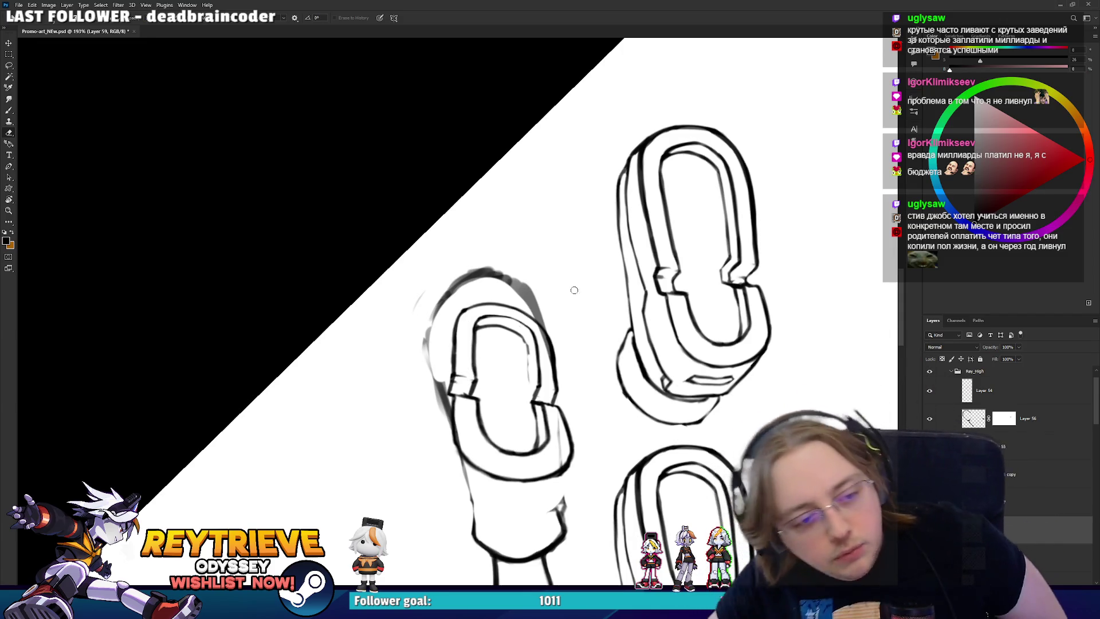
key("r")
left_click_drag(575, 273, 551, 241)
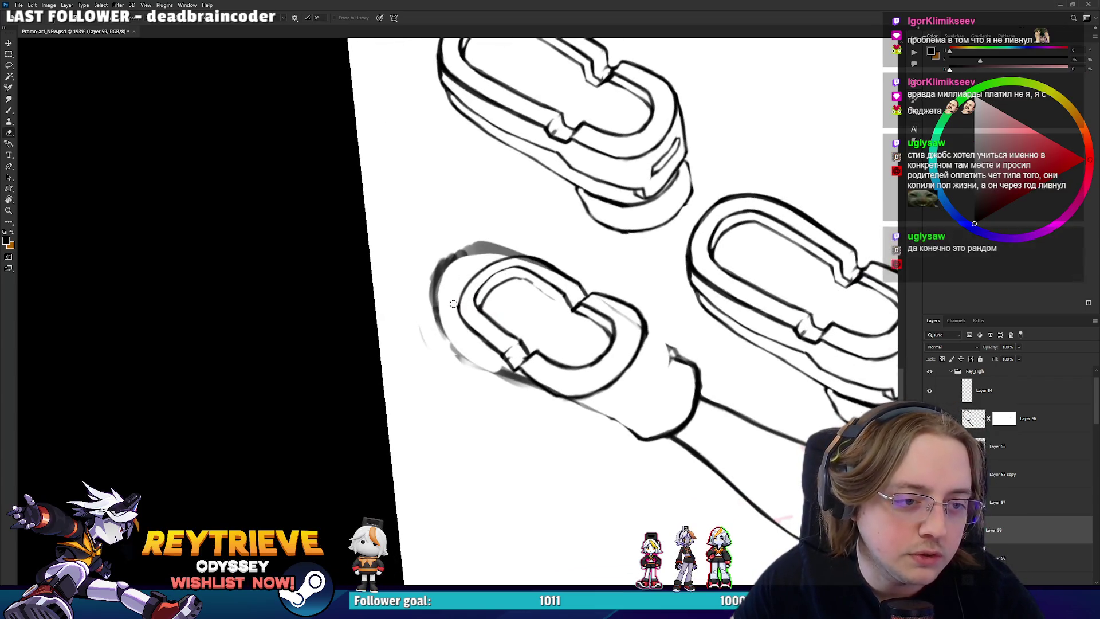
- Turn the view upright, horizontal and diagonal while inking the left sole's tread
left_click_drag(580, 307, 486, 346)
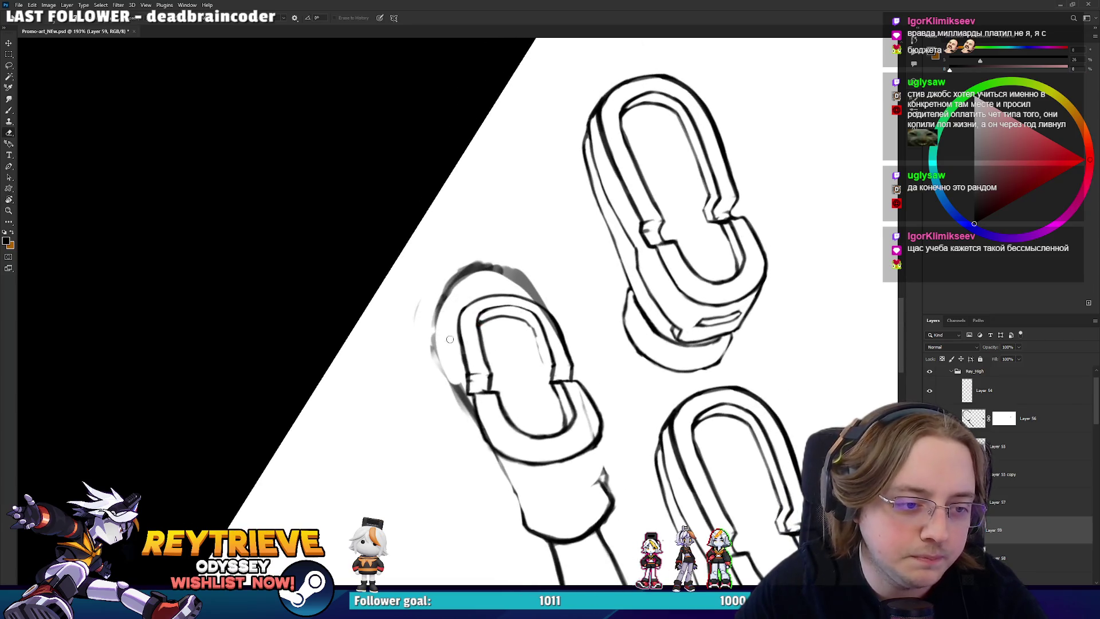
left_click_drag(459, 359, 501, 322)
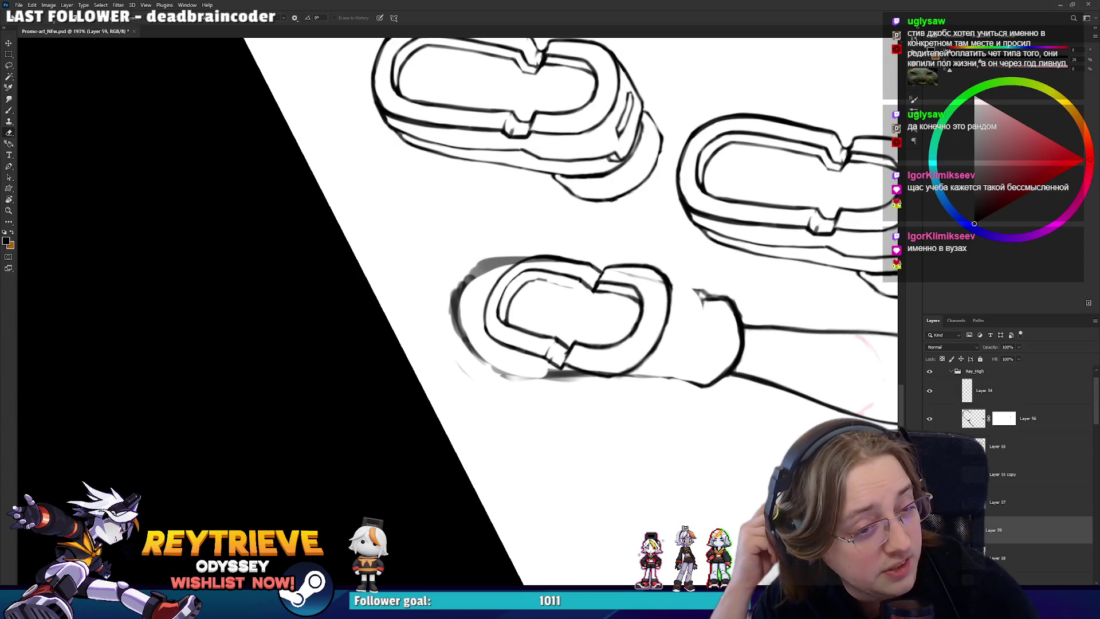
key("r")
mouse_move(602, 321)
left_mouse_down()
mouse_move(568, 397)
mouse_move(524, 444)
left_mouse_up()
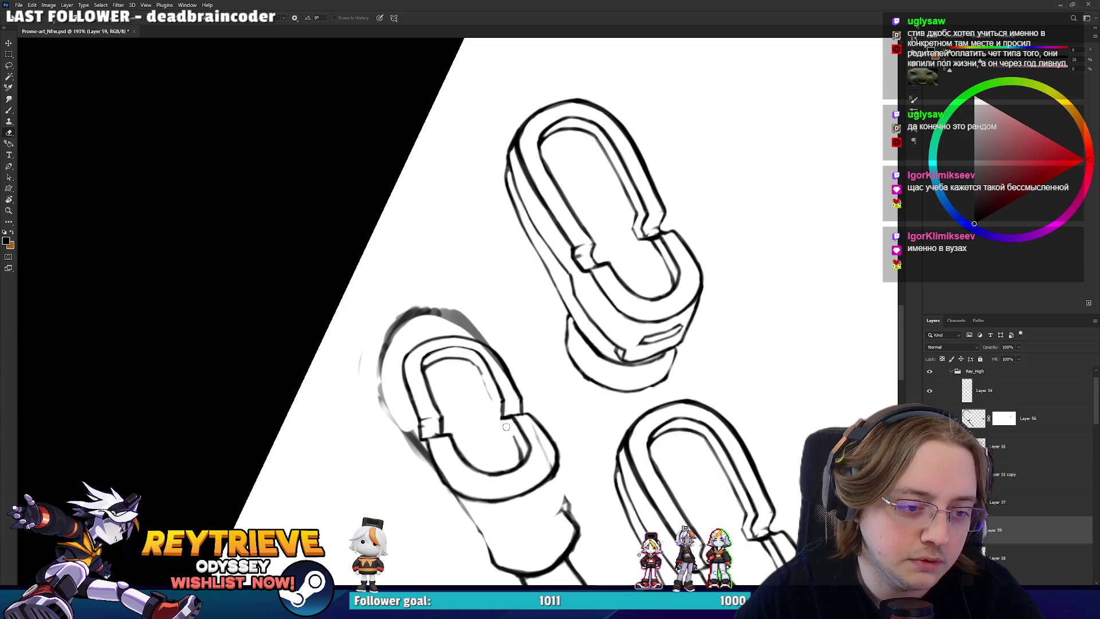
key("b")
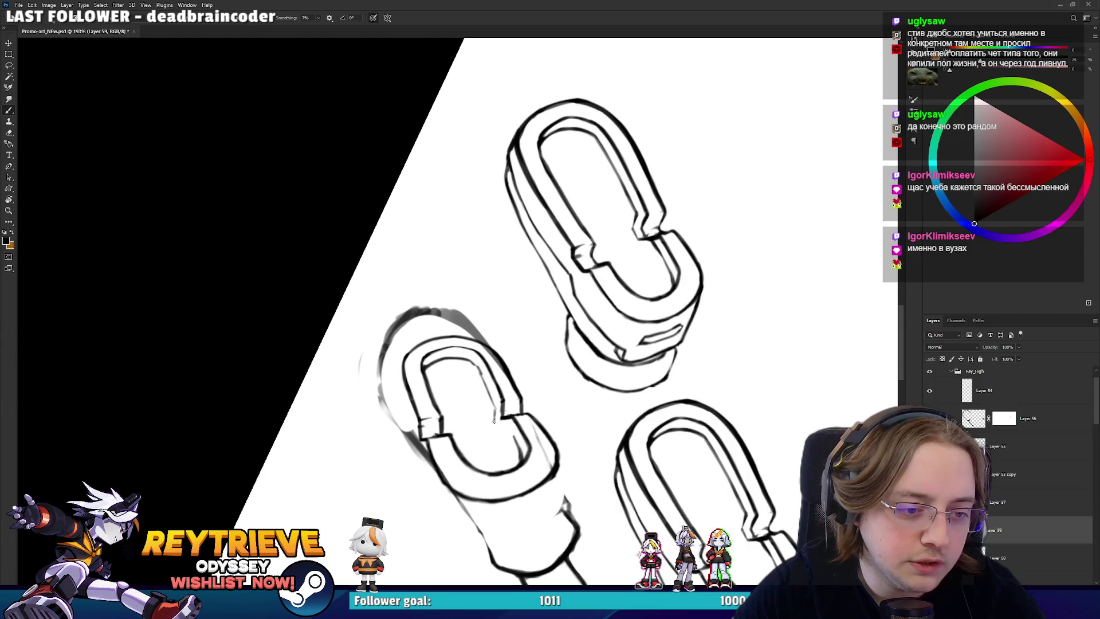
mouse_move(494, 422)
left_mouse_down()
mouse_move(566, 354)
mouse_move(548, 394)
mouse_move(566, 369)
mouse_move(538, 239)
mouse_move(416, 433)
mouse_move(558, 360)
left_mouse_up()
key("r")
key("r")
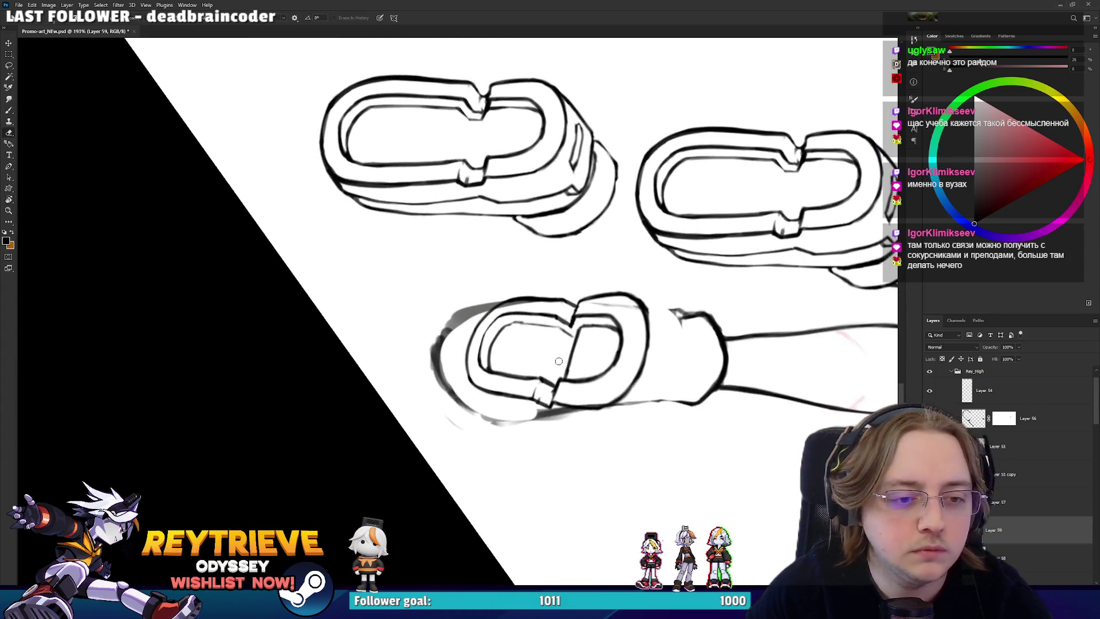
key("b")
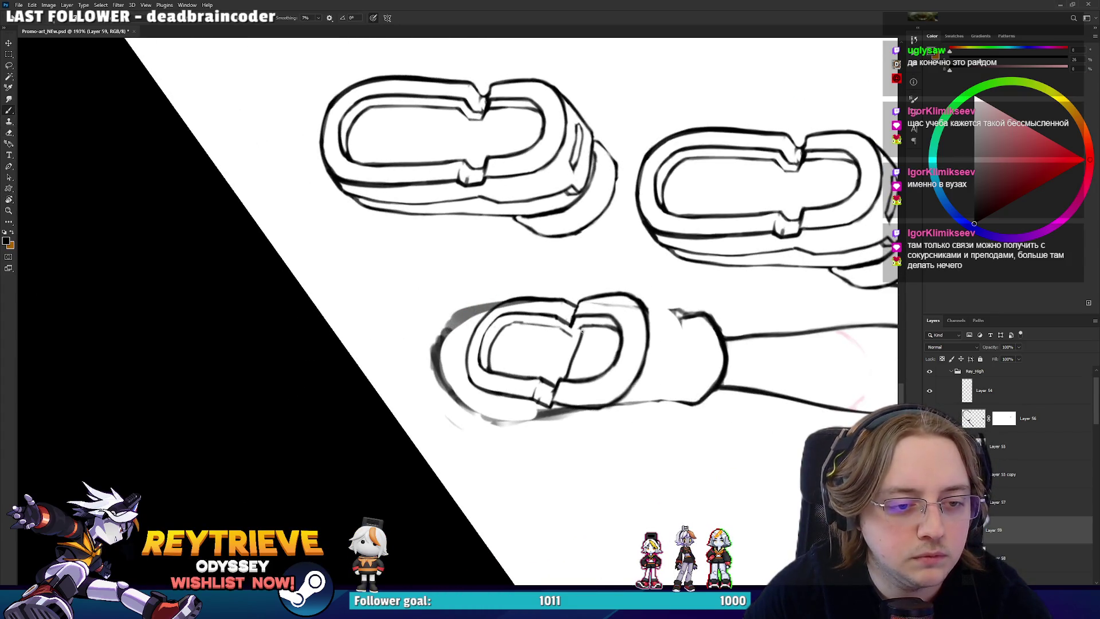
- Erase stray ink on the left sole's tread and redraw its inner dividing line
key("e")
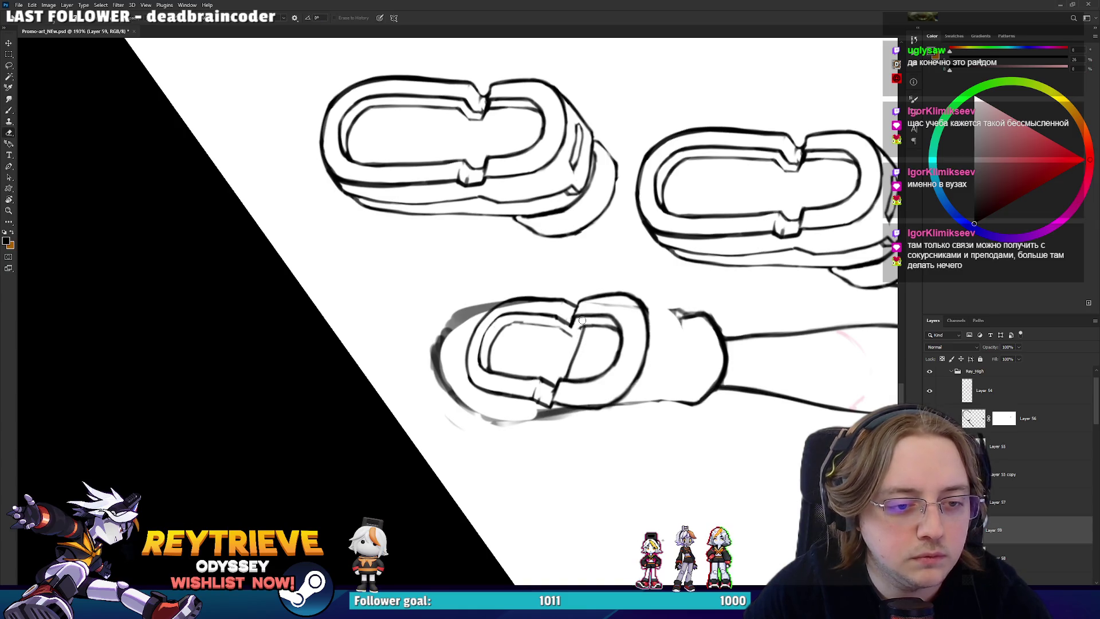
mouse_move(576, 339)
left_mouse_down()
mouse_move(546, 394)
mouse_move(508, 421)
left_mouse_up()
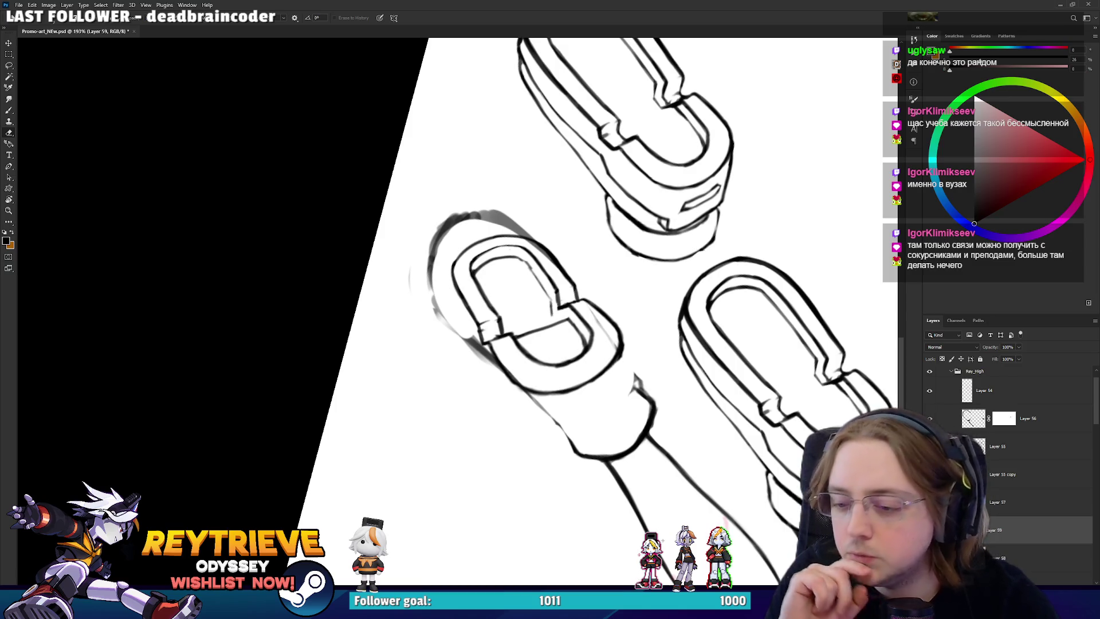
key("b")
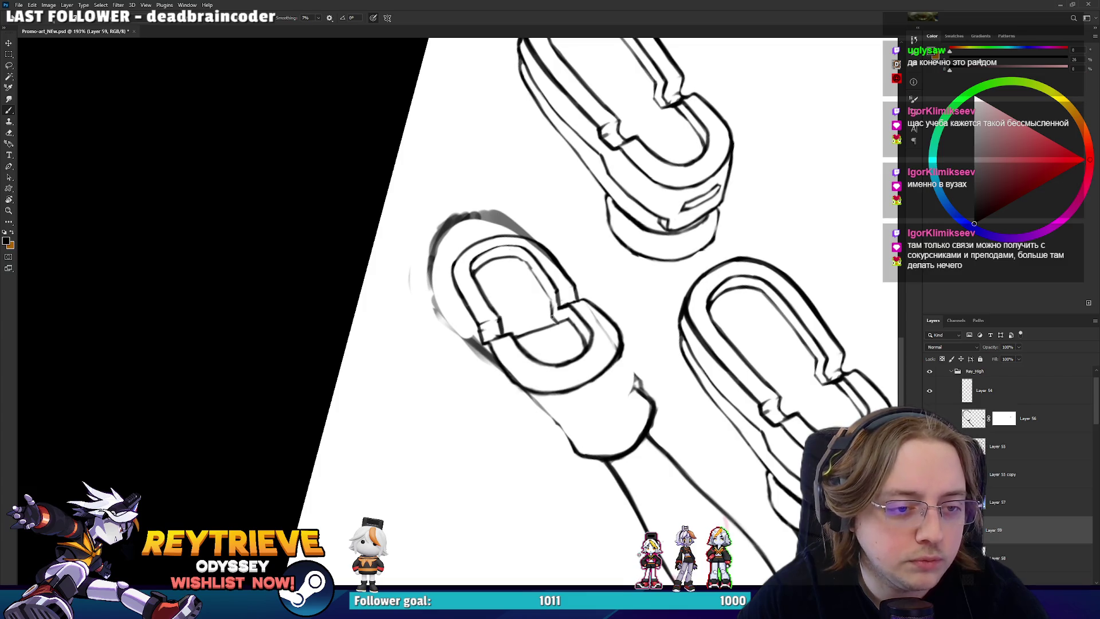
key("r")
left_click_drag(547, 293, 385, 250)
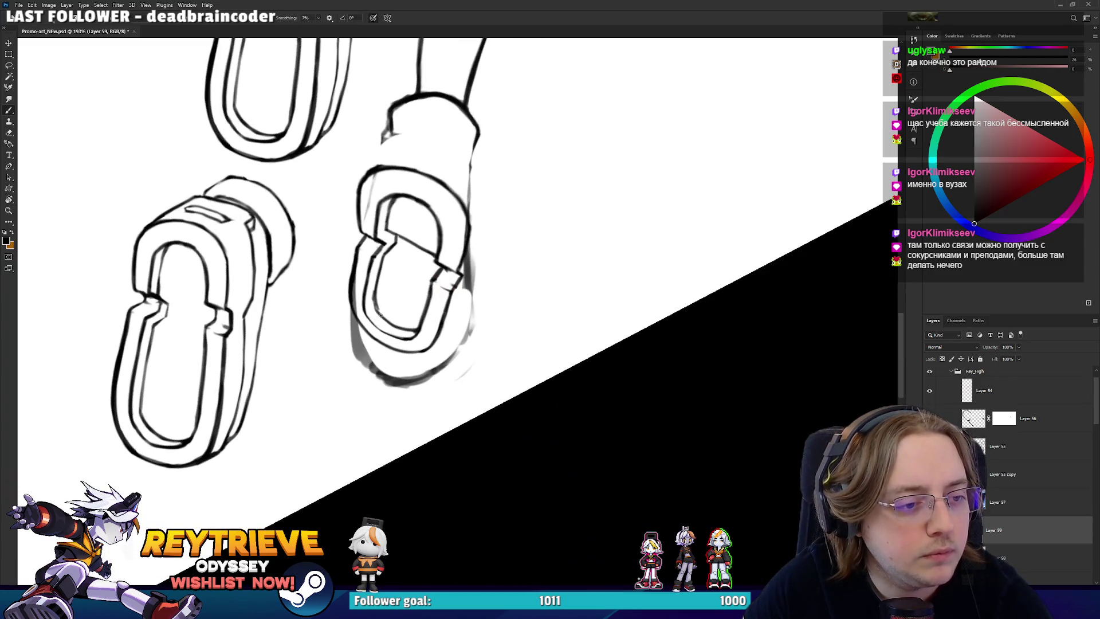
key("e")
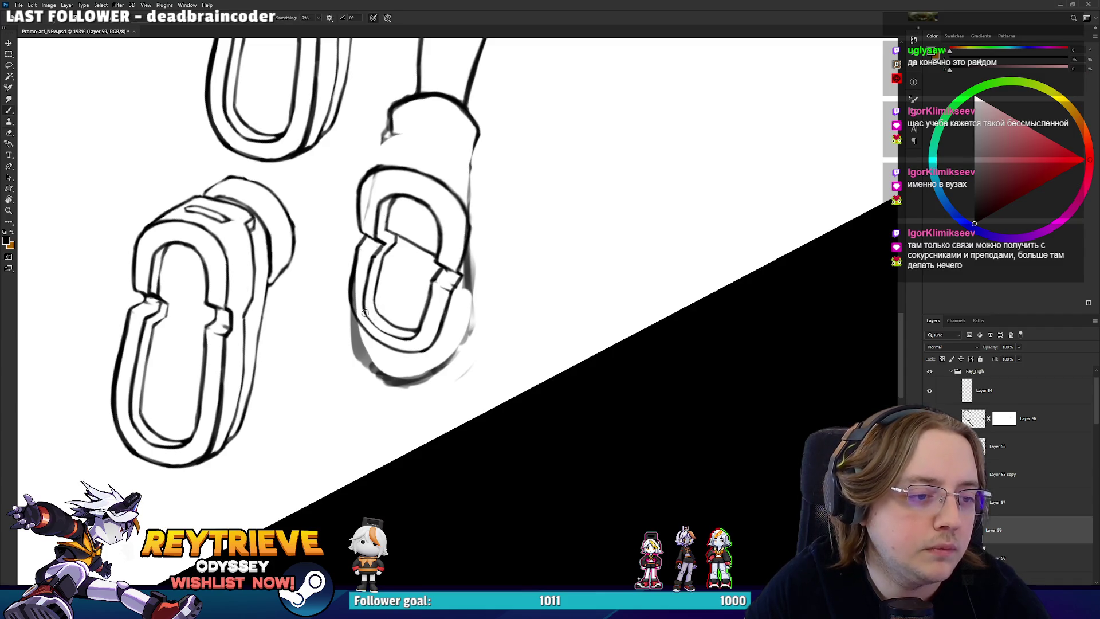
key("b")
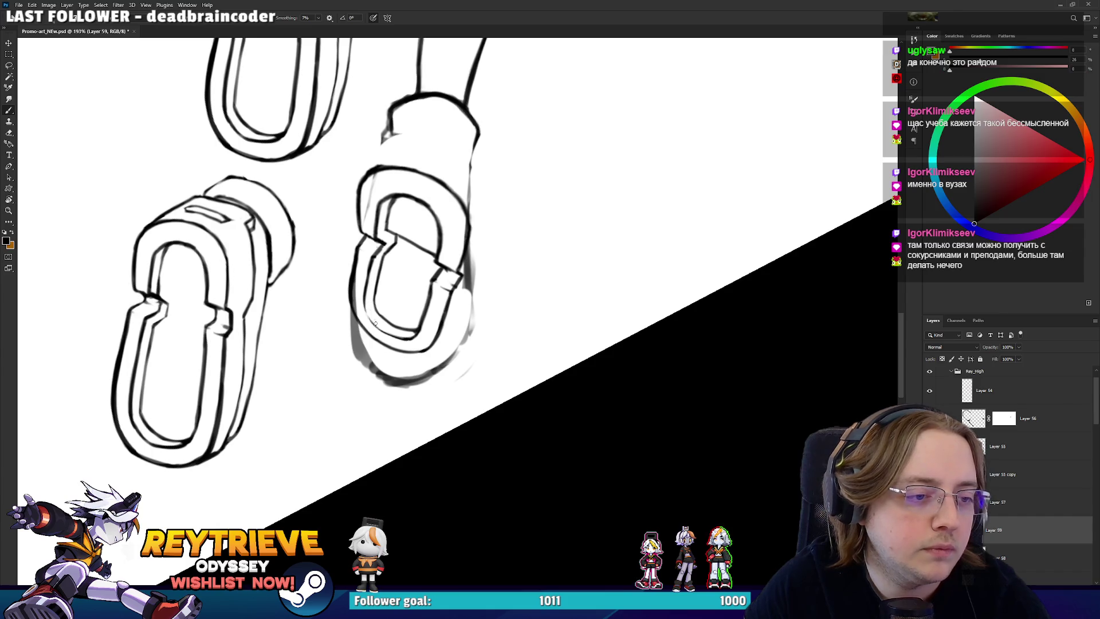
- Erase the remaining stray marks, tilt the boots, and resume inking the sole's toe and left rim
key("e")
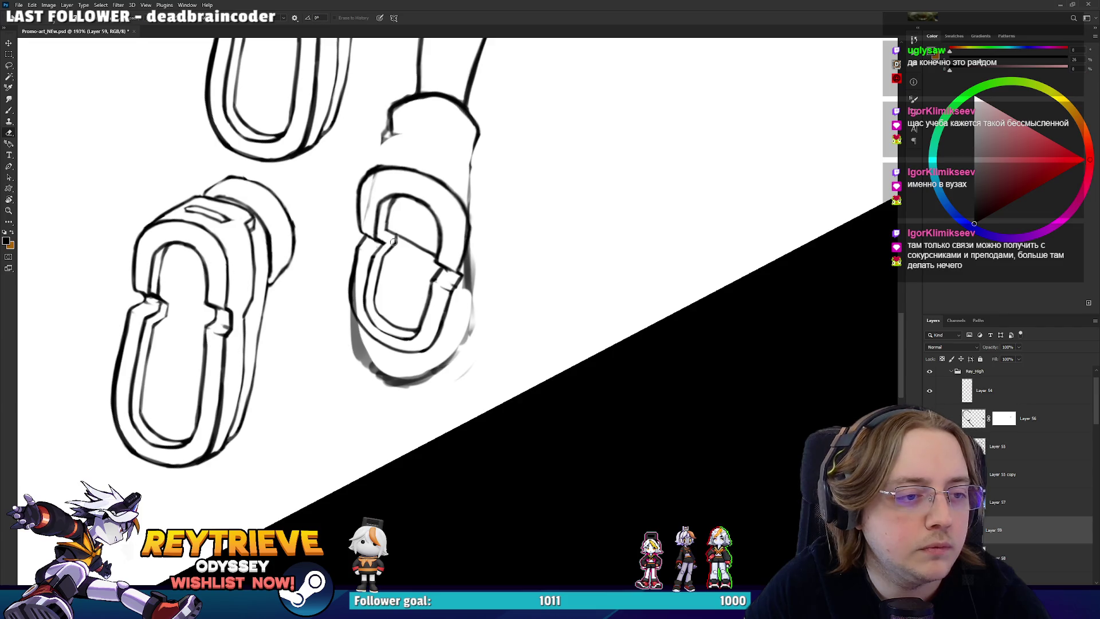
key("r")
mouse_move(393, 242)
left_mouse_down()
mouse_move(452, 341)
mouse_move(454, 319)
mouse_move(435, 317)
left_mouse_up()
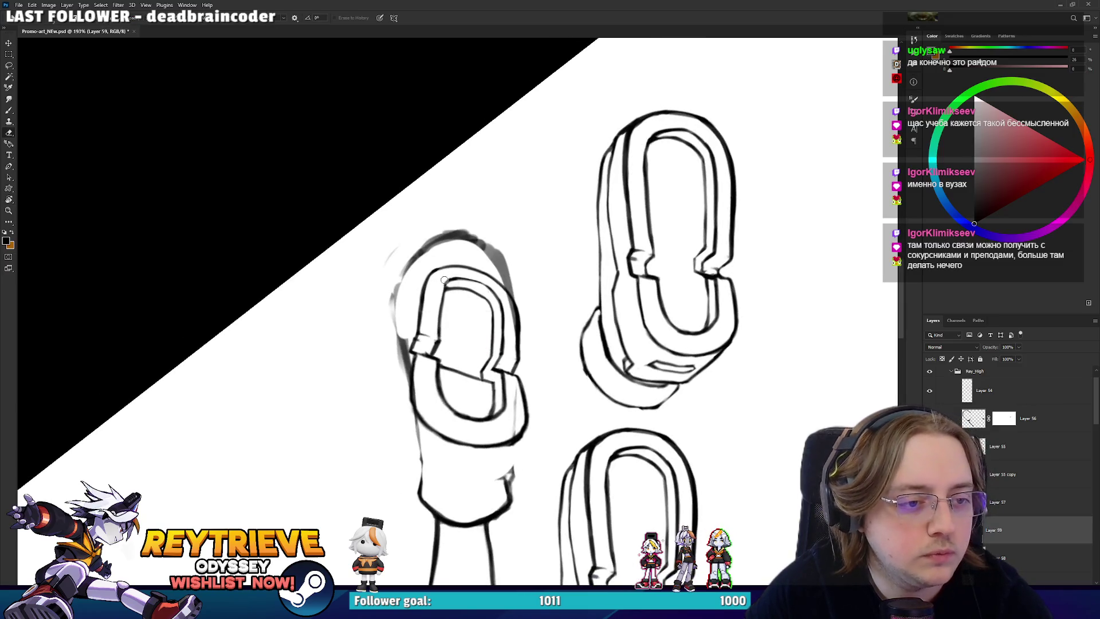
key("r")
mouse_move(444, 280)
left_mouse_down()
mouse_move(446, 309)
mouse_move(437, 291)
left_mouse_up()
key("b")
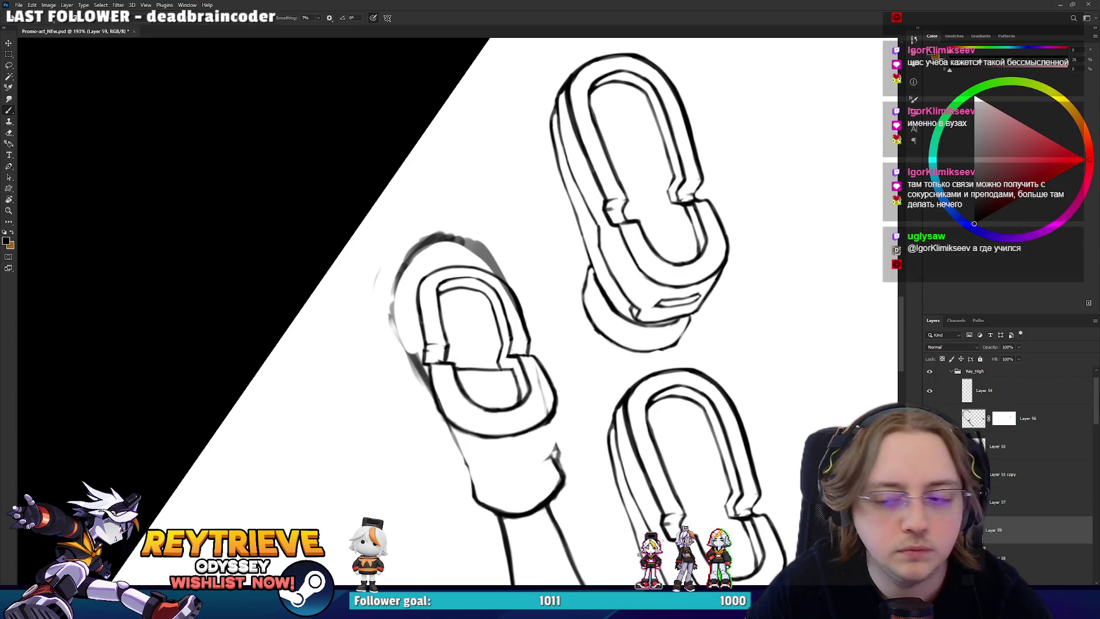
scroll(522, 322, "up", 5)
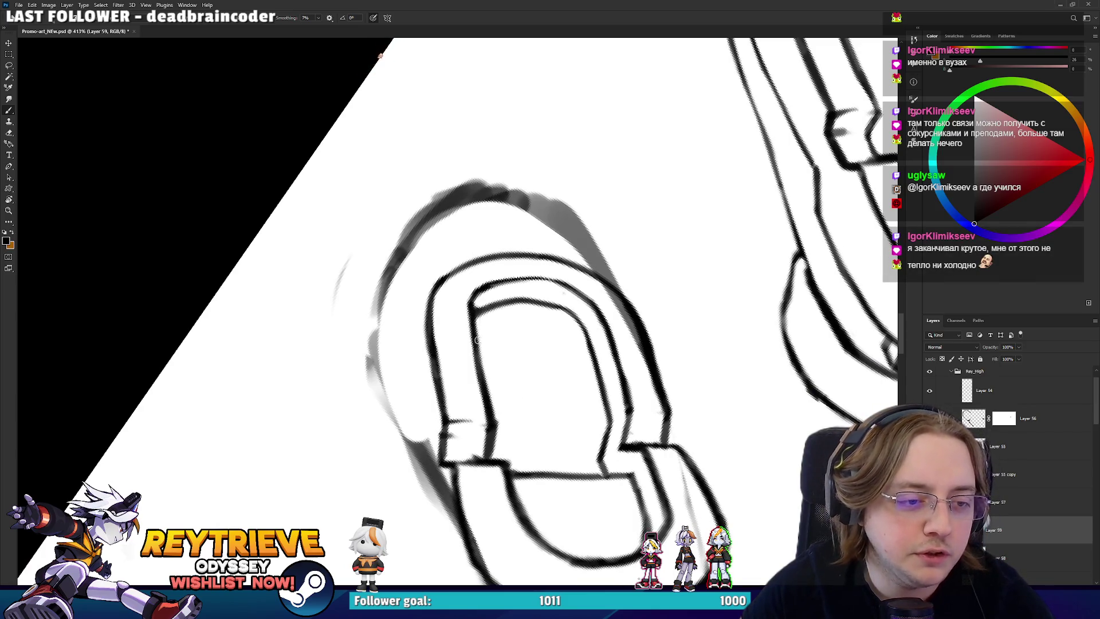
- Lay the left sole horizontally, centre it, and angle it diagonally at about 413% zoom
key("r")
mouse_move(443, 416)
left_mouse_down()
mouse_move(417, 319)
mouse_move(461, 302)
mouse_move(360, 295)
left_mouse_up()
key("r")
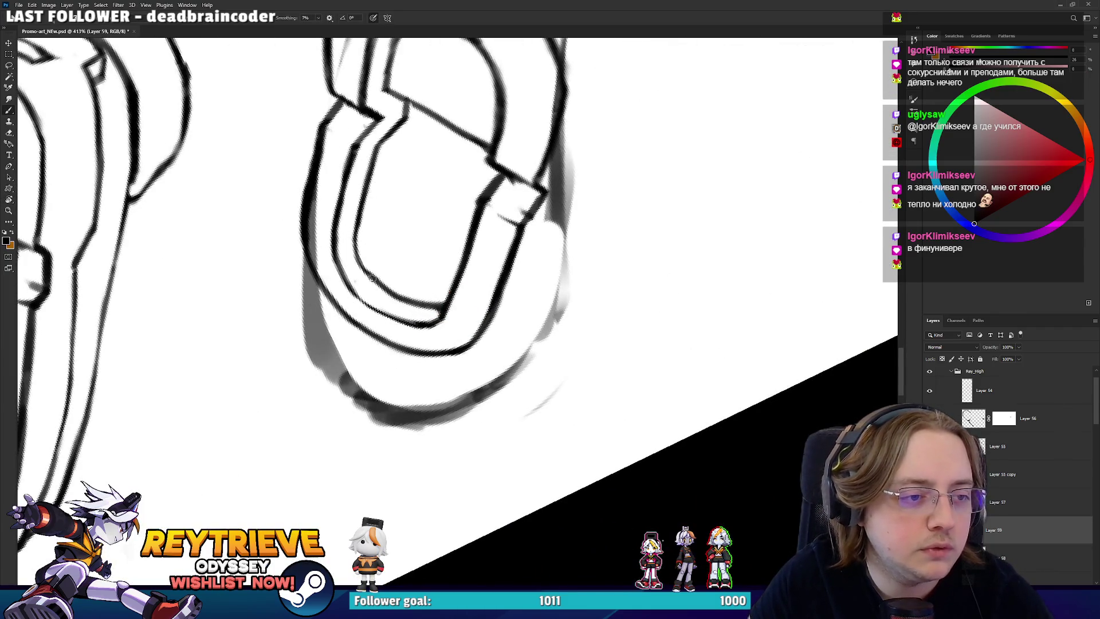
left_click_drag(370, 126, 375, 255)
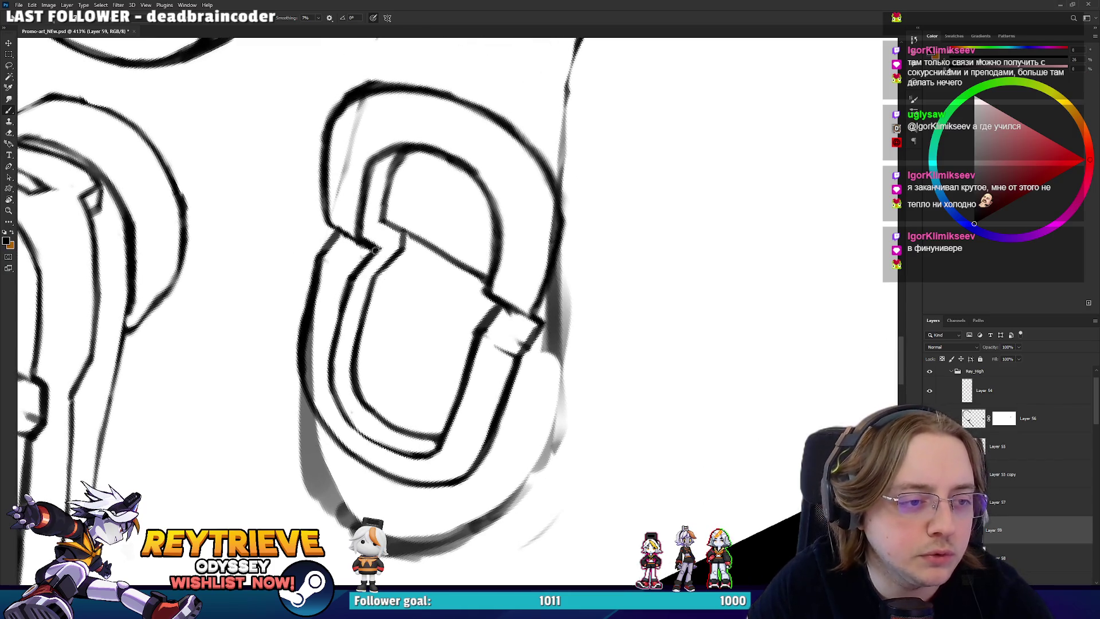
key("r")
left_click_drag(445, 313, 493, 352)
key("e")
key("b")
key("r")
mouse_move(578, 318)
left_mouse_down()
mouse_move(564, 366)
mouse_move(516, 413)
left_mouse_up()
- Ink a stroke along the sole's lower edge and darken its outer left edge
key("e")
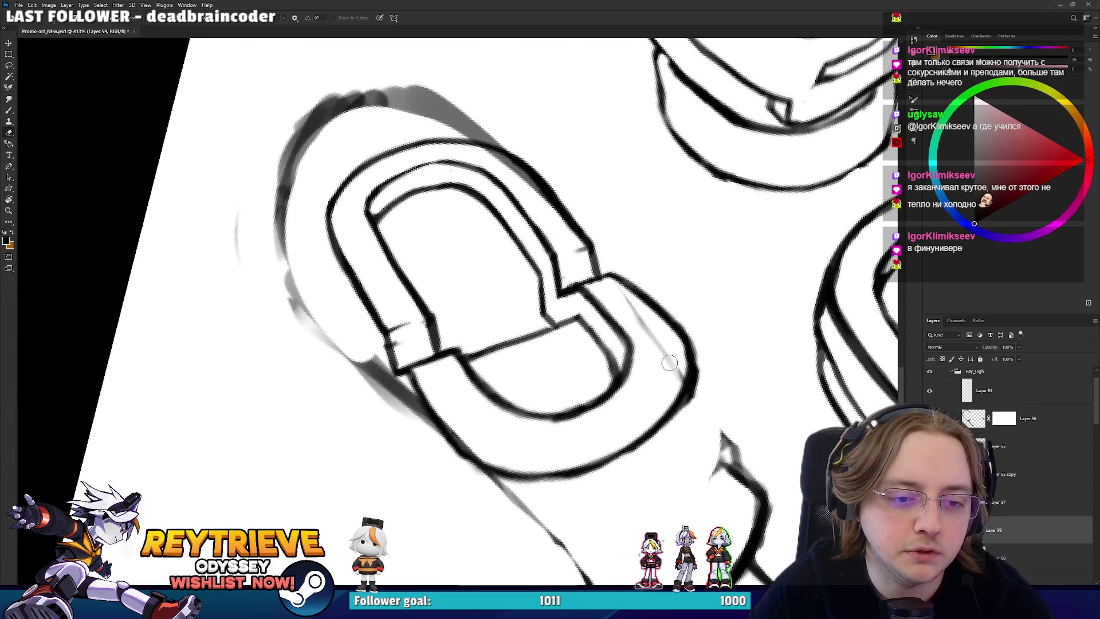
key("r")
key("b")
mouse_move(705, 327)
left_mouse_down()
mouse_move(688, 269)
mouse_move(699, 321)
mouse_move(631, 378)
left_mouse_up()
key("r")
key("b")
left_click_drag(590, 410, 640, 362)
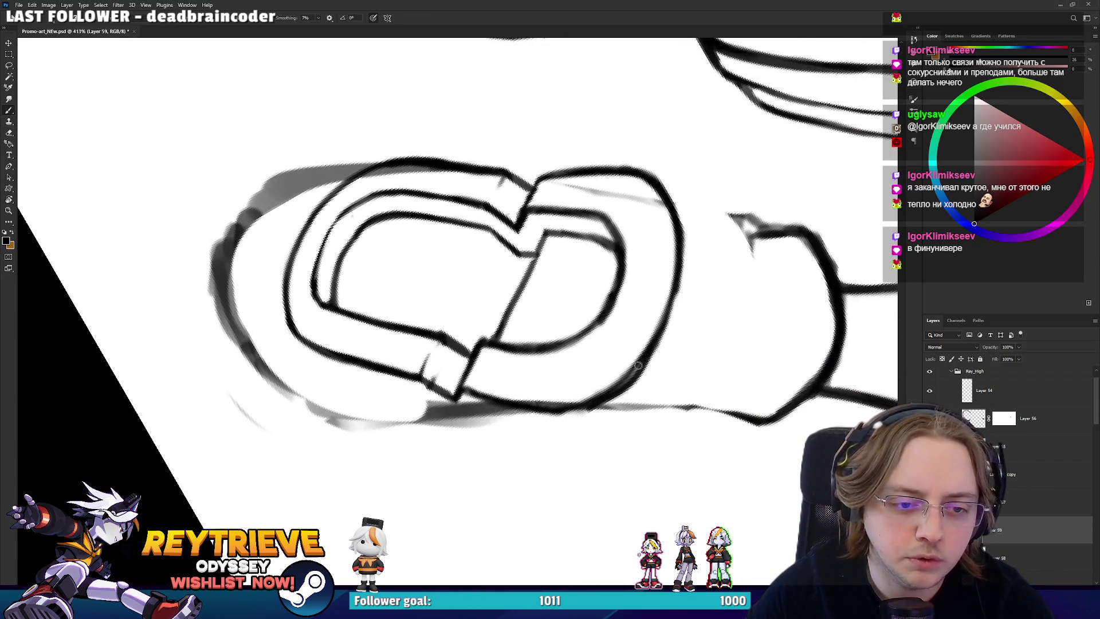
key("r")
mouse_move(665, 315)
left_mouse_down()
mouse_move(408, 389)
mouse_move(404, 456)
mouse_move(396, 373)
left_mouse_up()
key("b")
left_click_drag(329, 407, 344, 355)
- Rotate the view back upright and zoom out to 193%
mouse_move(417, 264)
left_mouse_down()
mouse_move(401, 344)
mouse_move(384, 353)
left_mouse_up()
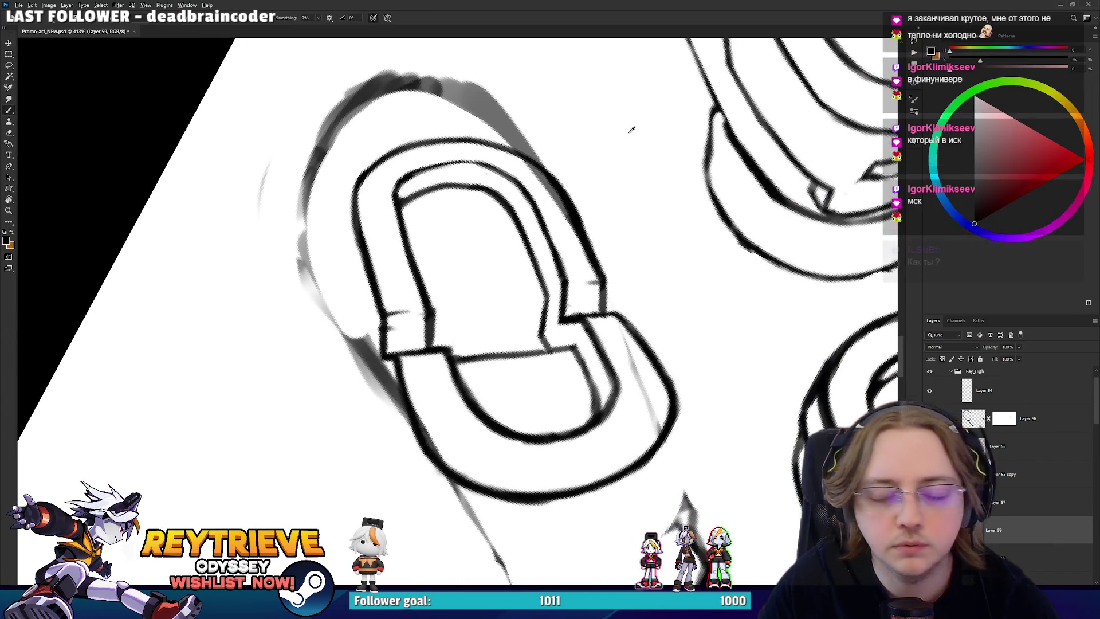
scroll(630, 128, "down", 5)
key("r")
mouse_move(631, 128)
left_mouse_down()
mouse_move(733, 92)
mouse_move(730, 183)
left_mouse_up()
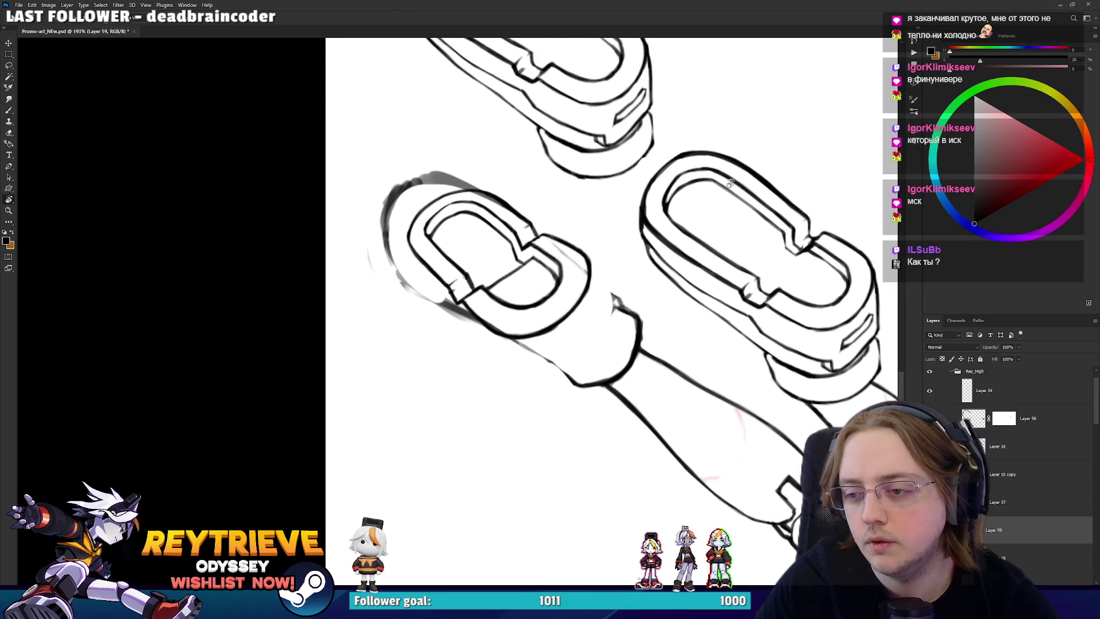
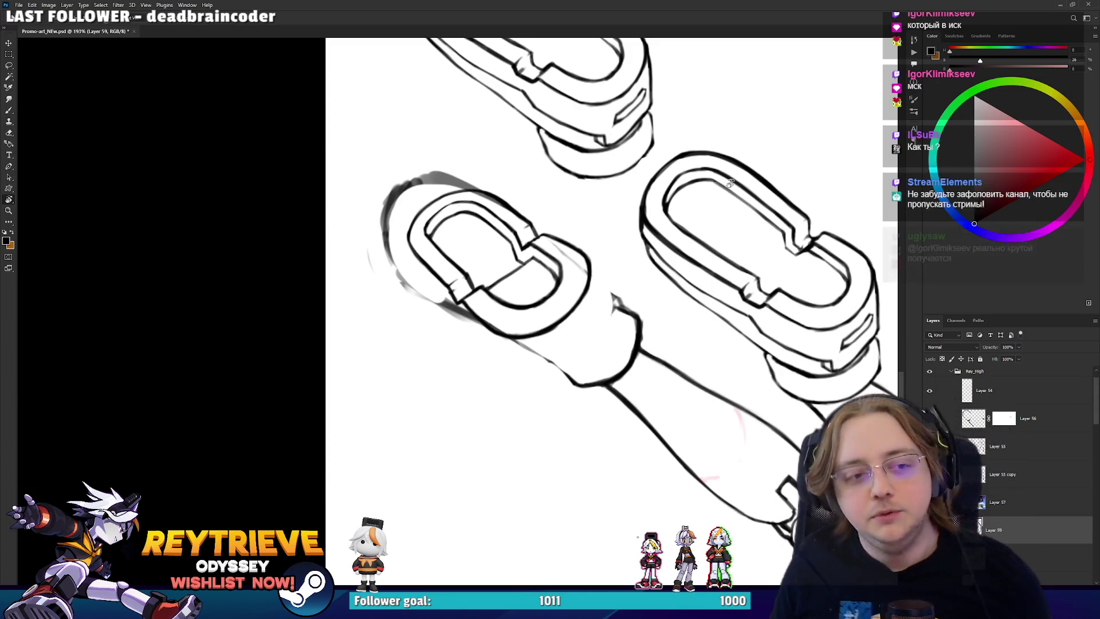
- Thicken the diagonal ink line inside the lower chain link and add two short inner strokes
scroll(730, 182, "up", 5)
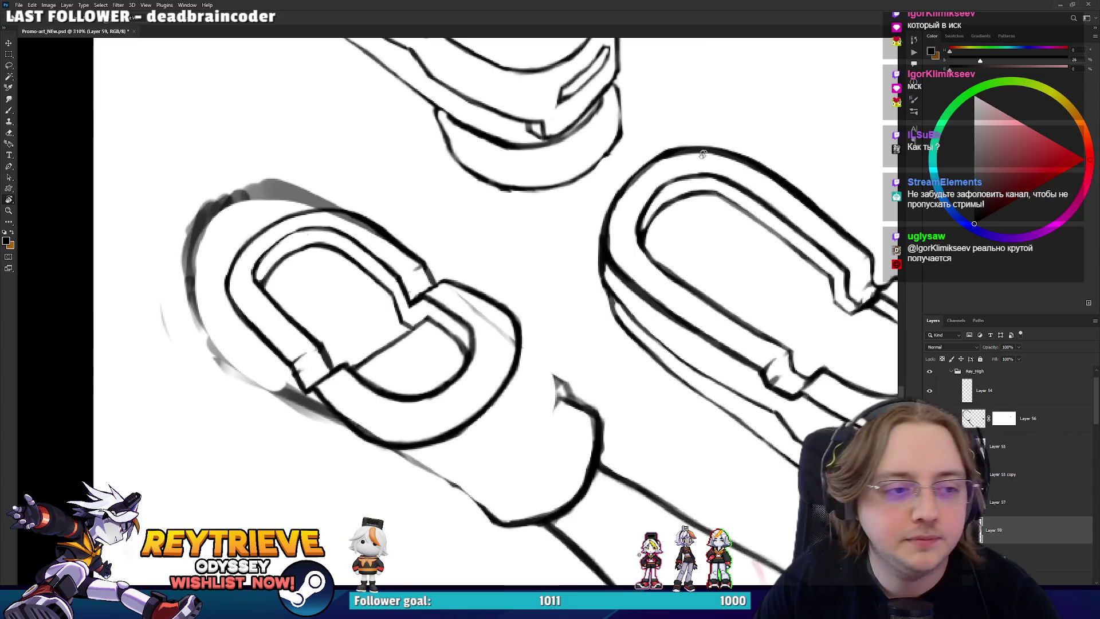
left_click_drag(602, 258, 498, 375)
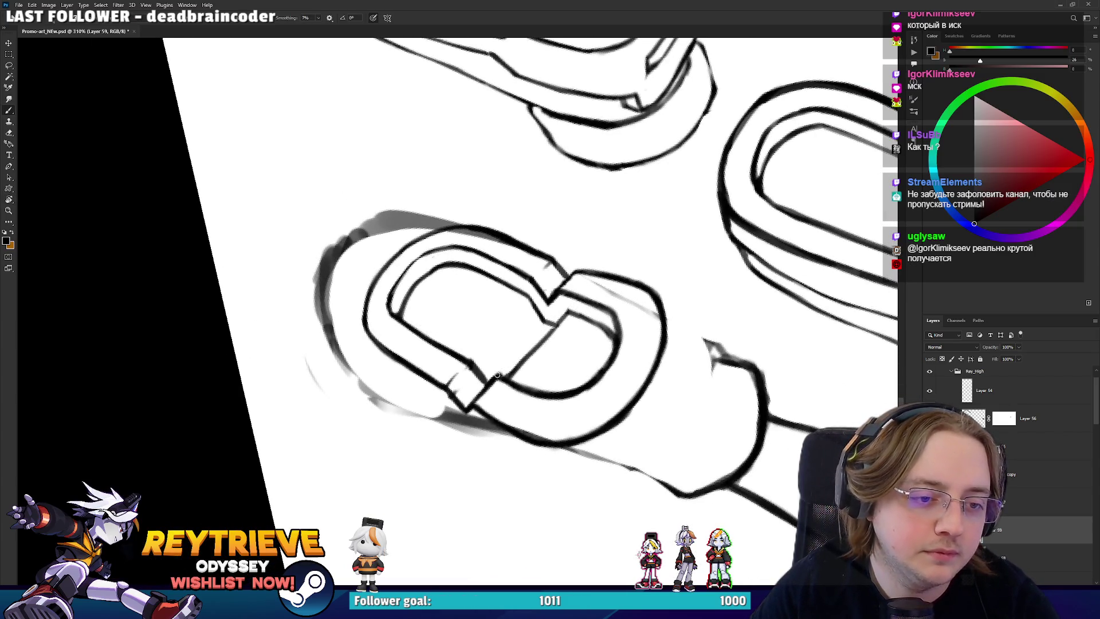
left_click_drag(547, 319, 494, 374)
left_click_drag(498, 336, 468, 366)
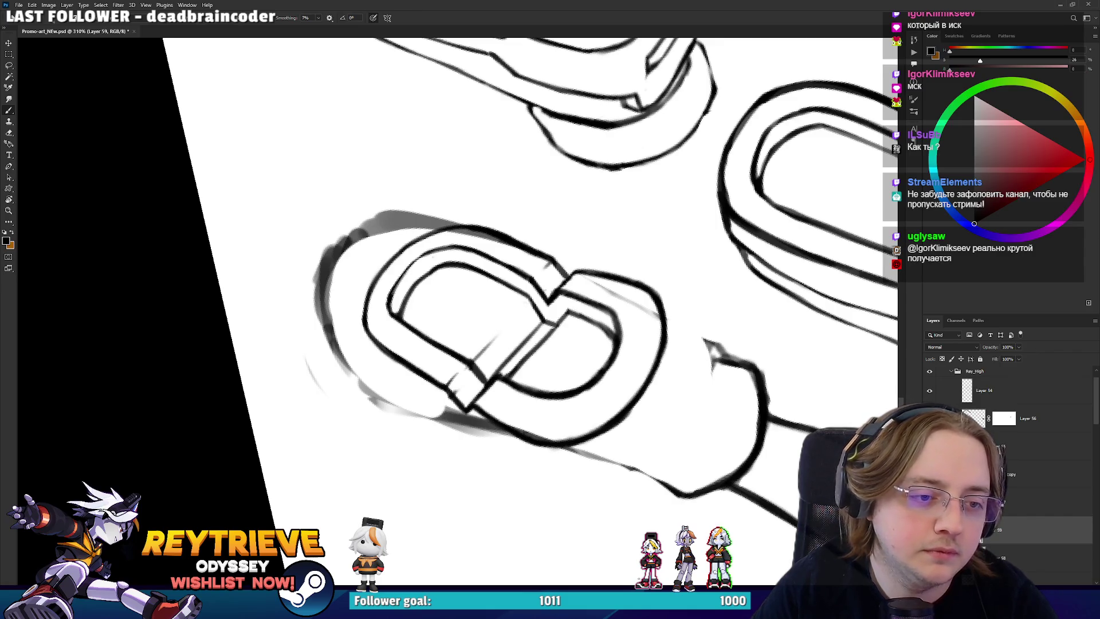
mouse_move(526, 303)
left_mouse_down()
mouse_move(498, 332)
mouse_move(481, 226)
left_mouse_up()
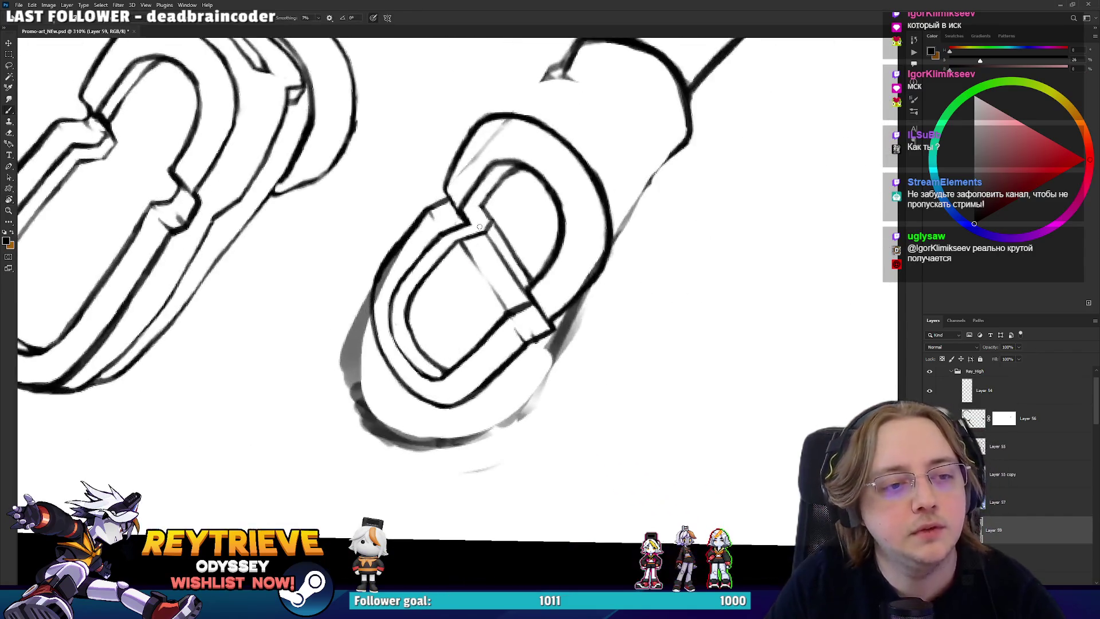
scroll(542, 339, "down", 5)
scroll(542, 339, "up", 3)
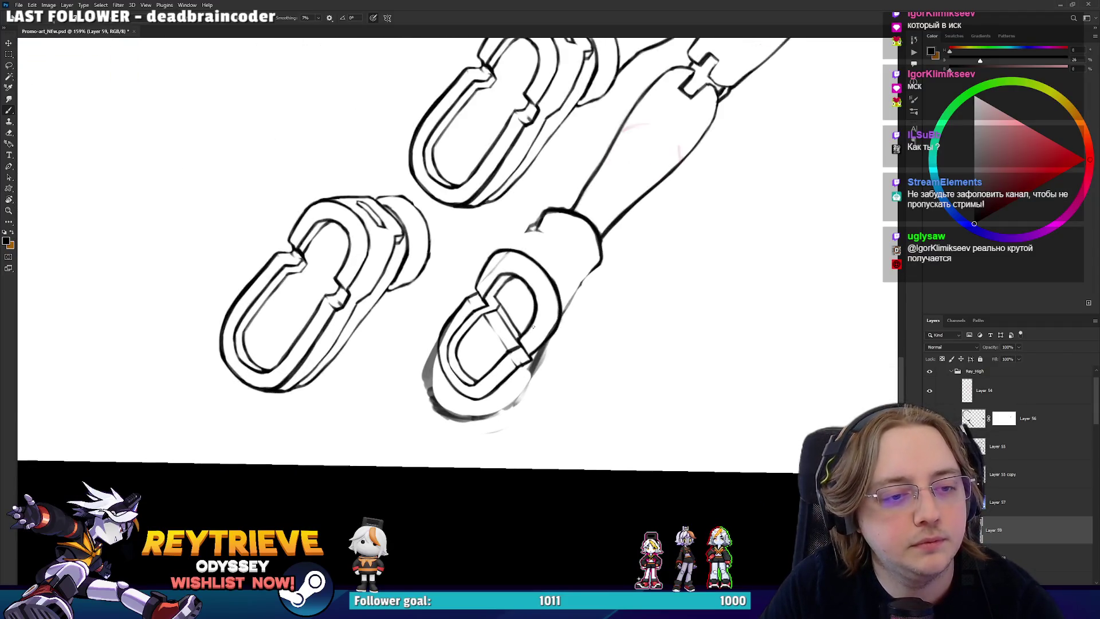
scroll(542, 339, "down", 5)
scroll(543, 333, "up", 5)
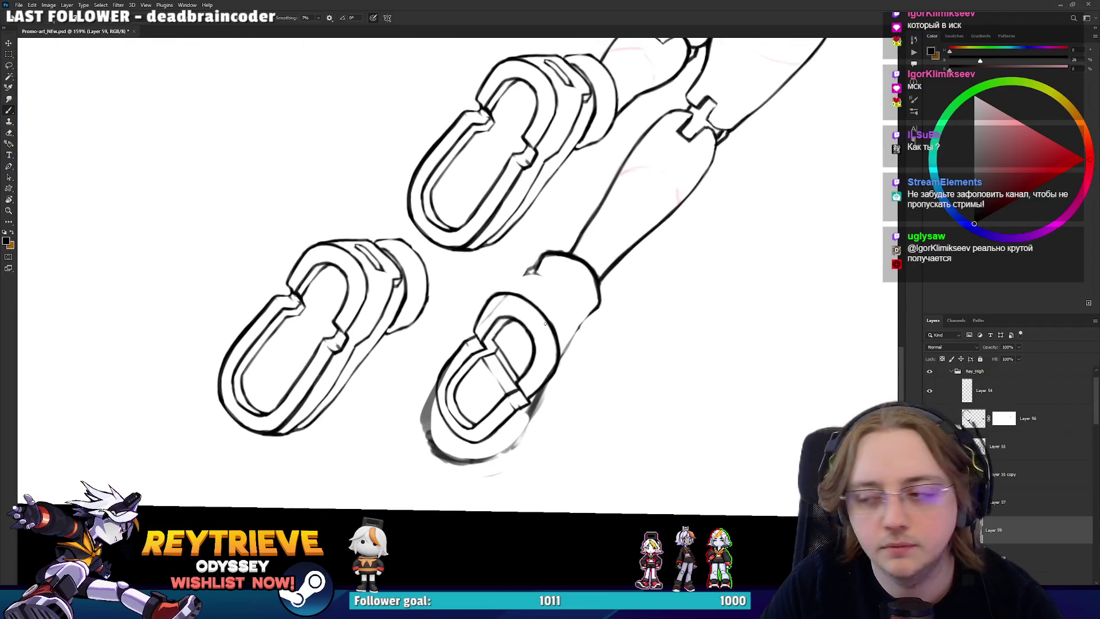
- Turn the view until the robot legs run vertically, touching up the link's ink, then select Layer 3 copy 17
left_click_drag(546, 324, 537, 356)
left_click_drag(552, 280, 515, 286)
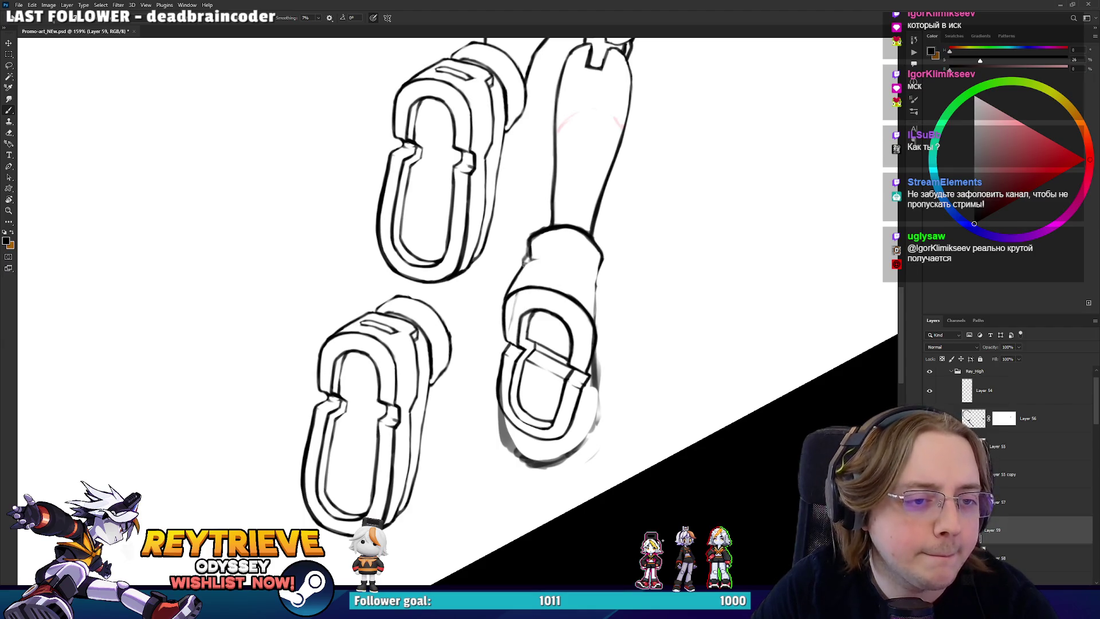
mouse_move(527, 261)
left_mouse_down()
mouse_move(481, 274)
mouse_move(519, 298)
mouse_move(513, 359)
left_mouse_up()
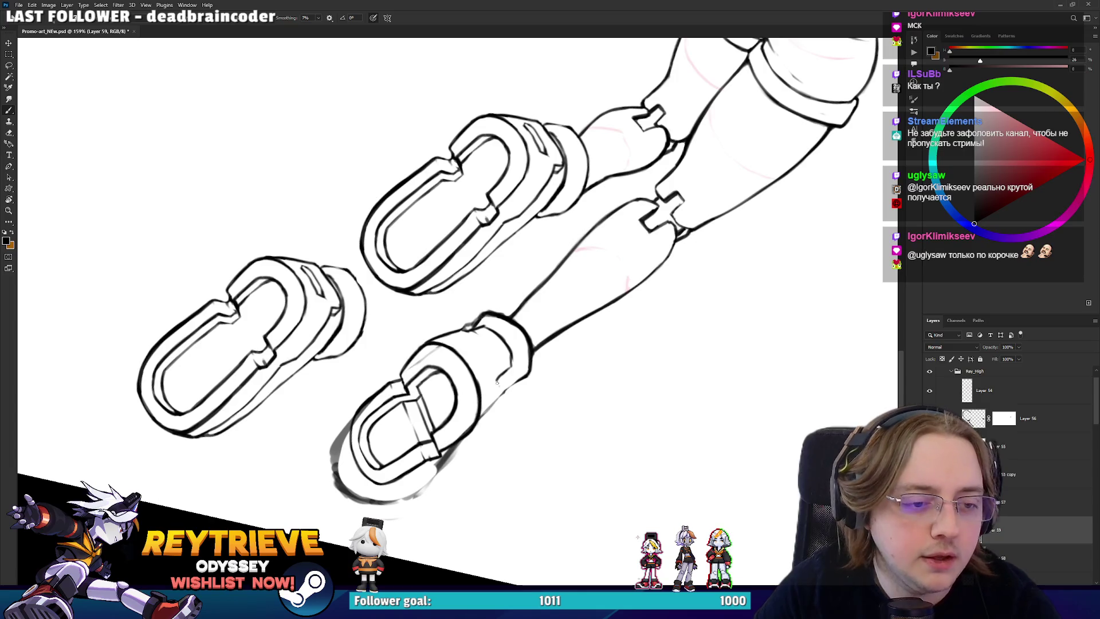
key("r")
mouse_move(519, 378)
left_mouse_down()
mouse_move(556, 271)
mouse_move(522, 296)
mouse_move(468, 281)
left_mouse_up()
key("e")
key("r")
key("b")
key("r")
left_click_drag(507, 250, 533, 341)
key("e")
key("b")
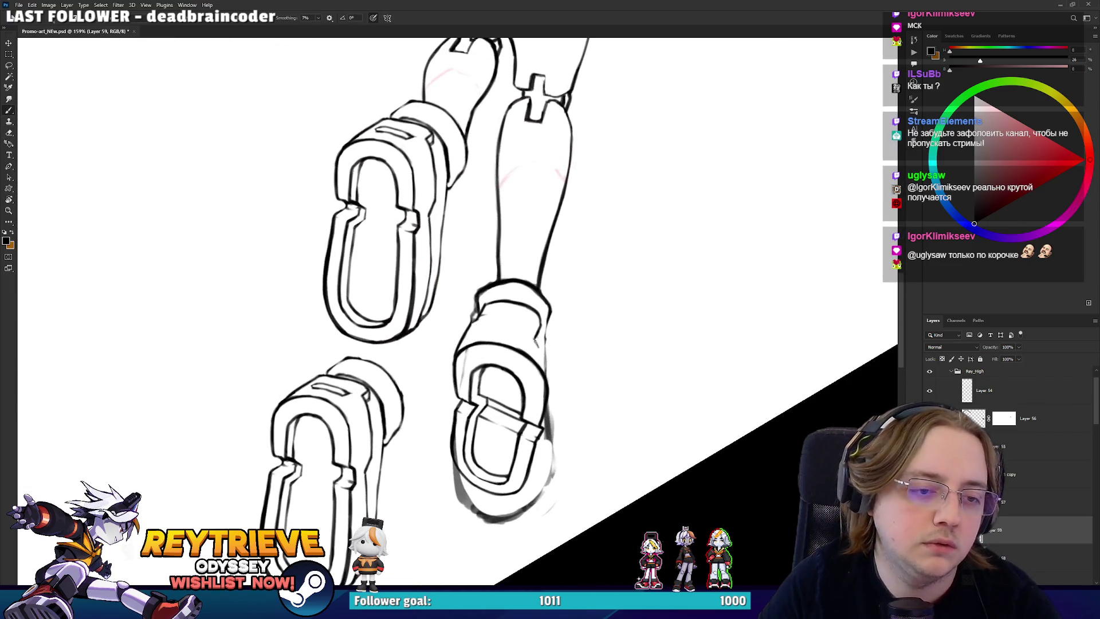
key("e")
key("b")
key("e")
key("r")
mouse_move(547, 352)
left_mouse_down()
mouse_move(534, 356)
mouse_move(518, 398)
mouse_move(589, 327)
left_mouse_up()
key("alt+bracketleft")
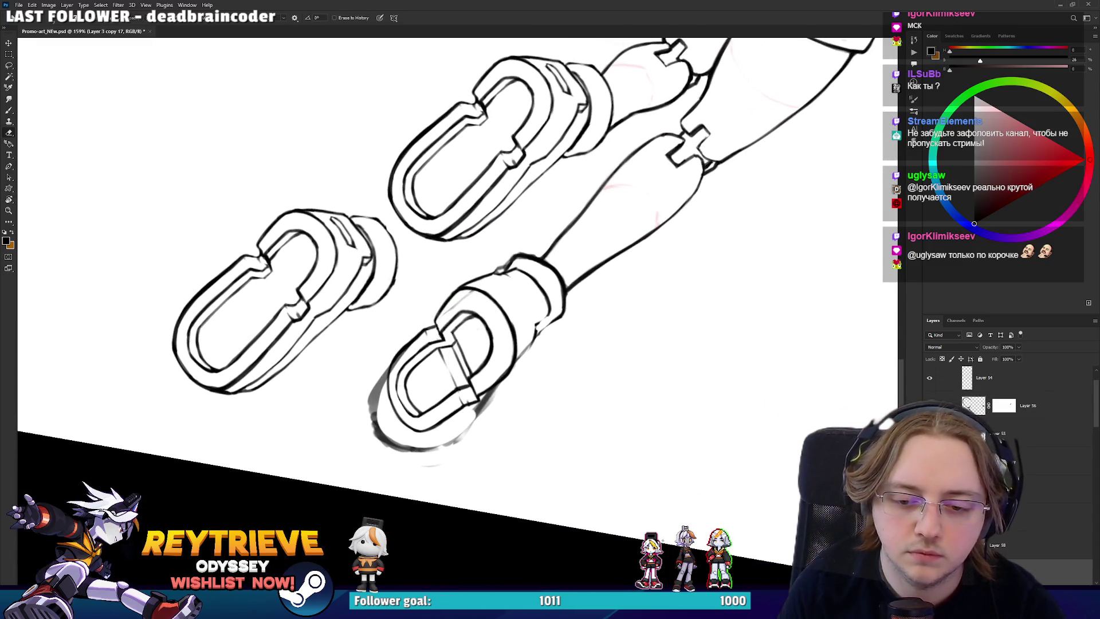
- Erase the faint grey sketch outline around the lower boot, then return to Layer 59
mouse_move(435, 344)
left_mouse_down()
mouse_move(378, 395)
mouse_move(476, 404)
left_mouse_up()
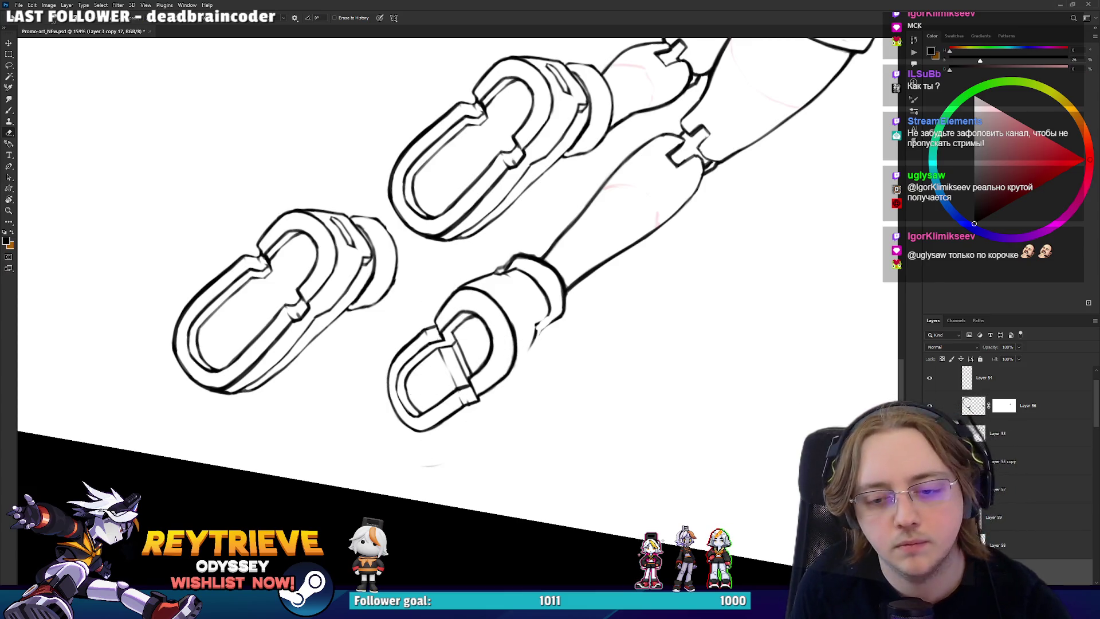
left_click(1009, 517)
key("r")
left_click_drag(719, 441, 516, 286)
key("b")
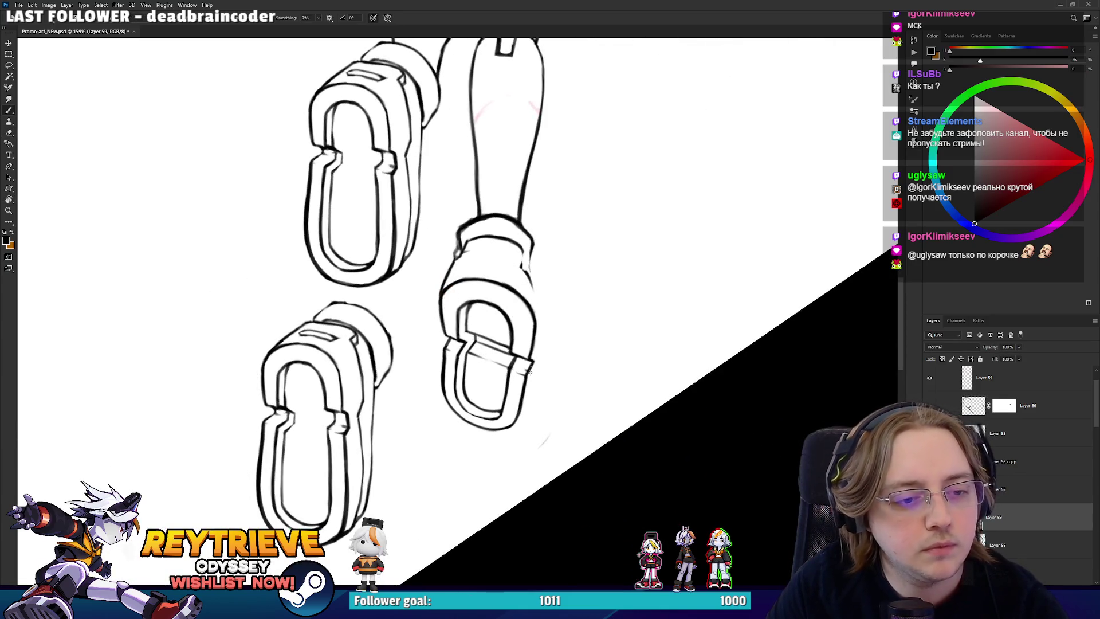
key("e")
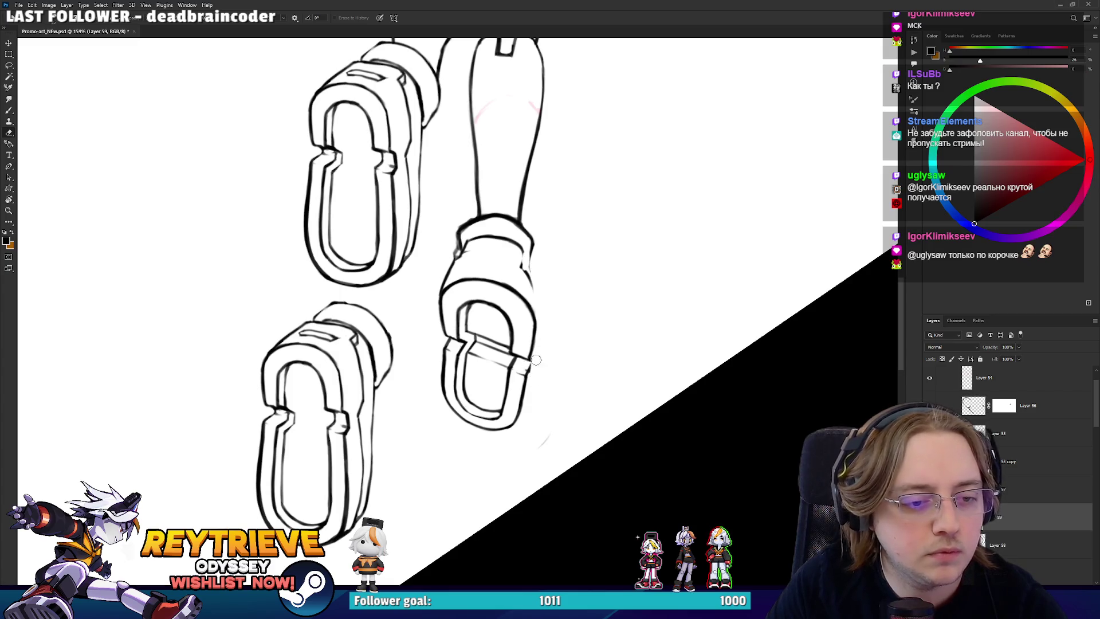
key("b")
- Ink a darker line along the lower boot's left edge, redrawing it twice to get the length right
mouse_move(528, 374)
left_mouse_down()
mouse_move(528, 358)
mouse_move(528, 383)
left_mouse_up()
key("r")
mouse_move(572, 312)
left_mouse_down()
mouse_move(494, 445)
mouse_move(333, 366)
mouse_move(363, 284)
left_mouse_up()
key("b")
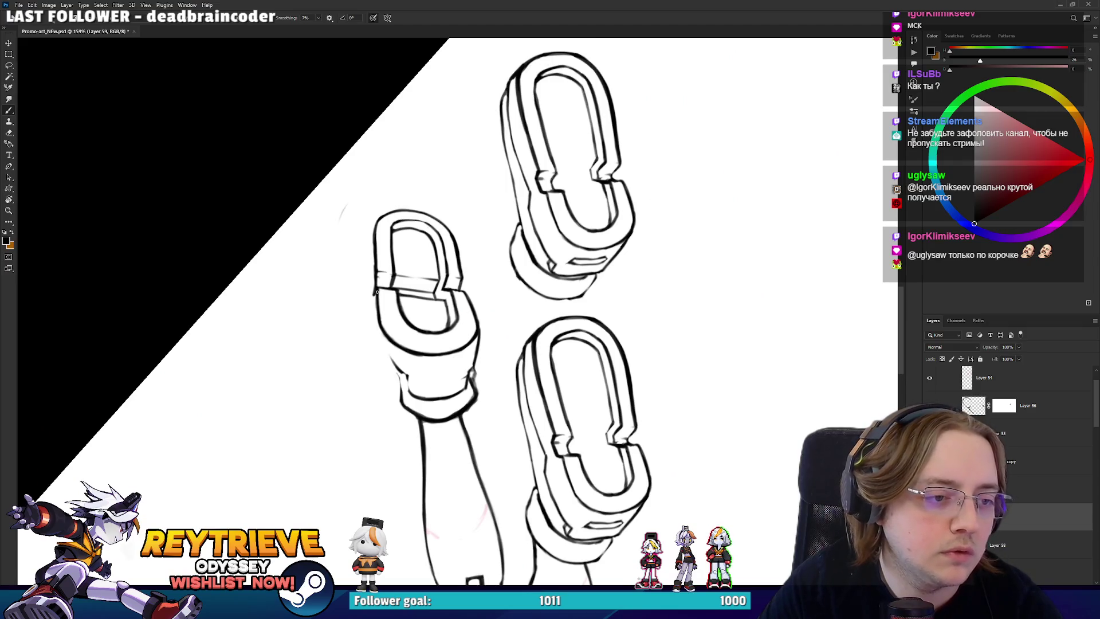
left_click_drag(373, 226, 370, 263)
key("ctrl+z")
left_click_drag(365, 330, 370, 264)
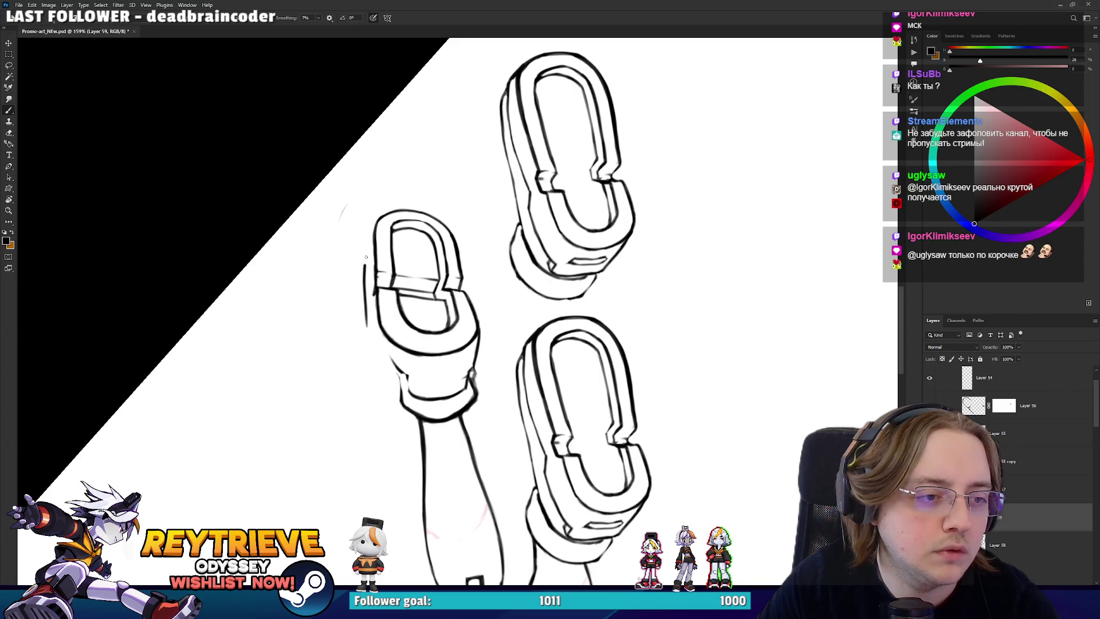
key("ctrl+z")
mouse_move(368, 320)
left_mouse_down()
mouse_move(369, 265)
mouse_move(586, 351)
left_mouse_up()
- Ink a continuous line up the lower boot's right edge
key("r")
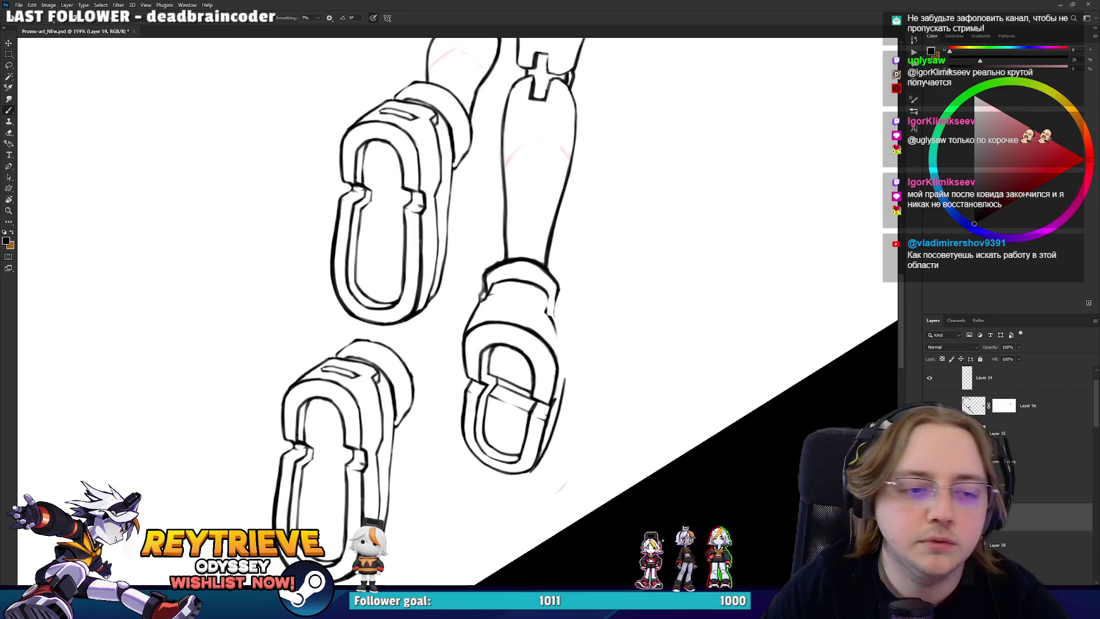
key("b")
key("e")
key("b")
left_click_drag(545, 447, 567, 369)
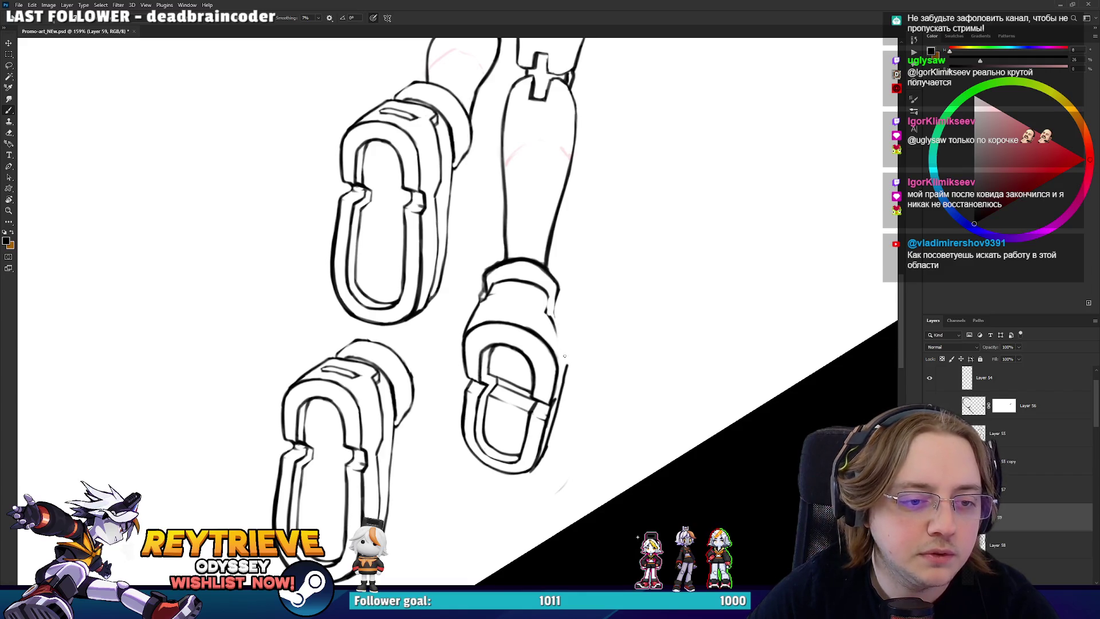
mouse_move(568, 356)
left_mouse_down()
mouse_move(504, 232)
mouse_move(460, 213)
left_mouse_up()
key("e")
key("b")
- Rotate the view around the boot from several angles, touching up its ink with brush and eraser
key("r")
key("e")
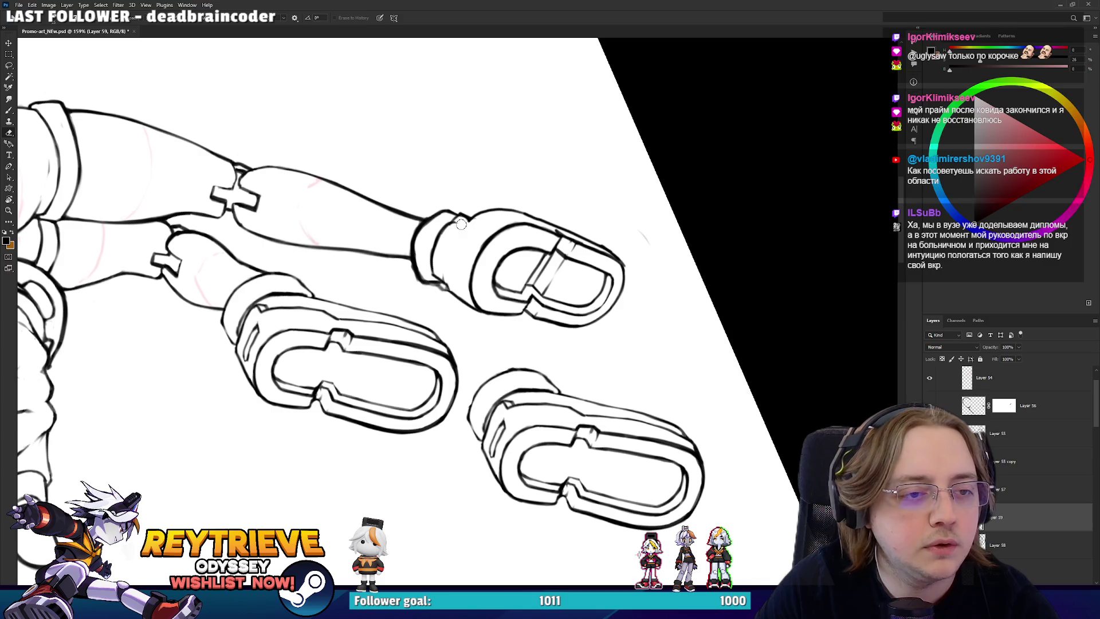
key("r")
left_click_drag(514, 338, 562, 282)
left_click_drag(612, 393, 579, 293)
mouse_move(620, 341)
left_mouse_down()
mouse_move(594, 442)
mouse_move(594, 353)
mouse_move(609, 311)
mouse_move(592, 228)
mouse_move(600, 298)
mouse_move(619, 303)
mouse_move(616, 373)
mouse_move(584, 221)
left_mouse_up()
key("e")
key("b")
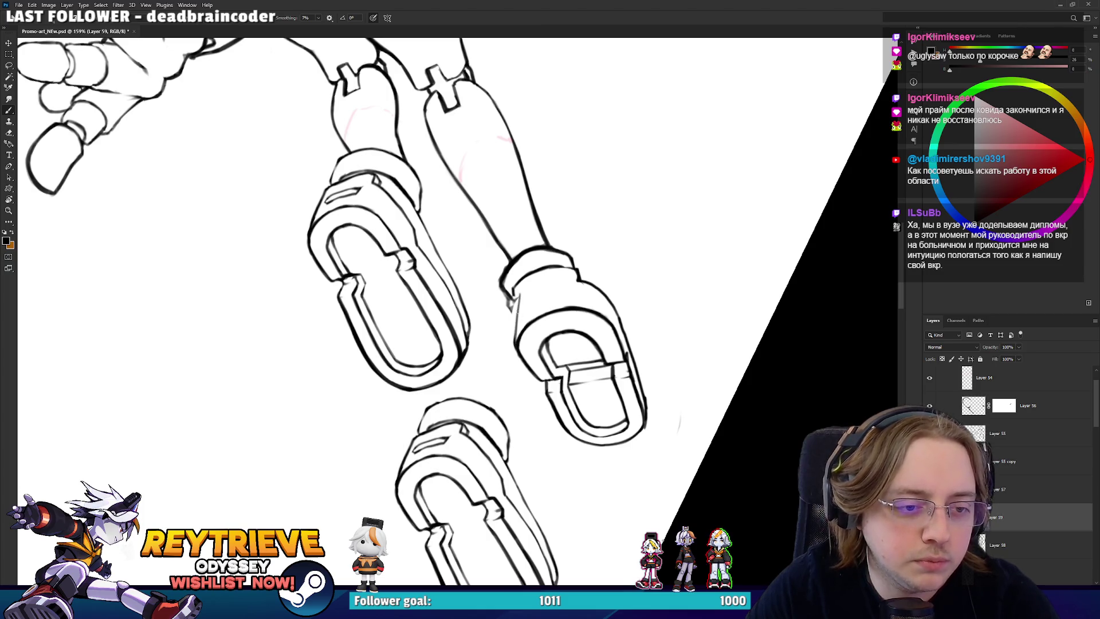
key("e")
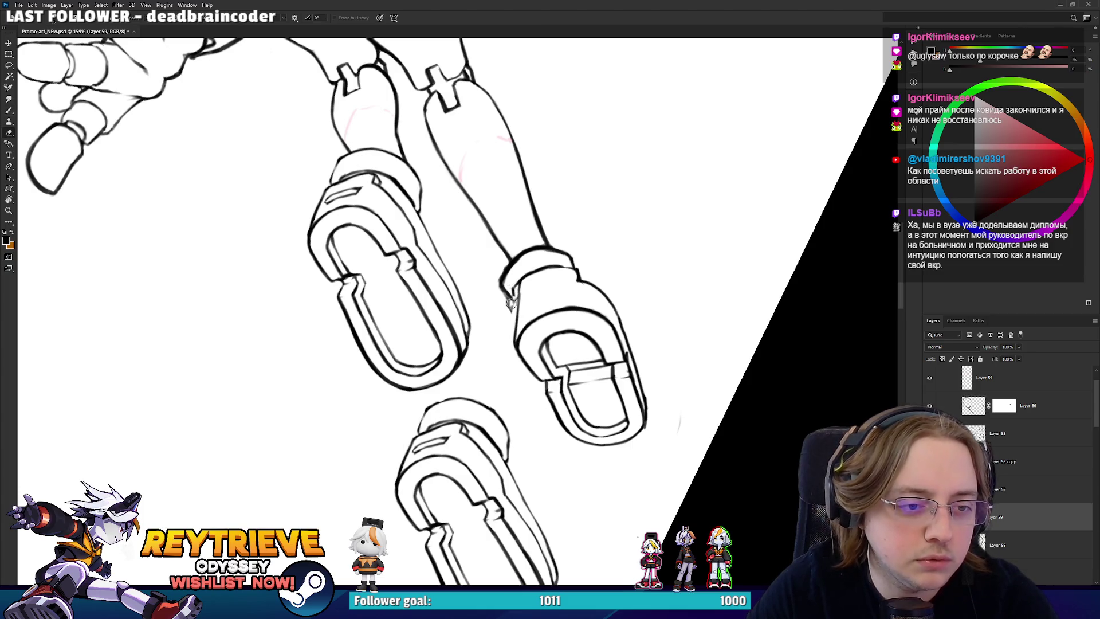
key("r")
mouse_move(515, 285)
left_mouse_down()
mouse_move(451, 423)
mouse_move(383, 346)
left_mouse_up()
key("r")
key("b")
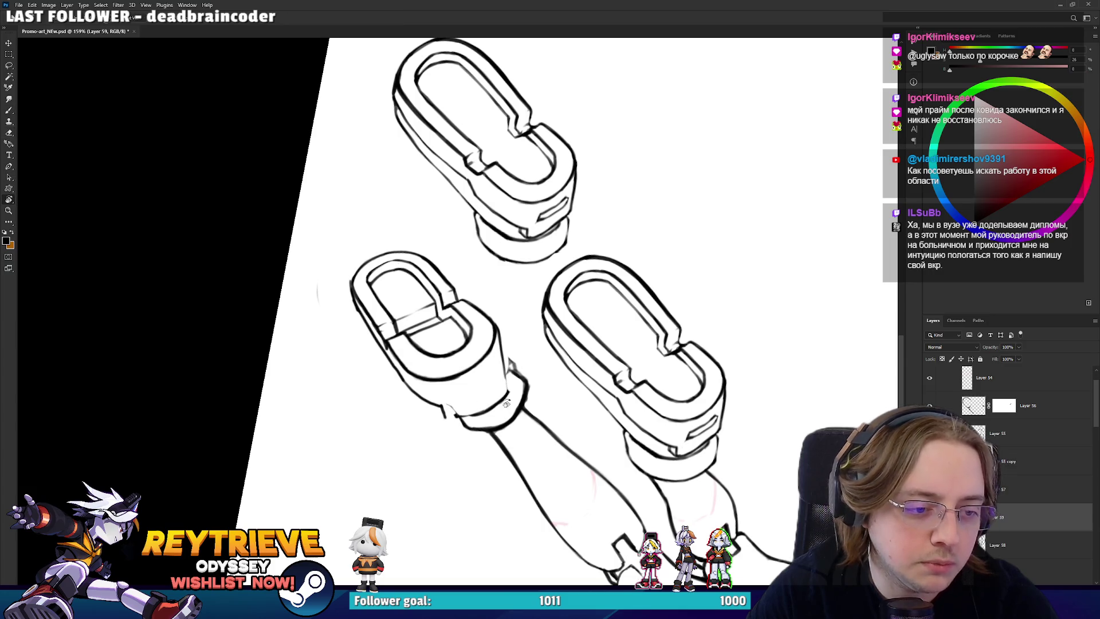
key("e")
key("r")
left_click_drag(443, 408, 493, 367)
key("b")
key("e")
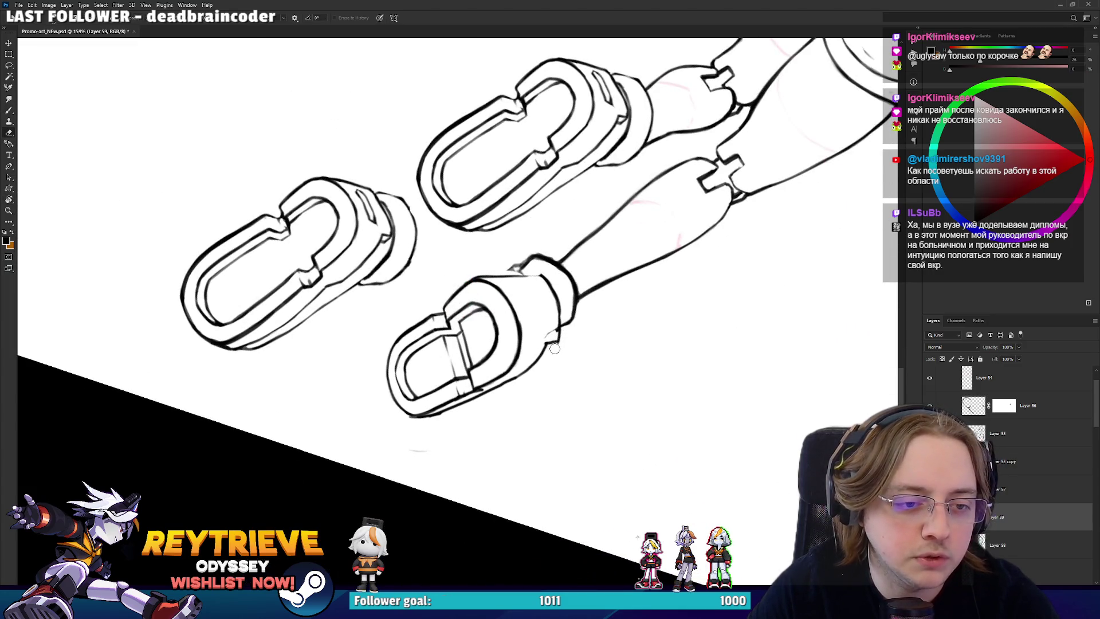
key("r")
mouse_move(556, 322)
left_mouse_down()
mouse_move(447, 300)
mouse_move(391, 250)
left_mouse_up()
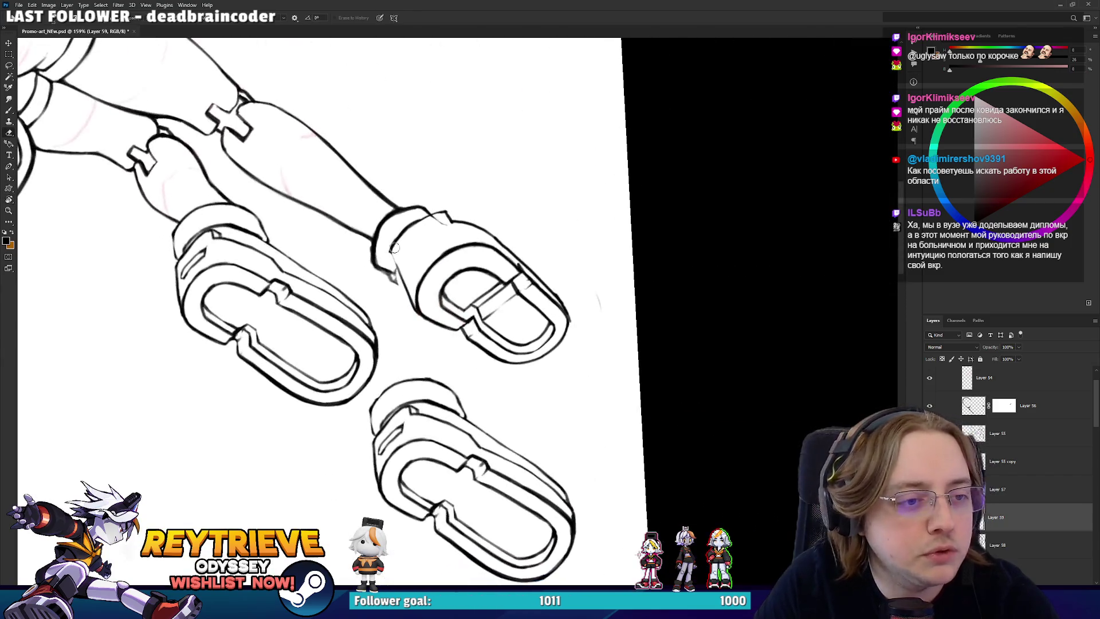
key("b")
key("e")
key("r")
mouse_move(527, 179)
left_mouse_down()
mouse_move(569, 329)
mouse_move(550, 298)
mouse_move(612, 266)
mouse_move(606, 351)
mouse_move(542, 216)
mouse_move(558, 343)
left_mouse_up()
key("b")
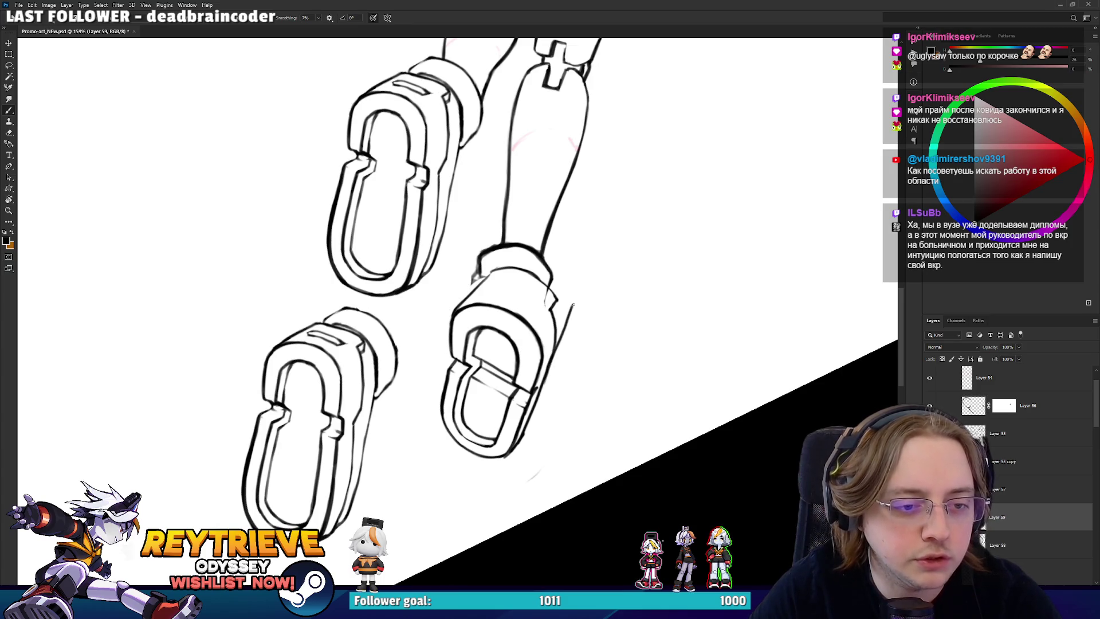
key("r")
mouse_move(576, 296)
left_mouse_down()
mouse_move(574, 254)
mouse_move(550, 321)
mouse_move(516, 343)
mouse_move(503, 327)
mouse_move(519, 319)
mouse_move(506, 350)
mouse_move(493, 351)
mouse_move(490, 338)
left_mouse_up()
- Shift the lower boot slightly up and left with Free Transform and commit
key("r")
key("v")
key("ctrl+t")
key("Return")
- Erase sketch lines on Layer 3 copy 17, then return to the Layer 59 ink layer
key("e")
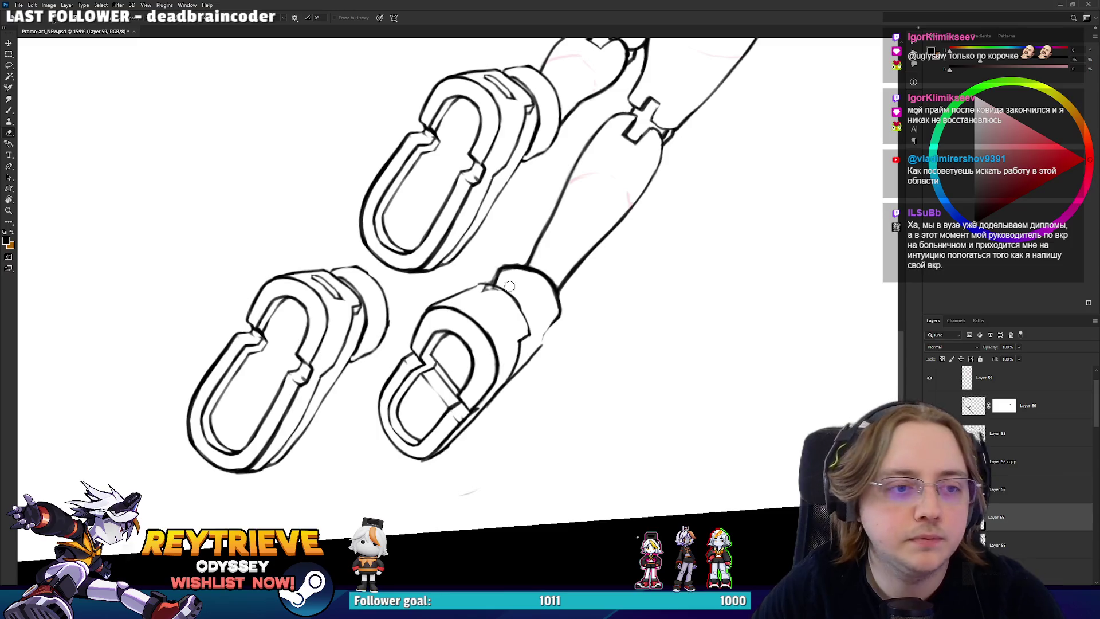
left_click(685, 417, "ctrl")
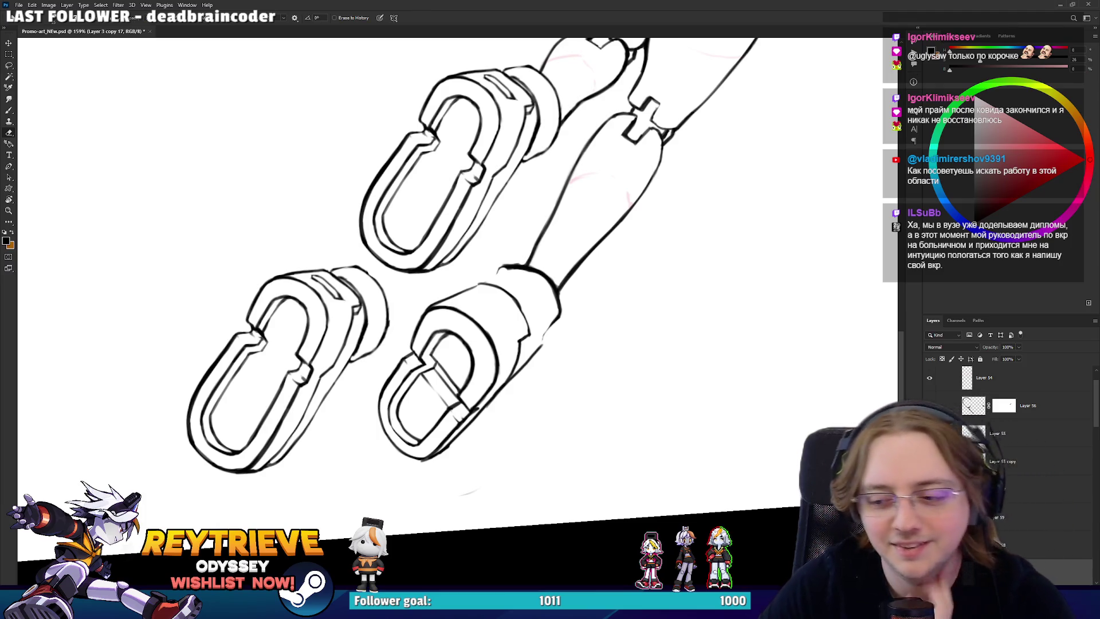
left_click(984, 538)
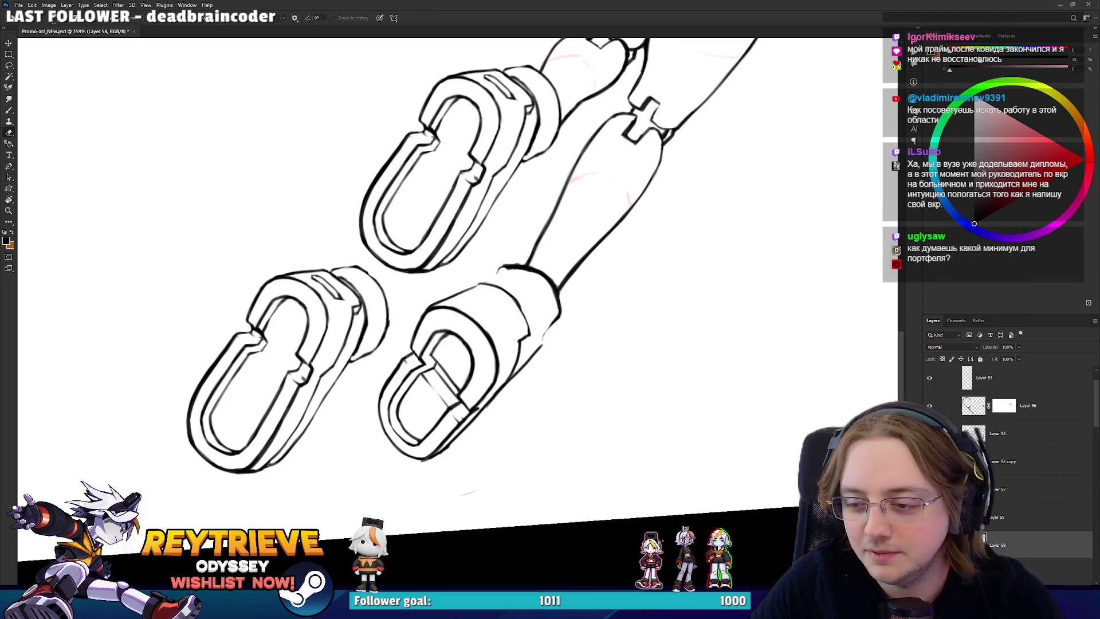
left_click(985, 517)
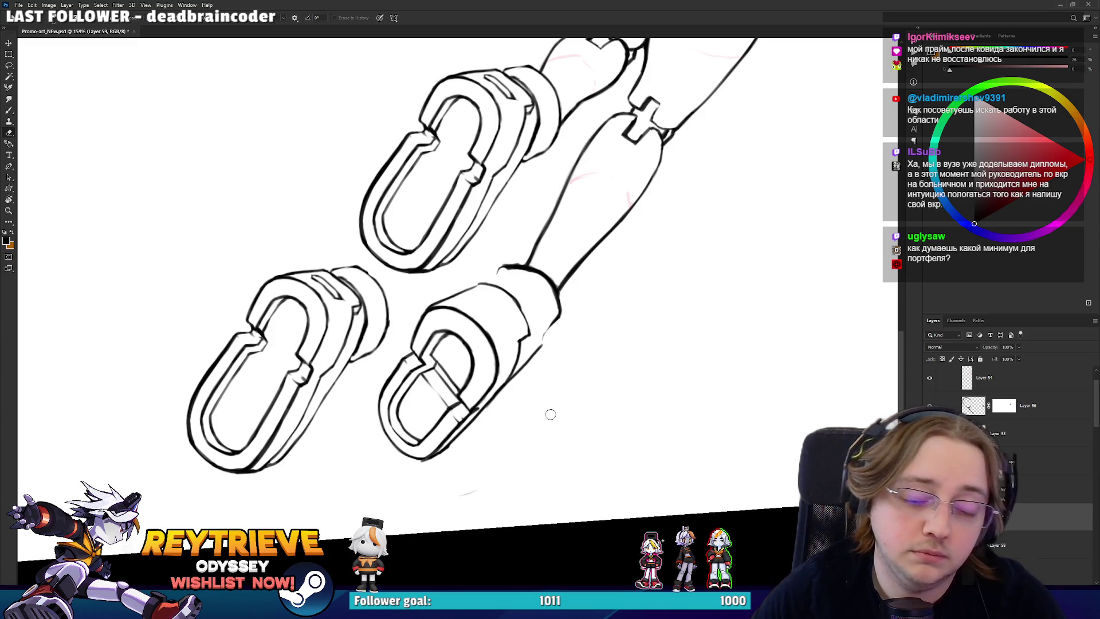
- Redraw the boot outlines in black ink while turning the view so the boots angle down and up-right
key("r")
mouse_move(552, 388)
left_mouse_down()
mouse_move(372, 442)
mouse_move(349, 377)
left_mouse_up()
key("b")
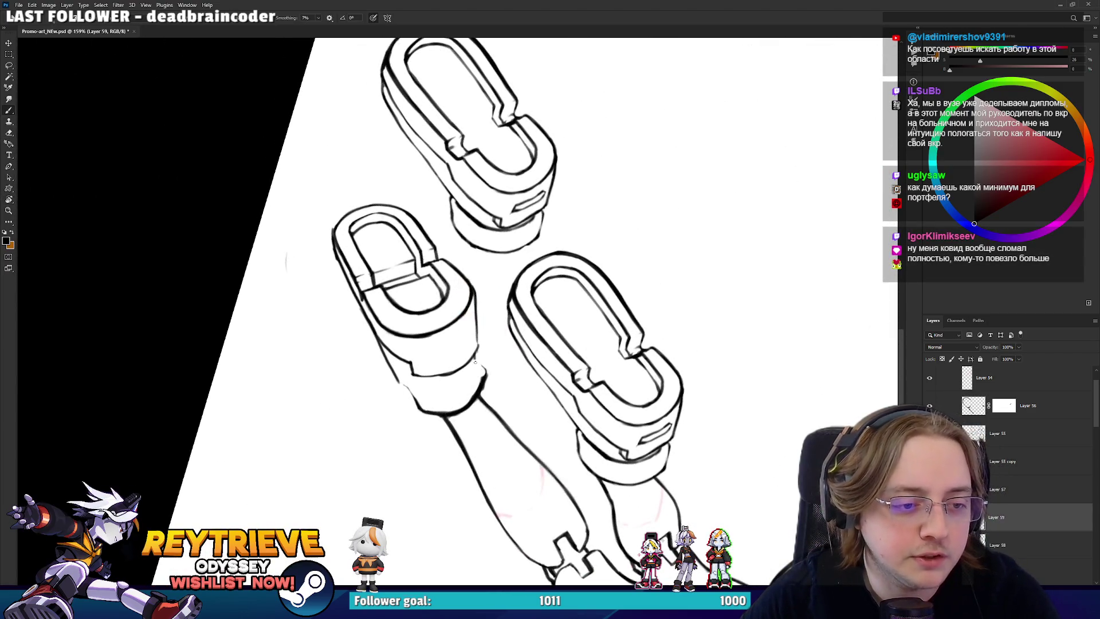
mouse_move(350, 377)
left_mouse_down()
mouse_move(367, 435)
mouse_move(493, 447)
mouse_move(561, 344)
mouse_move(539, 230)
left_mouse_up()
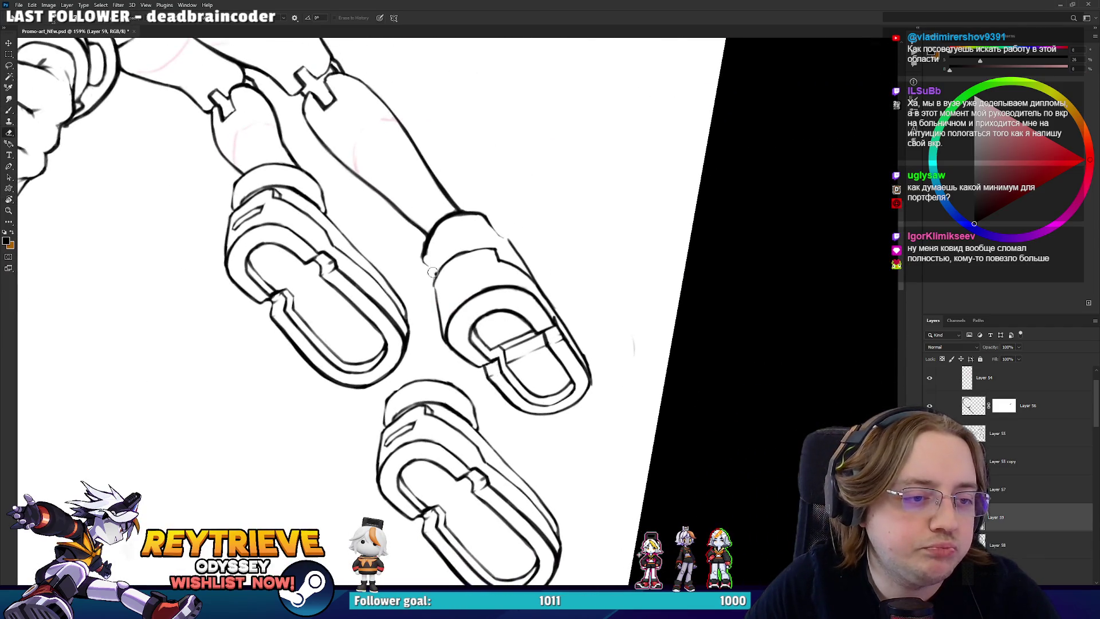
key("e")
left_click_drag(463, 231, 523, 283)
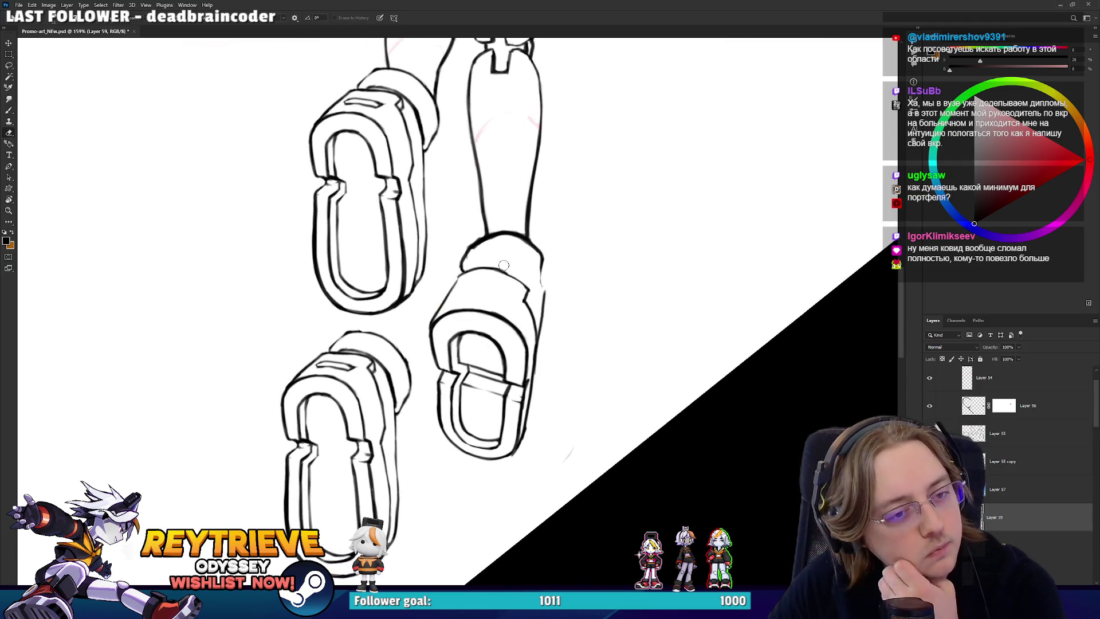
key("r")
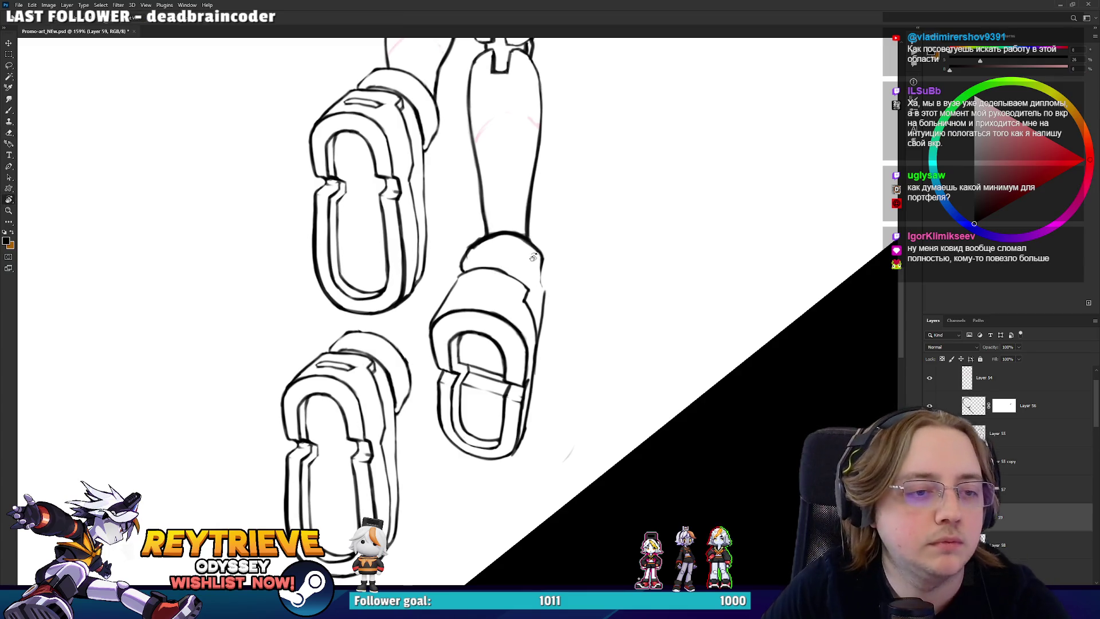
left_click_drag(514, 265, 436, 271)
key("b")
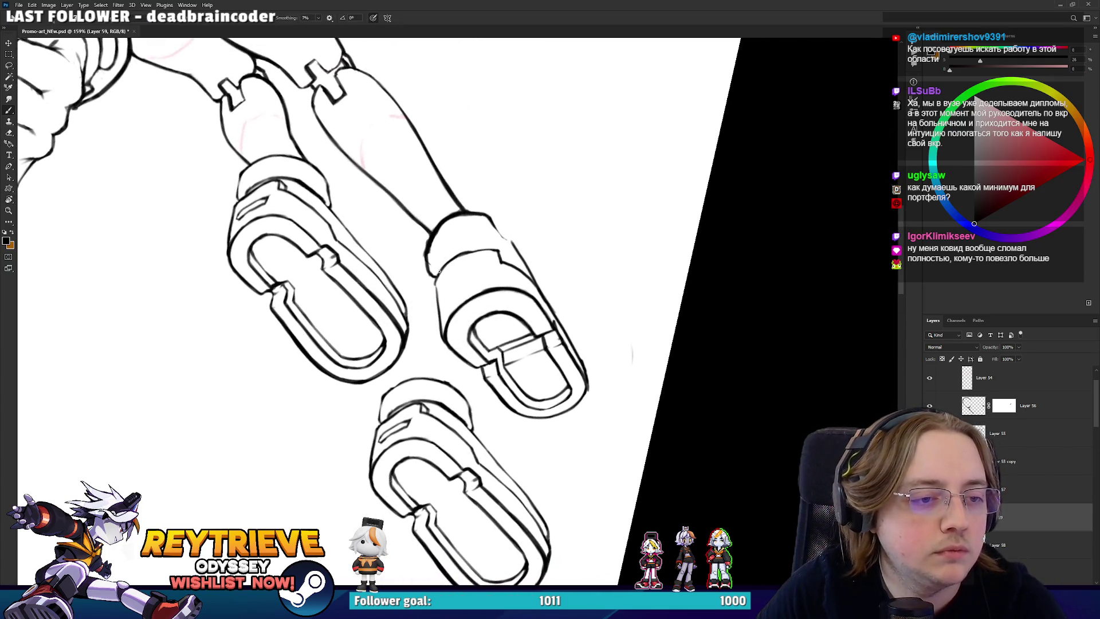
key("r")
mouse_move(483, 241)
left_mouse_down()
mouse_move(424, 255)
mouse_move(380, 306)
left_mouse_up()
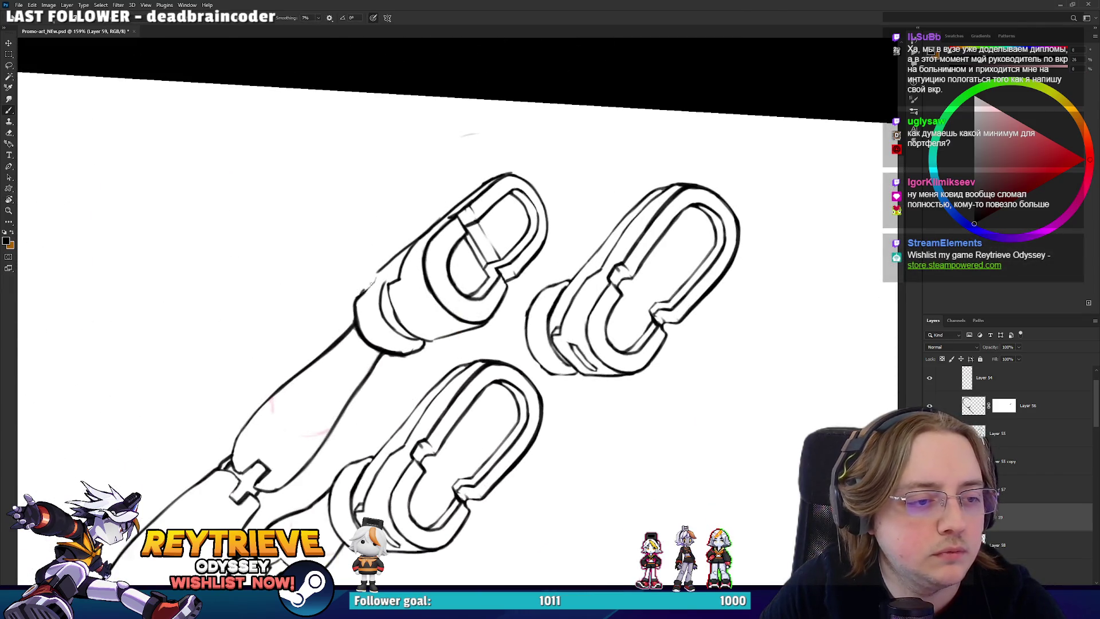
- Erase and re-ink stray boot outline strokes with the boots turned to point straight down
key("e")
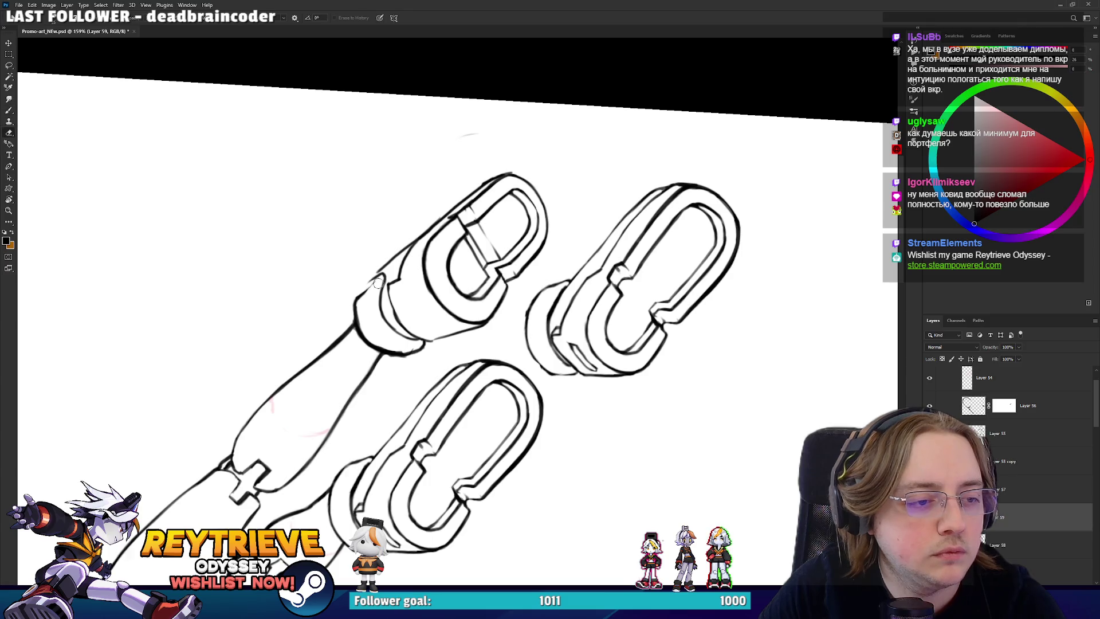
key("r")
mouse_move(415, 264)
left_mouse_down()
mouse_move(395, 344)
mouse_move(516, 367)
mouse_move(544, 355)
left_mouse_up()
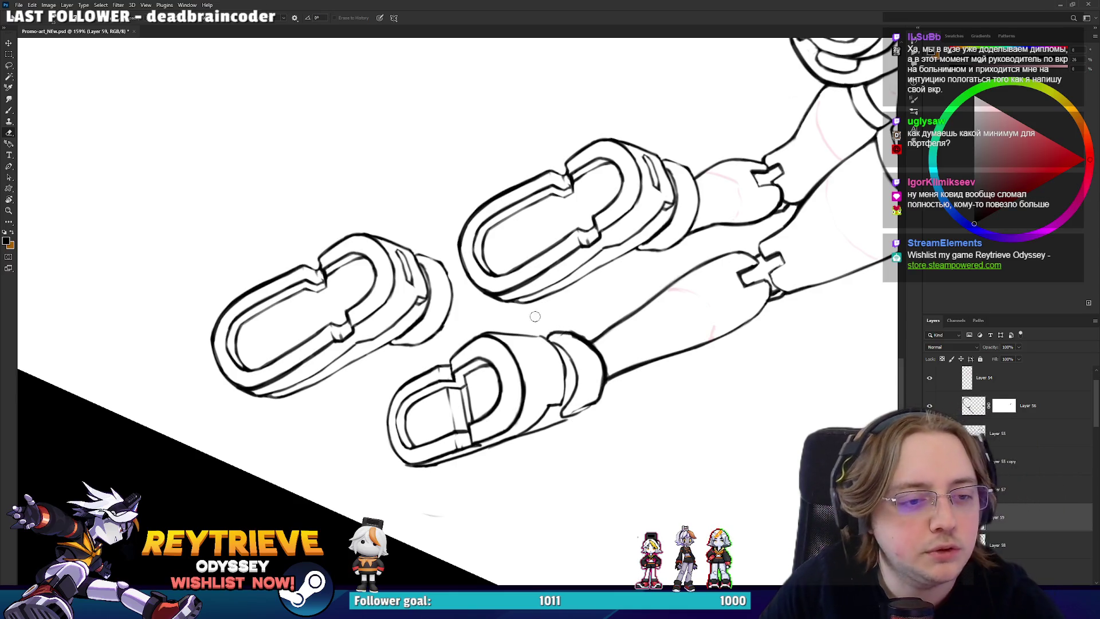
key("r")
mouse_move(536, 317)
left_mouse_down()
mouse_move(608, 306)
mouse_move(607, 279)
left_mouse_up()
key("b")
key("r")
key("e")
key("b")
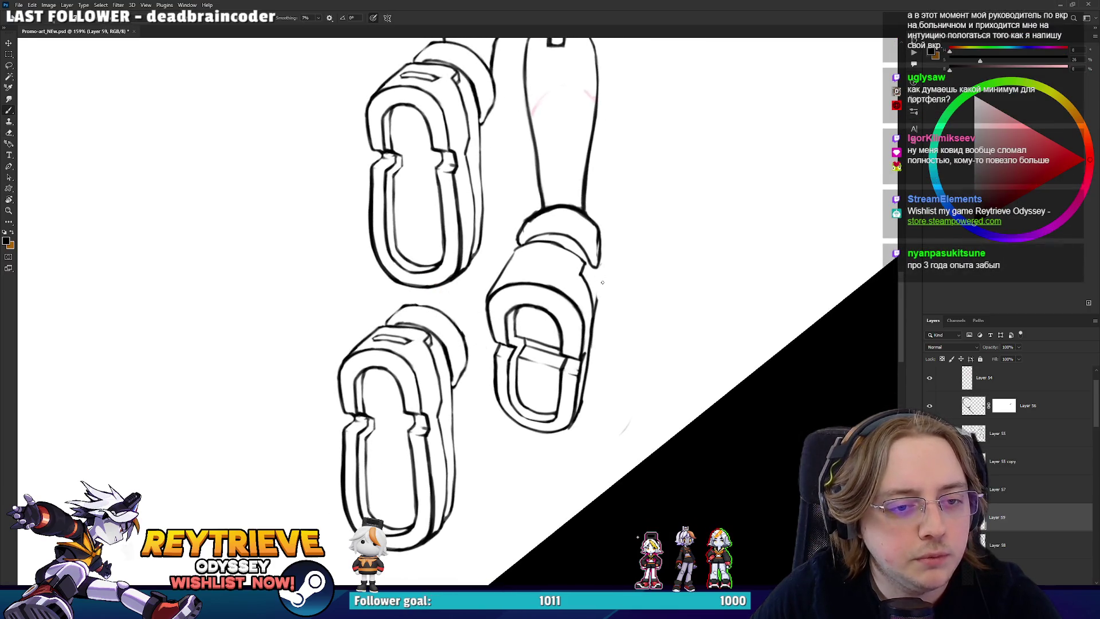
key("e")
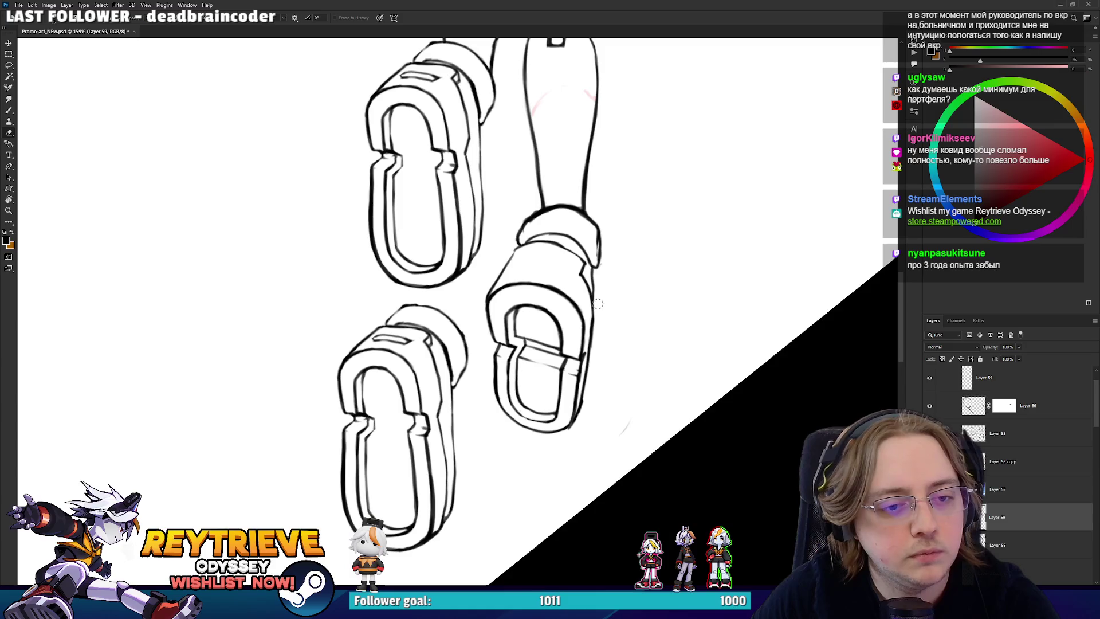
key("r")
mouse_move(616, 307)
left_mouse_down()
mouse_move(618, 379)
mouse_move(625, 281)
mouse_move(618, 301)
left_mouse_up()
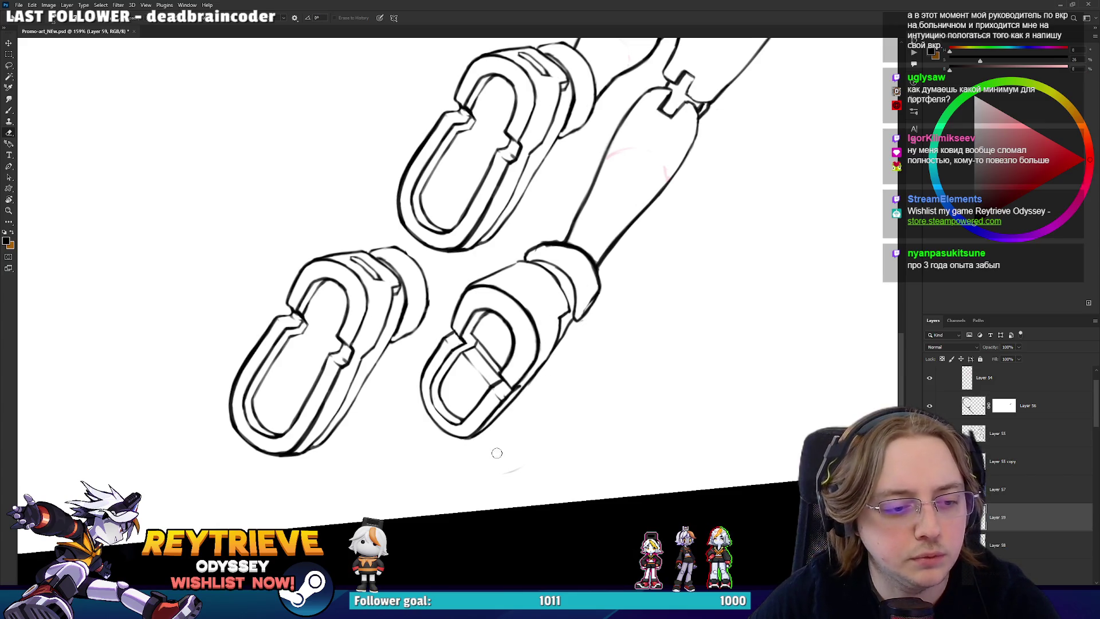
- Select the boot outline layer and check the boots from another angle before rotating back
left_click(479, 437, "ctrl")
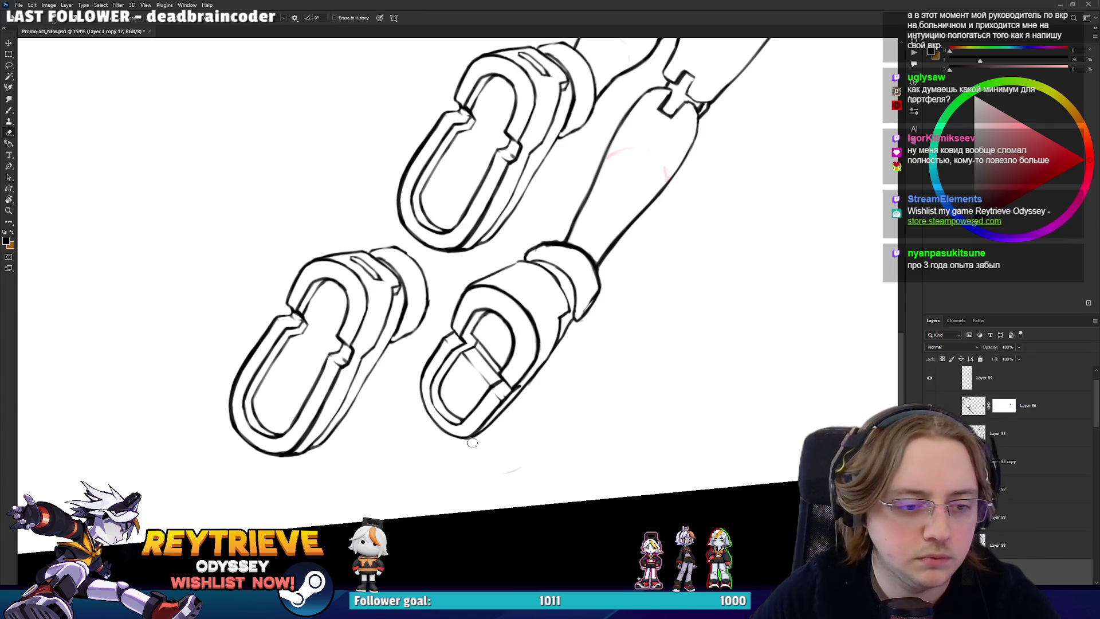
mouse_move(592, 295)
left_mouse_down()
mouse_move(515, 241)
mouse_move(415, 206)
left_mouse_up()
left_click_drag(484, 172, 591, 293)
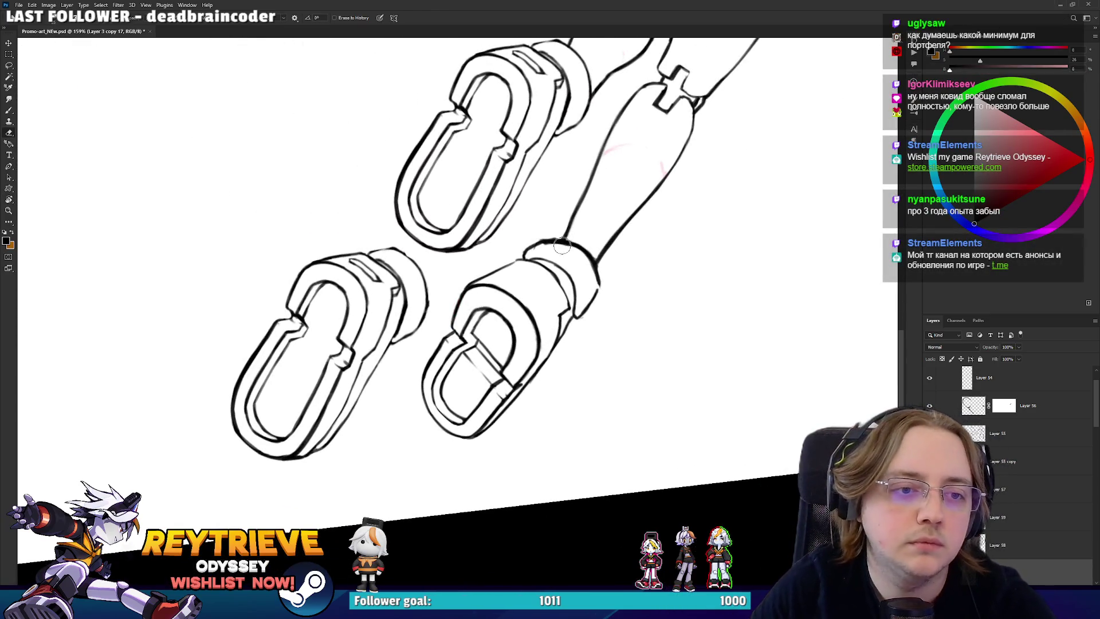
key("r")
mouse_move(614, 270)
left_mouse_down()
mouse_move(649, 335)
mouse_move(661, 228)
left_mouse_up()
scroll(650, 334, "down", 6)
- Zoom in on the lower leg's cuff and erase part of its top line
scroll(629, 346, "up", 8)
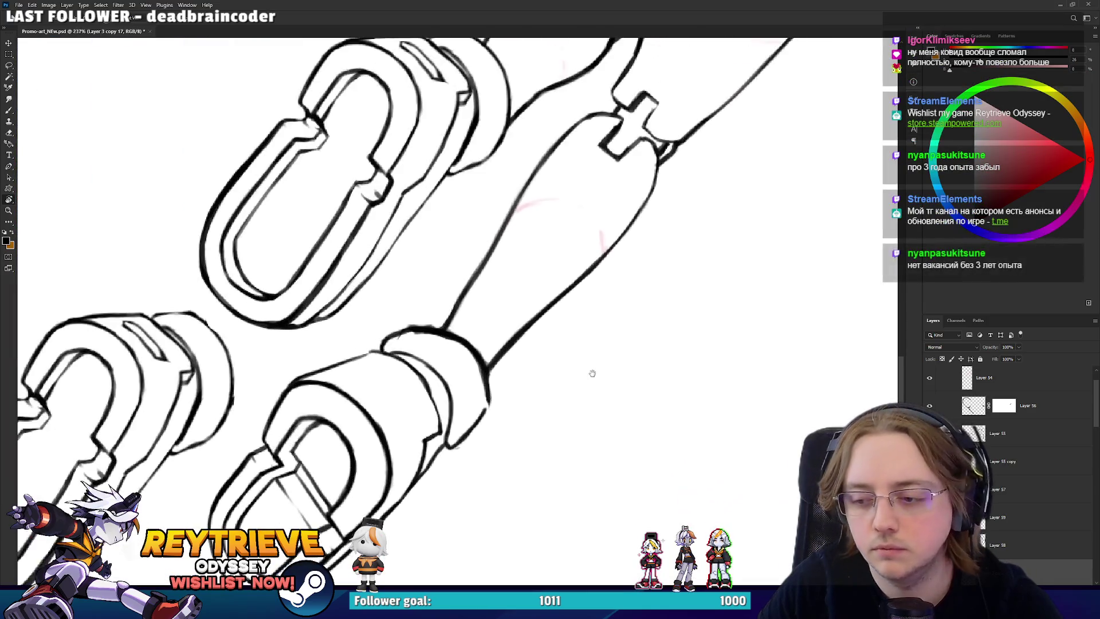
left_click_drag(590, 375, 607, 346)
key("e")
mouse_move(459, 299)
left_mouse_down()
mouse_move(430, 296)
mouse_move(483, 325)
mouse_move(448, 304)
mouse_move(487, 339)
mouse_move(498, 375)
mouse_move(501, 367)
left_mouse_up()
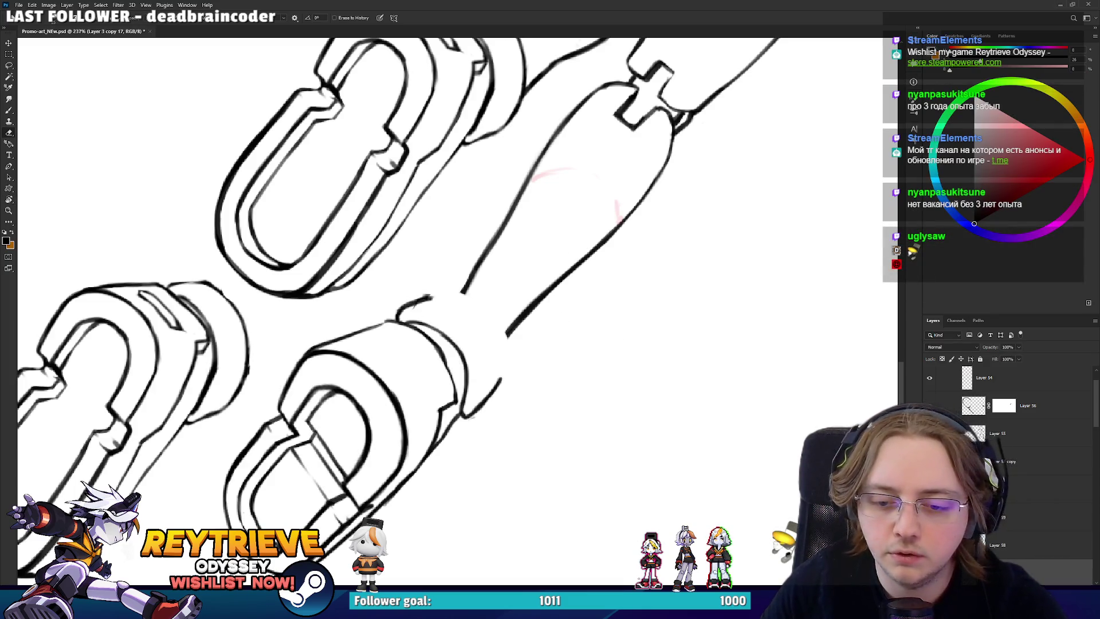
- On Layer 59, with the legs rotated upright, redraw the leg's left contour up to the upper contour
left_click(1026, 517)
key("h")
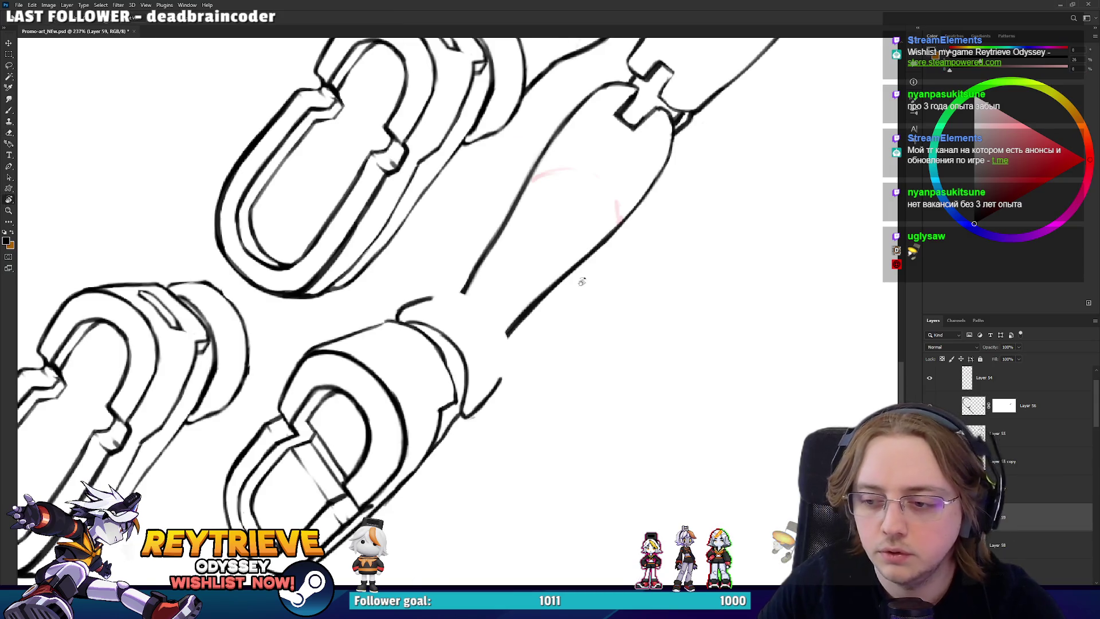
key("r")
left_click_drag(580, 314, 516, 184)
key("b")
left_click_drag(424, 356, 433, 300)
key("ctrl+z")
mouse_move(425, 356)
left_mouse_down()
mouse_move(434, 305)
mouse_move(459, 298)
mouse_move(443, 319)
mouse_move(433, 276)
left_mouse_up()
left_click_drag(436, 329, 467, 252)
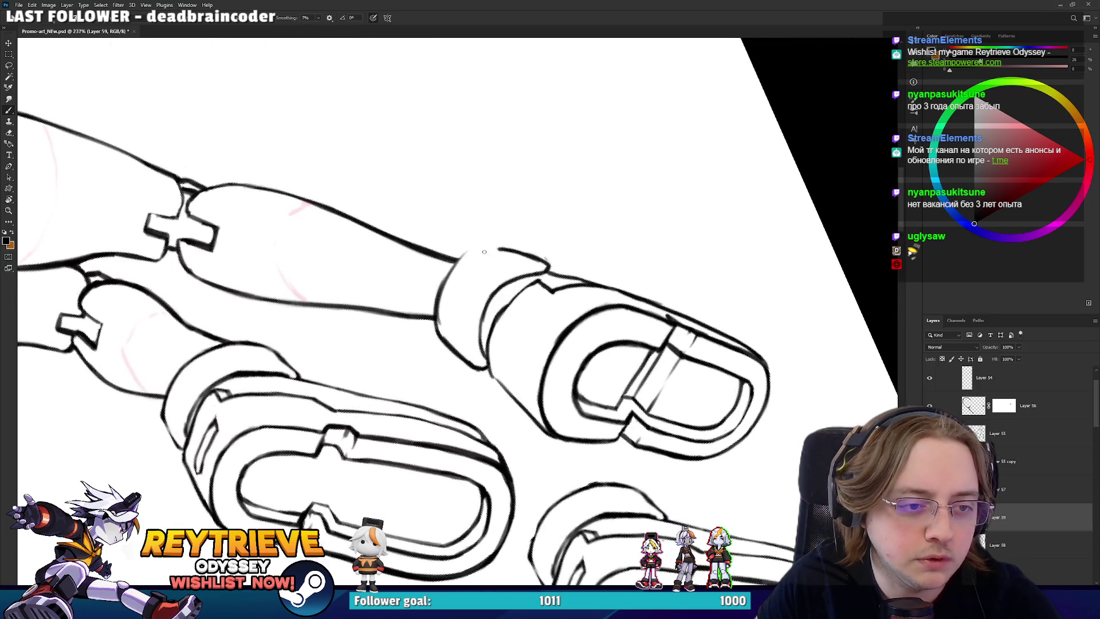
key("ctrl+z")
- Redraw the cuff's left edge and trim the contour's overshooting tip
mouse_move(440, 334)
left_mouse_down()
mouse_move(436, 285)
mouse_move(462, 256)
left_mouse_up()
mouse_move(462, 257)
left_mouse_down()
mouse_move(436, 298)
mouse_move(408, 303)
mouse_move(410, 254)
left_mouse_up()
key("ctrl+z")
left_click_drag(406, 304, 413, 236)
key("e")
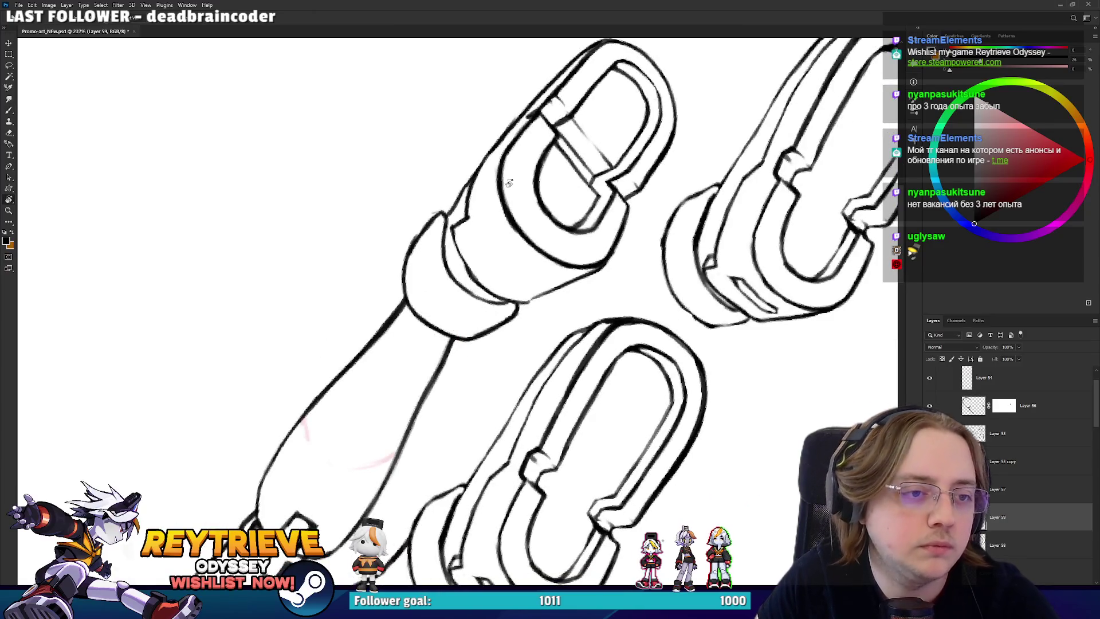
left_click_drag(559, 321, 562, 322)
key("b")
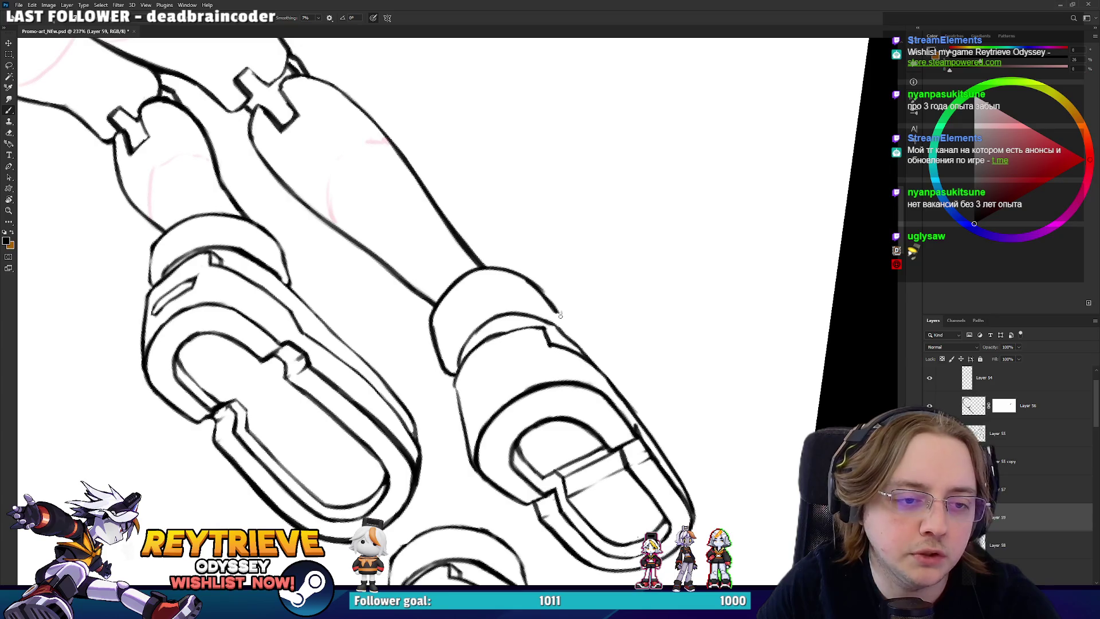
mouse_move(561, 296)
left_mouse_down()
mouse_move(542, 361)
mouse_move(531, 324)
left_mouse_up()
- Rework the cuff's right contour, erasing part and completing the line
key("e")
key("b")
left_click_drag(553, 364, 536, 320)
key("ctrl+z")
mouse_move(549, 381)
left_mouse_down()
mouse_move(536, 321)
mouse_move(544, 386)
mouse_move(539, 334)
left_mouse_up()
key("e")
mouse_move(562, 389)
left_mouse_down()
mouse_move(510, 246)
mouse_move(353, 287)
mouse_move(414, 196)
mouse_move(395, 233)
mouse_move(416, 196)
mouse_move(609, 419)
mouse_move(539, 406)
left_mouse_up()
key("b")
key("e")
key("b")
key("r")
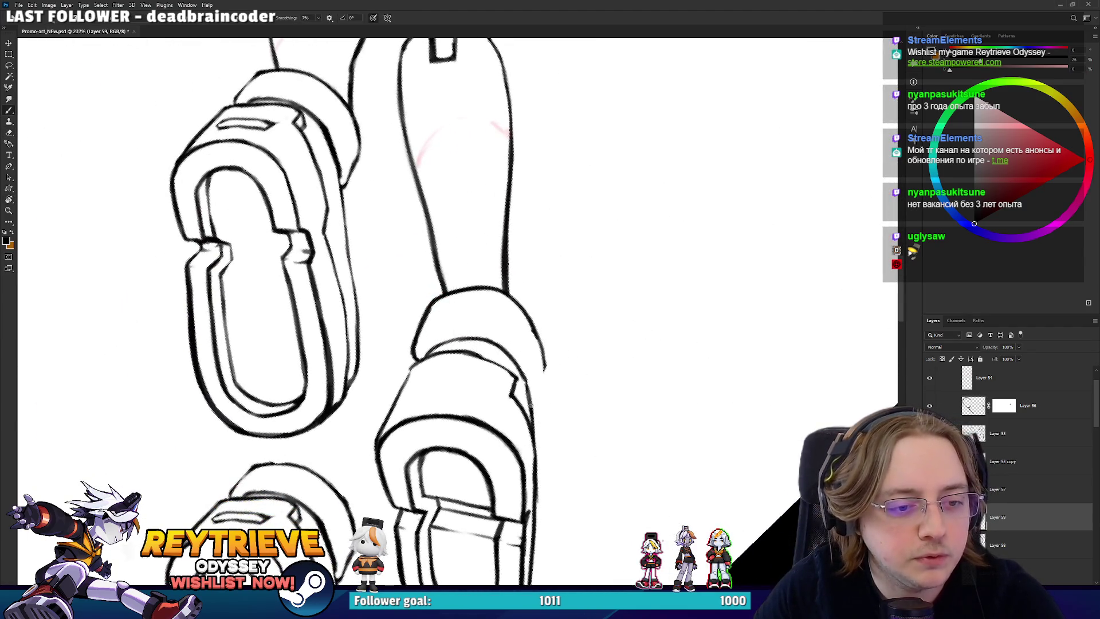
left_click_drag(545, 361, 539, 400)
- Tilt the legs diagonally and keep touching up the cuff contours
key("e")
key("r")
mouse_move(518, 318)
left_mouse_down()
mouse_move(619, 270)
mouse_move(614, 344)
mouse_move(571, 305)
mouse_move(502, 387)
left_mouse_up()
scroll(558, 306, "down", 3)
scroll(558, 306, "up", 3)
key("b")
key("r")
mouse_move(504, 321)
left_mouse_down()
mouse_move(550, 275)
mouse_move(500, 321)
mouse_move(544, 344)
mouse_move(513, 440)
mouse_move(596, 298)
mouse_move(516, 189)
mouse_move(459, 190)
left_mouse_up()
- Replace a thin cuff stroke with a longer arc as an extra band line
key("e")
key("r")
key("b")
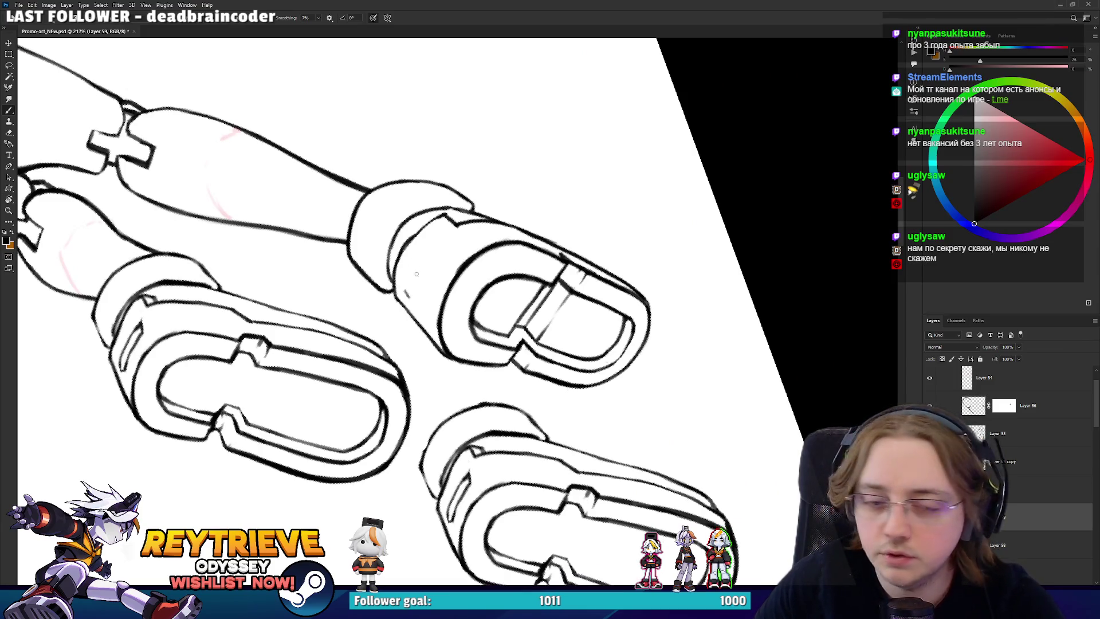
key("ctrl+z")
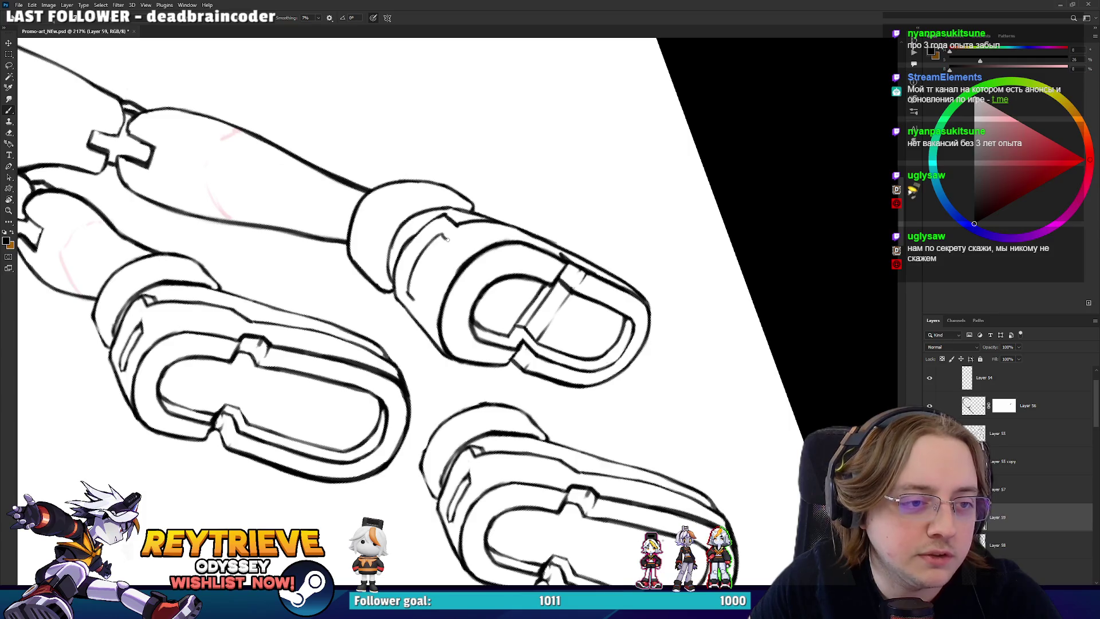
left_click_drag(451, 236, 425, 248)
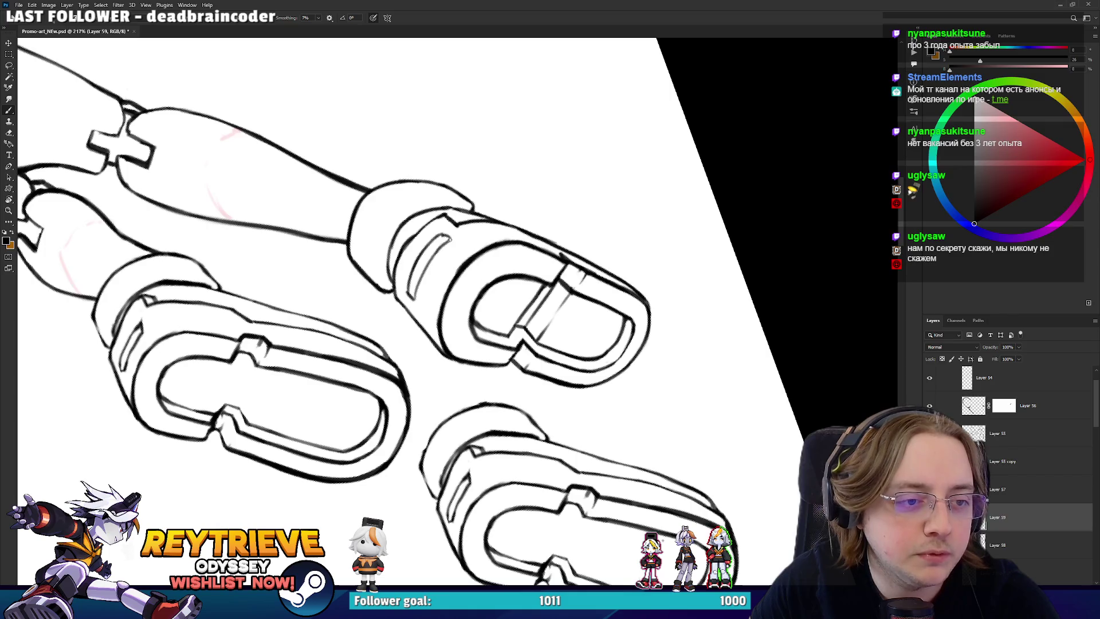
key("e")
key("r")
mouse_move(454, 250)
left_mouse_down()
mouse_move(501, 251)
mouse_move(528, 286)
mouse_move(530, 331)
mouse_move(530, 388)
mouse_move(458, 418)
left_mouse_up()
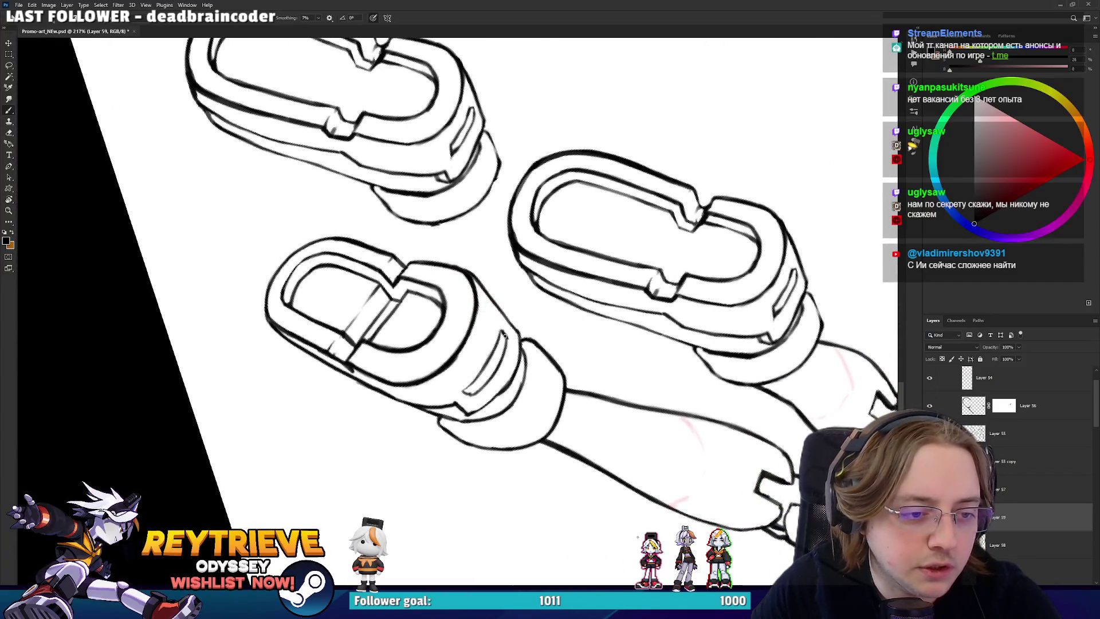
- Add a short stroke along the inner boot line
key("r")
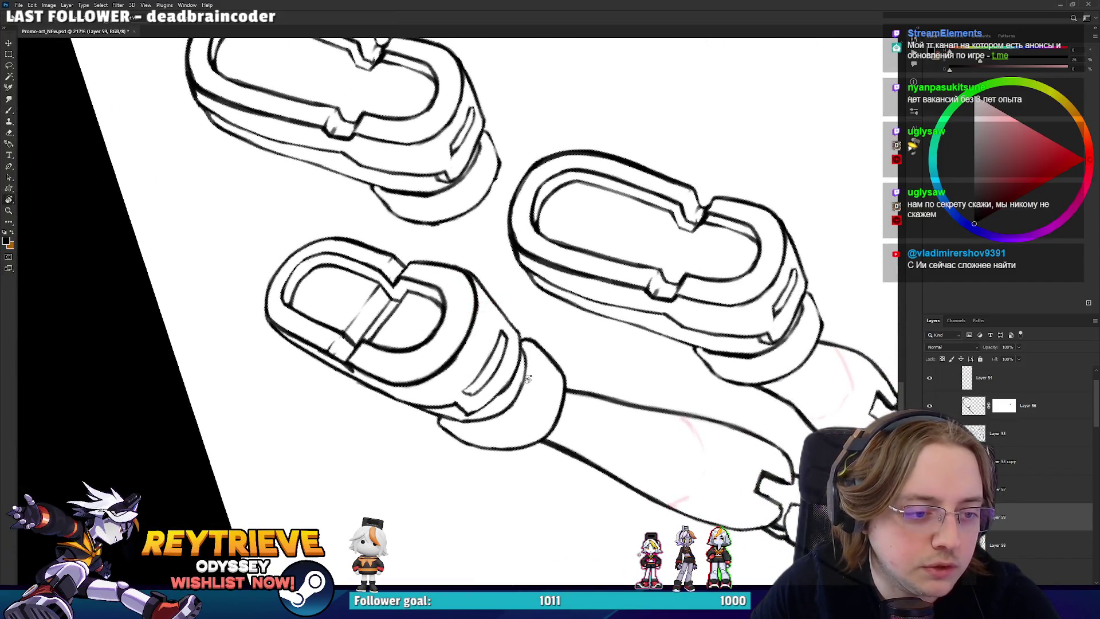
left_click_drag(506, 340, 528, 357)
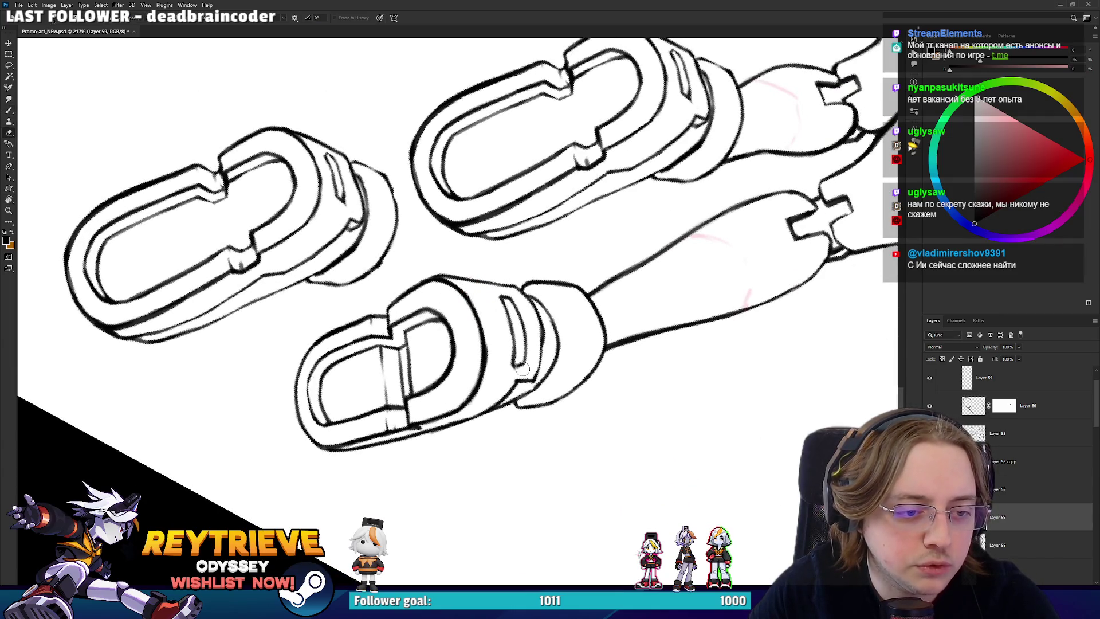
mouse_move(524, 358)
left_mouse_down()
mouse_move(532, 373)
mouse_move(449, 384)
left_mouse_up()
key("r")
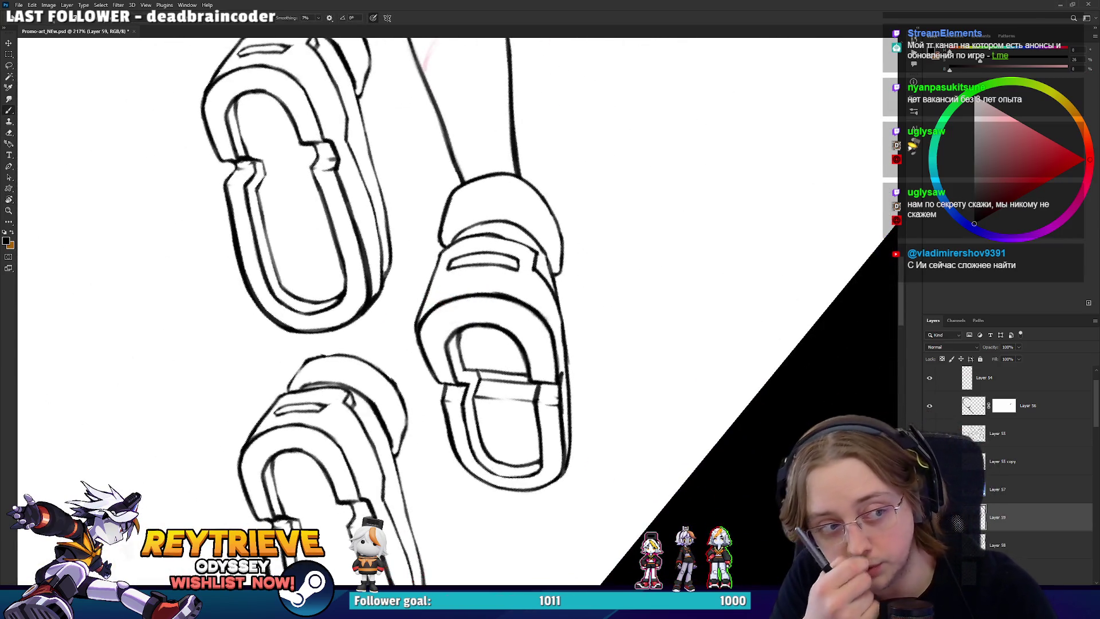
left_click_drag(521, 271, 510, 378)
- Lasso the small boot strap and nudge it into place with the Move tool
key("e")
key("b")
key("l")
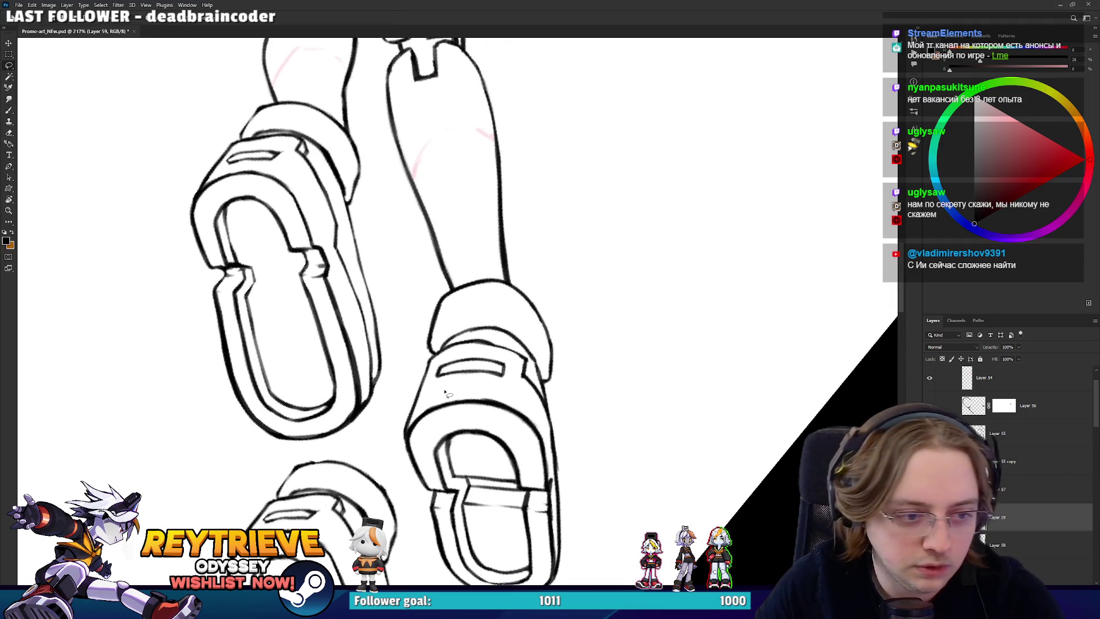
key("v")
mouse_move(457, 373)
left_mouse_down()
mouse_move(479, 352)
mouse_move(478, 367)
left_mouse_up()
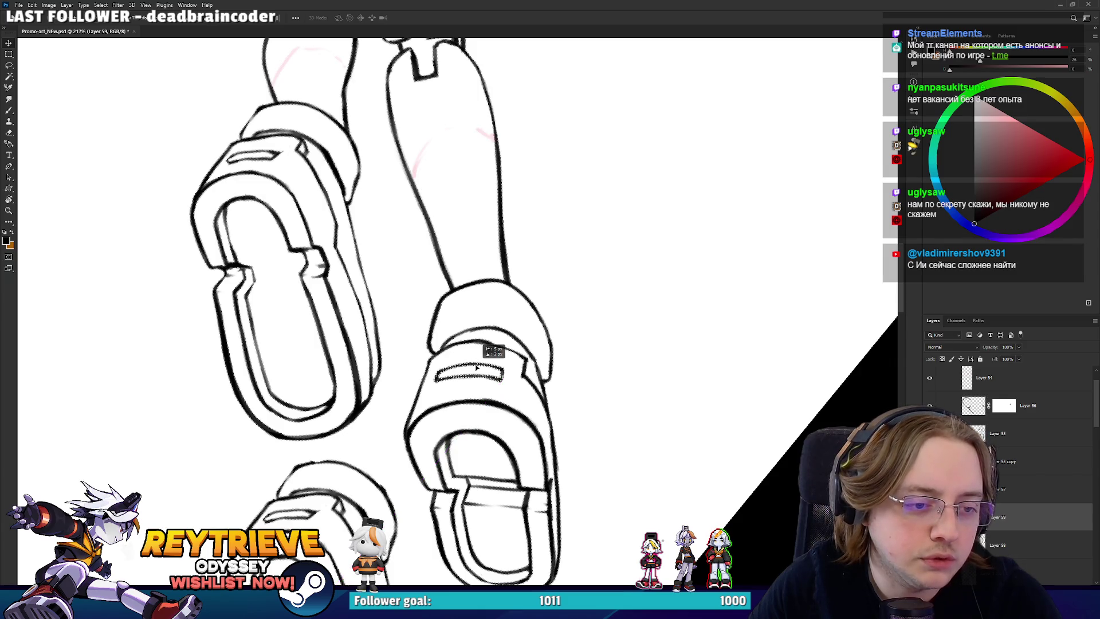
- Touch up the boot's ink lines with brush and eraser at several view angles
key("r")
mouse_move(585, 377)
left_mouse_down()
mouse_move(600, 302)
mouse_move(606, 313)
left_mouse_up()
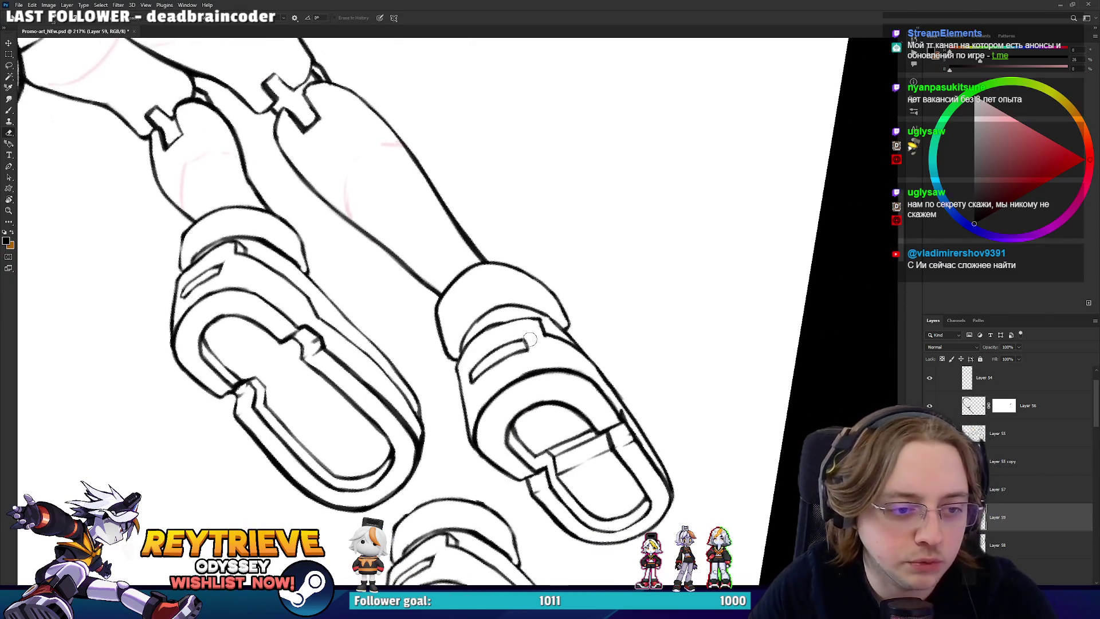
key("b")
mouse_move(522, 345)
left_mouse_down()
mouse_move(504, 275)
mouse_move(435, 269)
mouse_move(401, 321)
mouse_move(492, 353)
mouse_move(504, 321)
mouse_move(524, 342)
mouse_move(414, 191)
mouse_move(496, 226)
mouse_move(498, 202)
left_mouse_up()
key("r")
key("r")
mouse_move(604, 304)
left_mouse_down()
mouse_move(598, 206)
mouse_move(571, 313)
left_mouse_up()
key("e")
key("b")
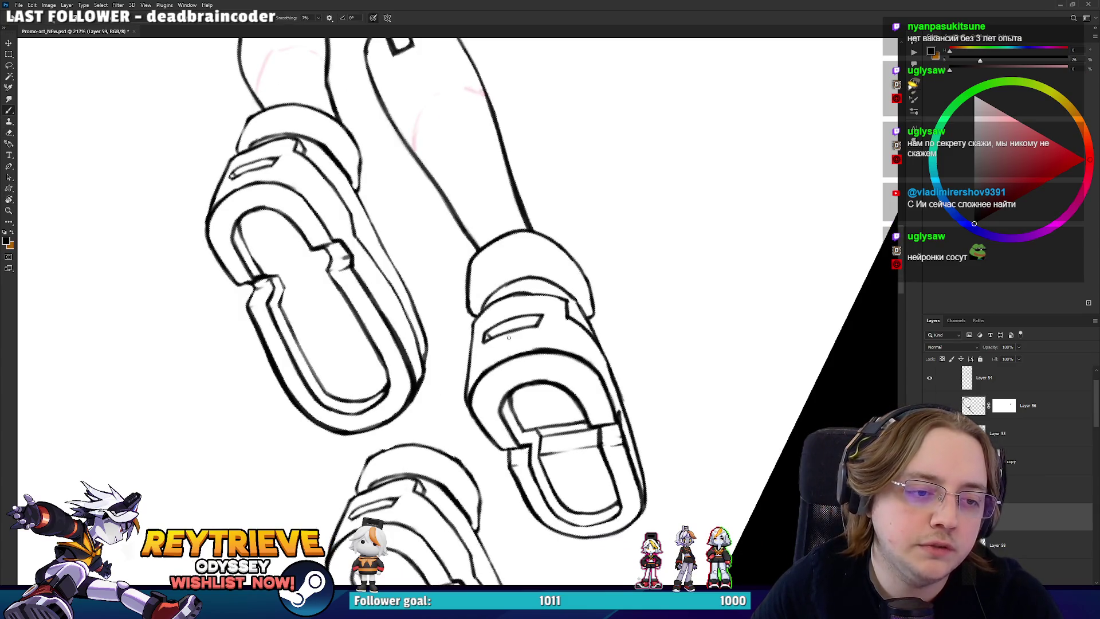
key("e")
key("b")
key("r")
mouse_move(585, 236)
left_mouse_down()
mouse_move(573, 252)
mouse_move(636, 335)
left_mouse_up()
- Reposition the view so the feet lie diagonally for further inking
key("b")
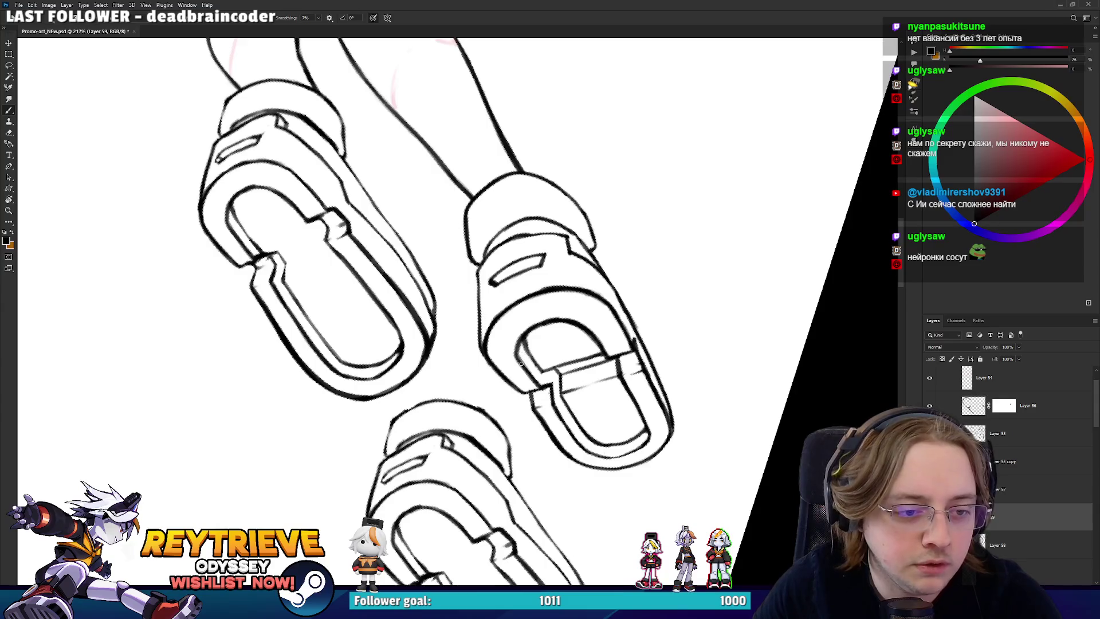
scroll(605, 238, "down", 5)
key("r")
left_click_drag(606, 238, 646, 398)
key("b")
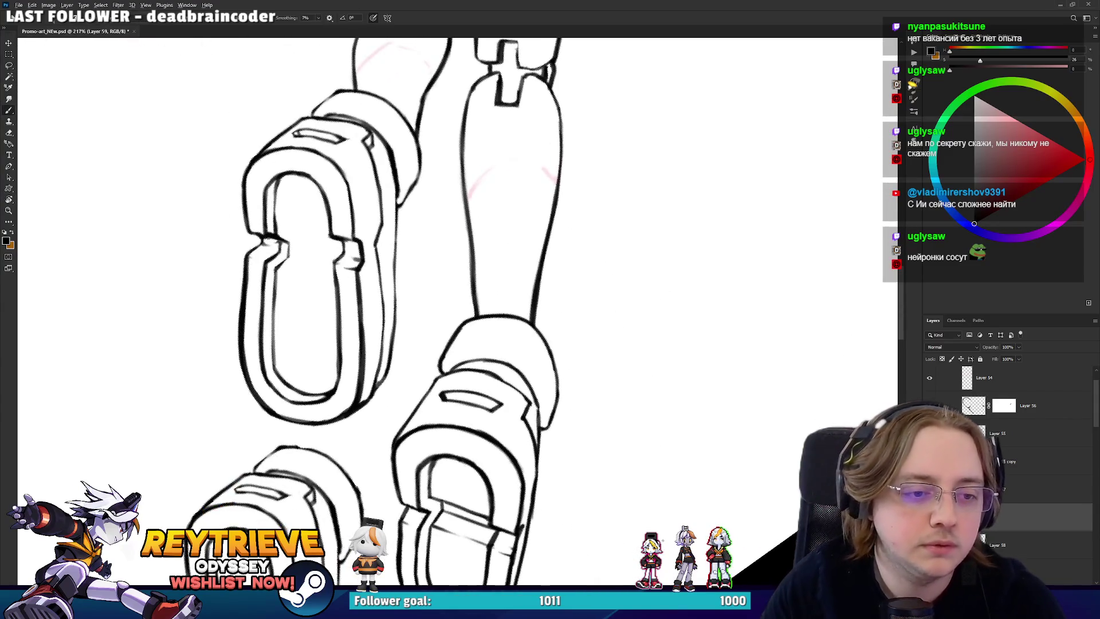
scroll(553, 301, "down", 3)
key("r")
left_click_drag(553, 301, 584, 363)
scroll(523, 381, "up", 4)
left_click_drag(523, 380, 608, 361)
- In Liquify, warp the boot outline and cuff contour beside the slot
key("e")
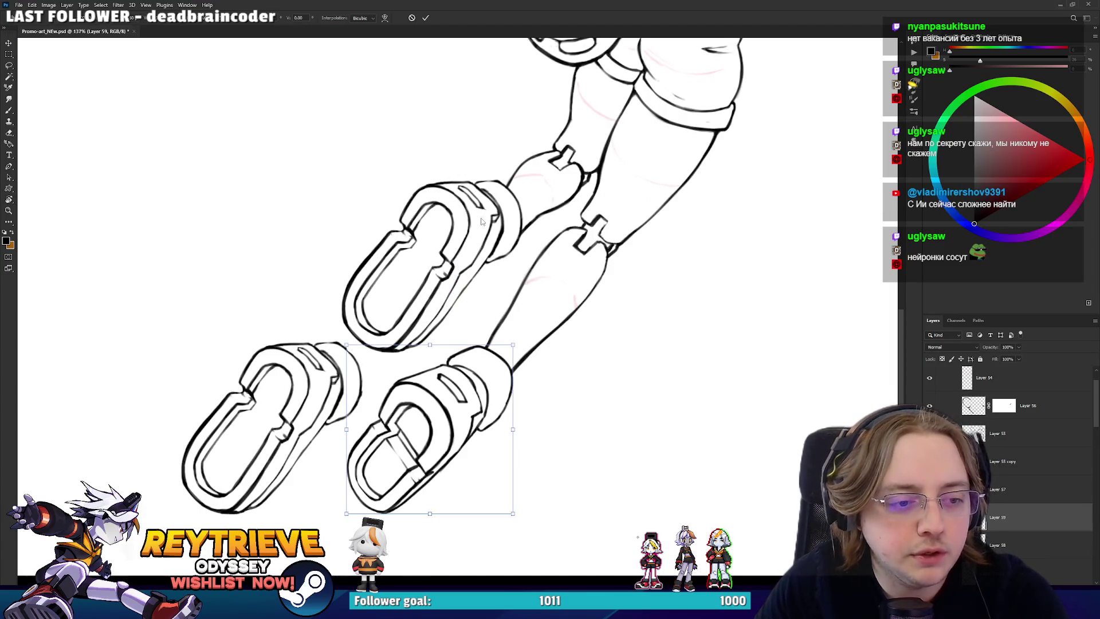
key("ctrl+shift+x")
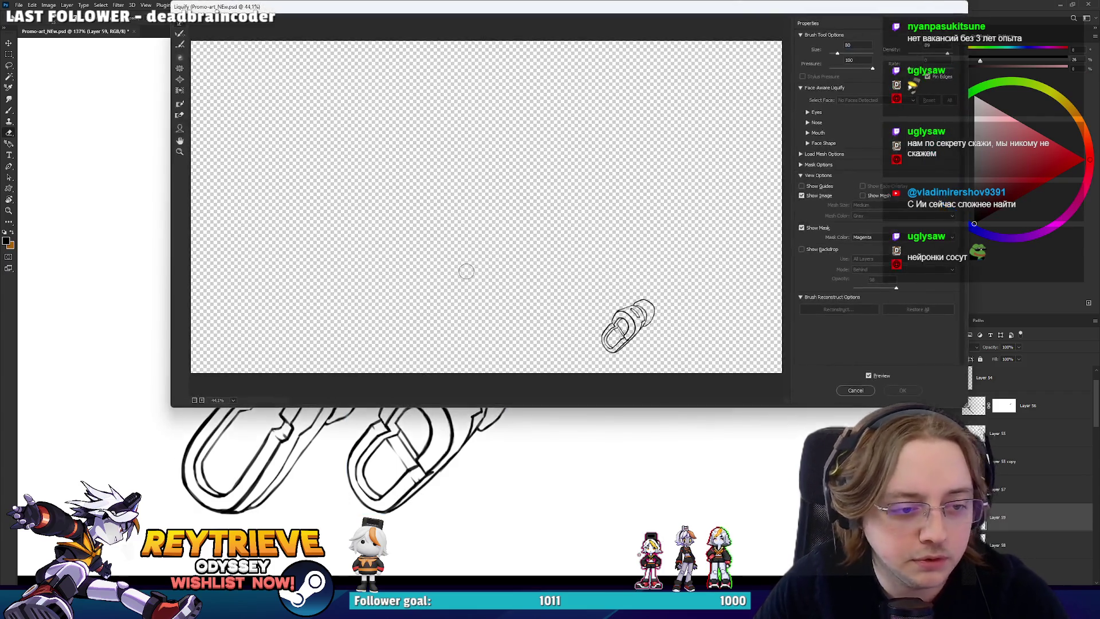
scroll(658, 330, "up", 5)
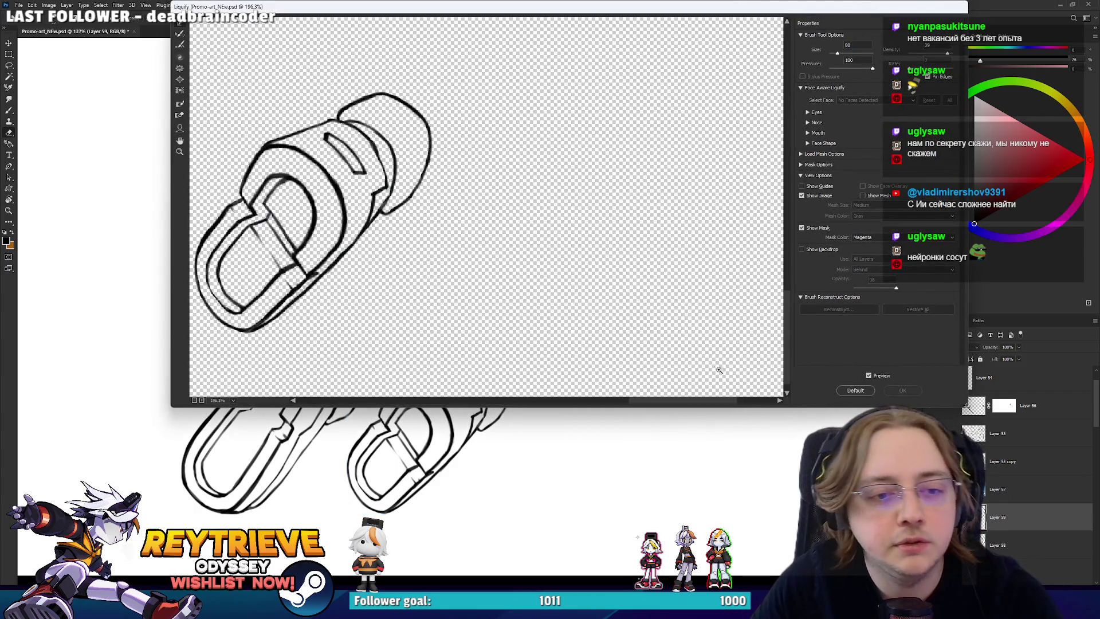
left_click_drag(579, 252, 585, 262)
key("bracketright")
key("bracketright")
key("bracketleft")
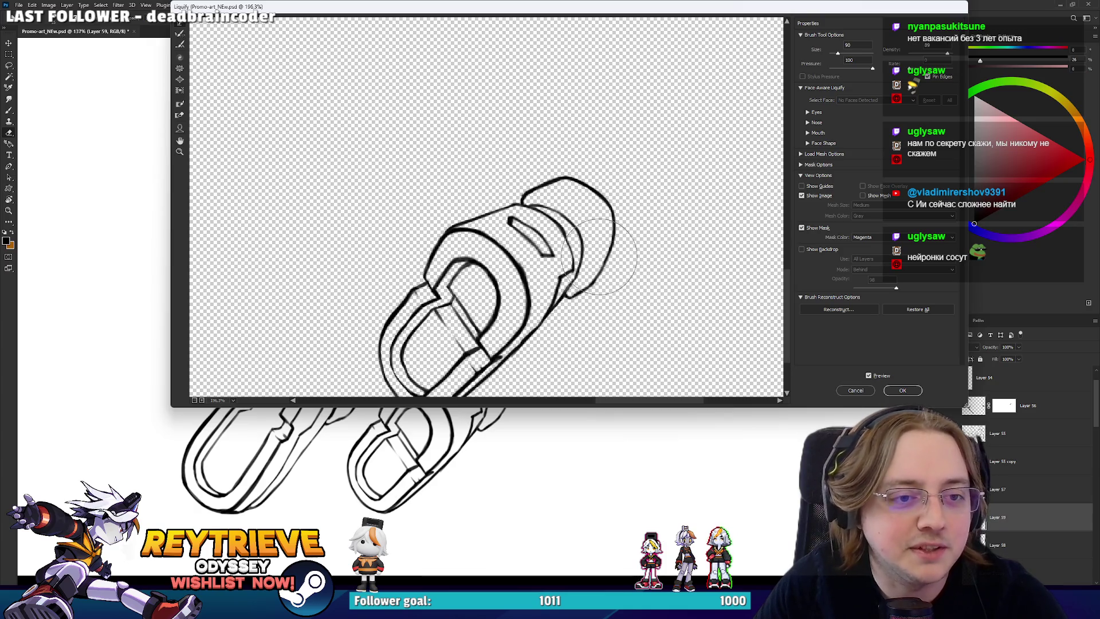
left_click_drag(593, 260, 585, 267)
- Push the cuff outline over the slot with a smaller warp brush and apply Liquify
key("bracketleft")
key("bracketleft")
key("bracketleft")
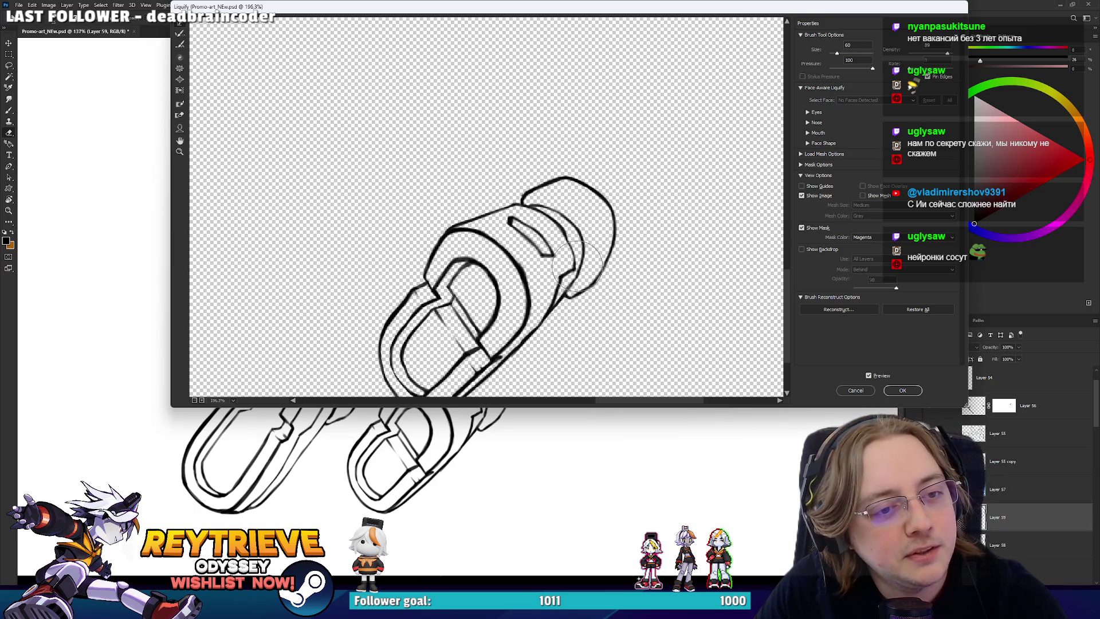
key("bracketleft")
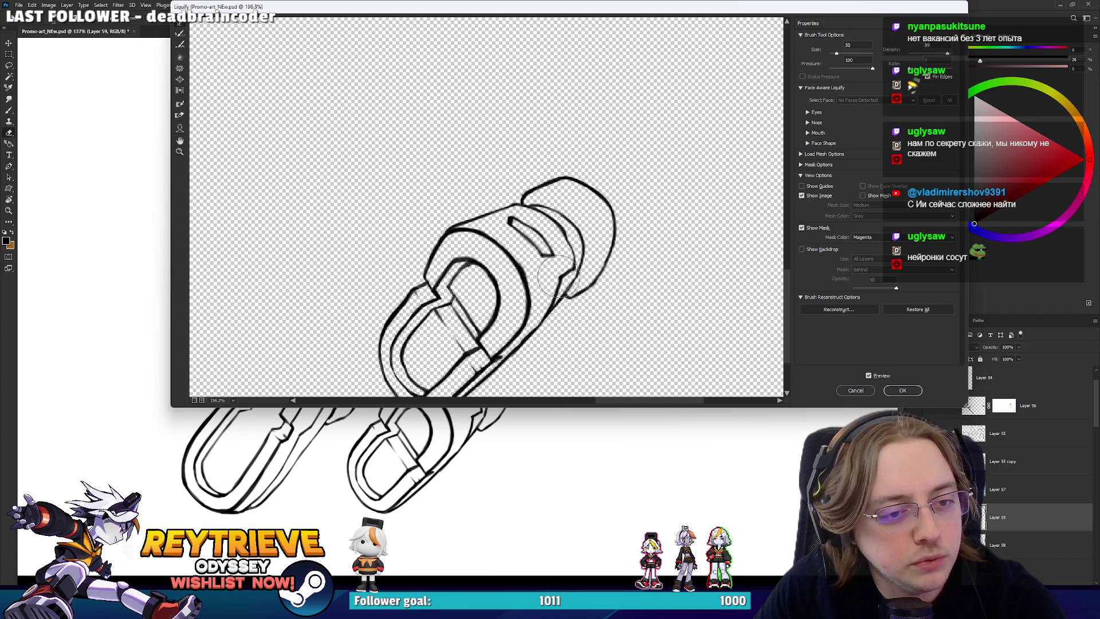
key("bracketright")
key("bracketright")
key("bracketright")
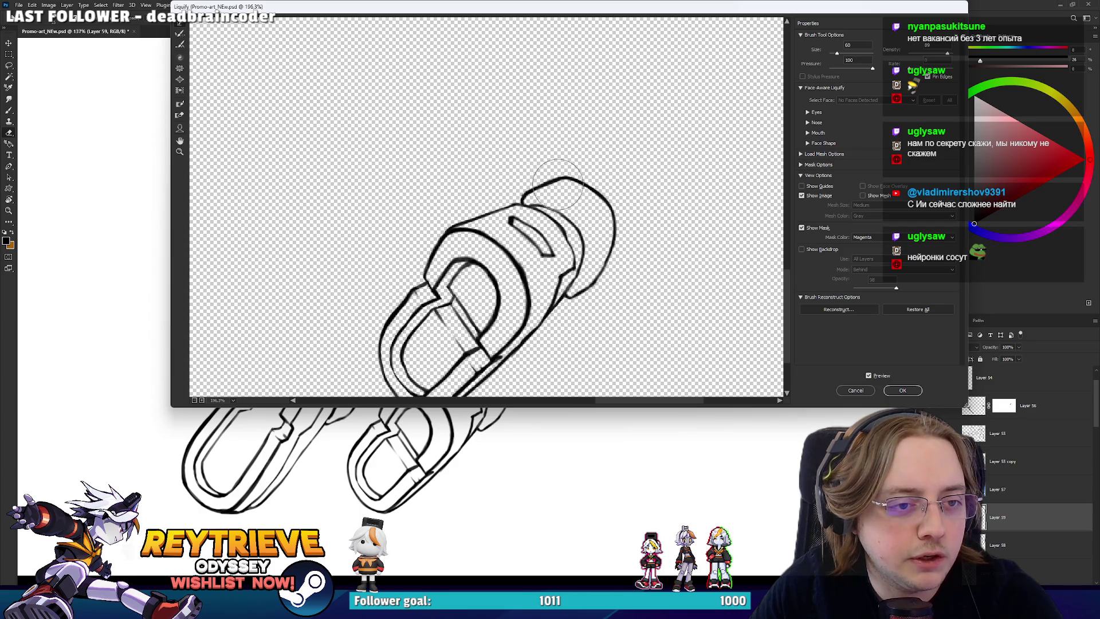
key("bracketleft")
key("bracketleft")
key("bracketleft")
key("bracketleft")
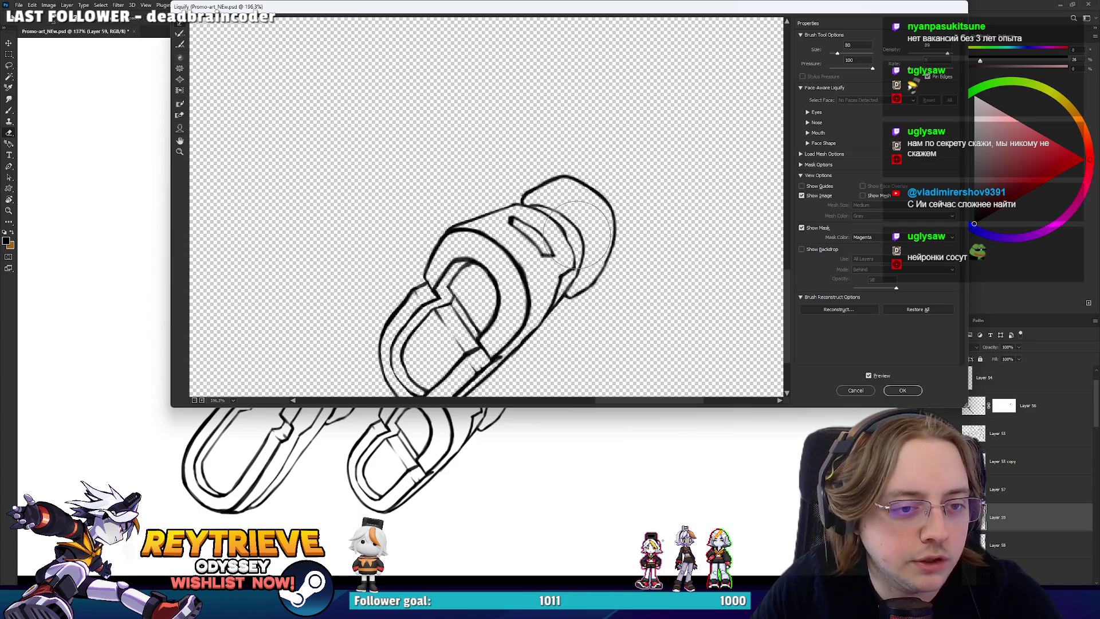
left_click_drag(527, 229, 547, 228)
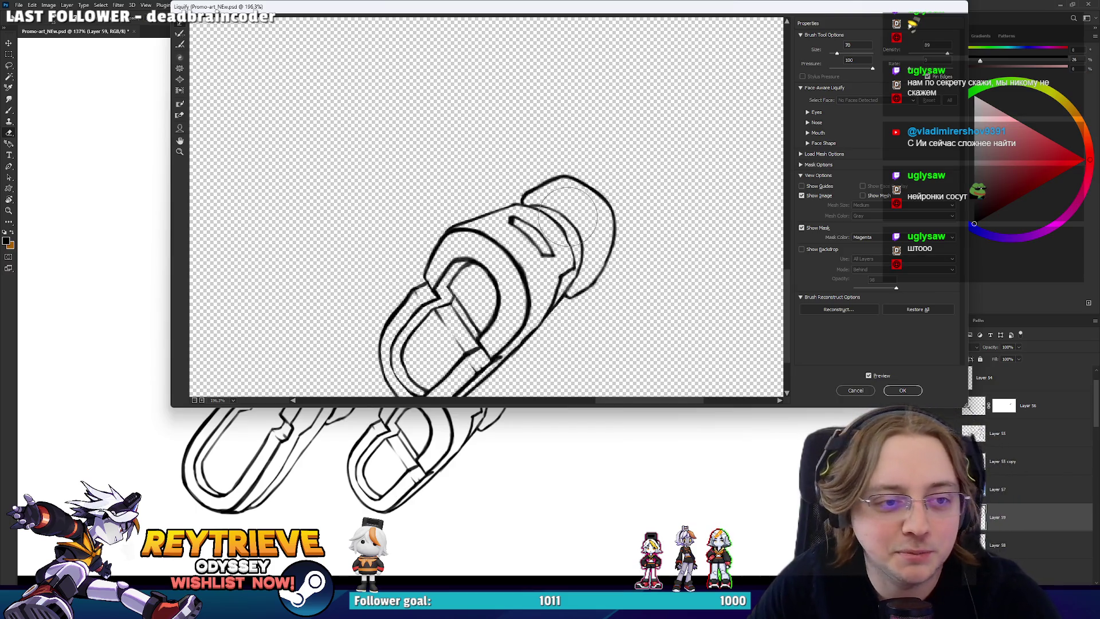
key("bracketleft")
key("bracketleft")
key("bracketleft")
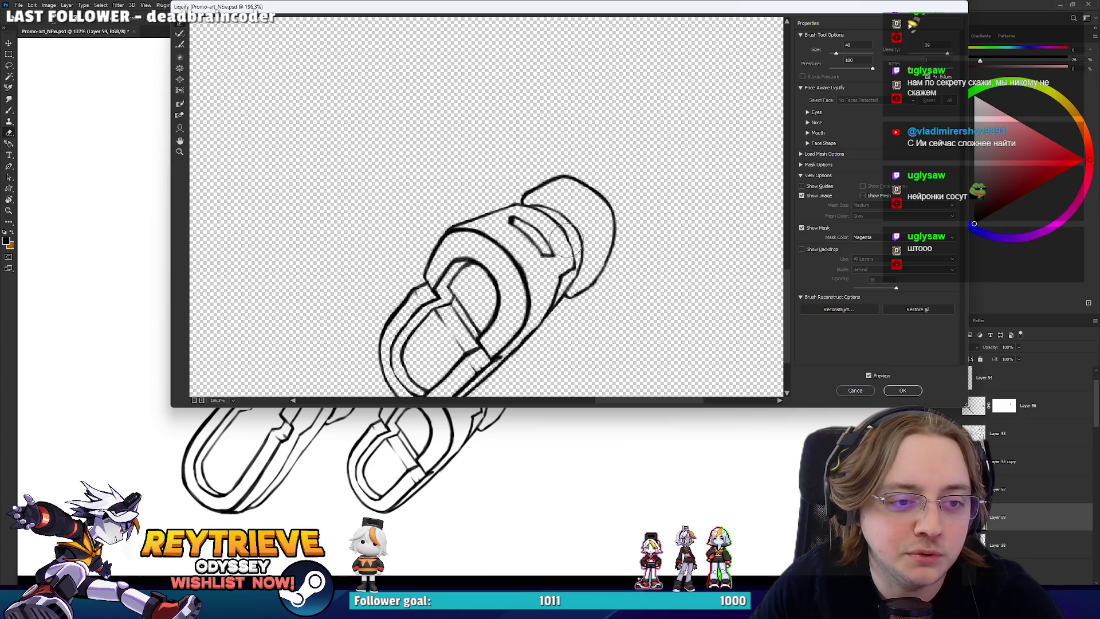
key("bracketright")
key("bracketright")
key("bracketright")
left_click(904, 390)
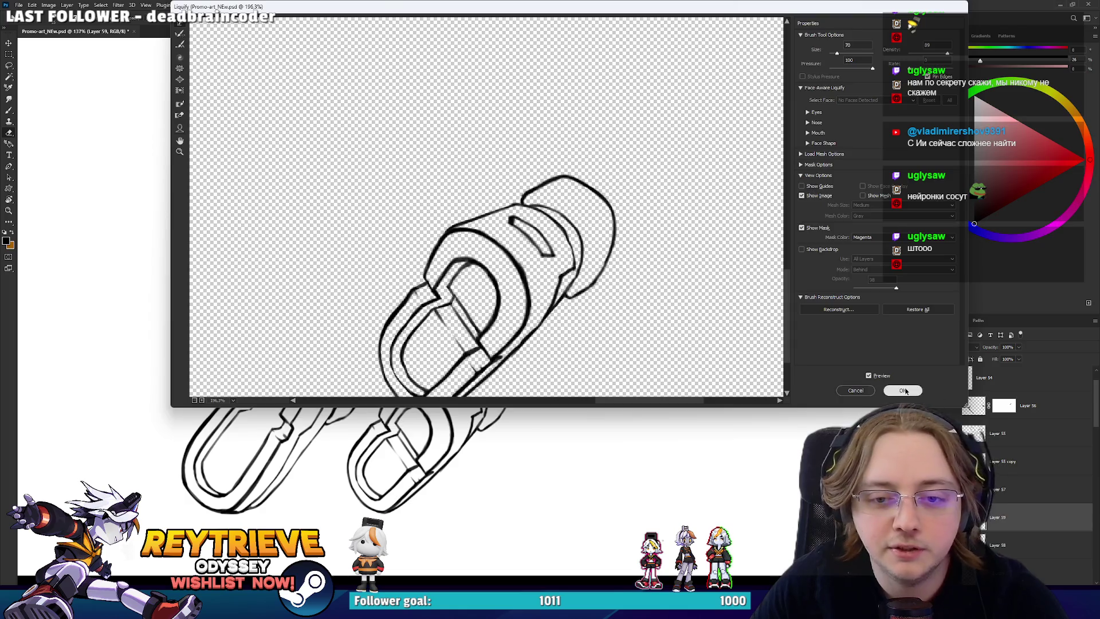
scroll(777, 373, "up", 5)
- Thicken the right boot's outer outline from a tilted view
key("r")
left_click_drag(476, 363, 570, 390)
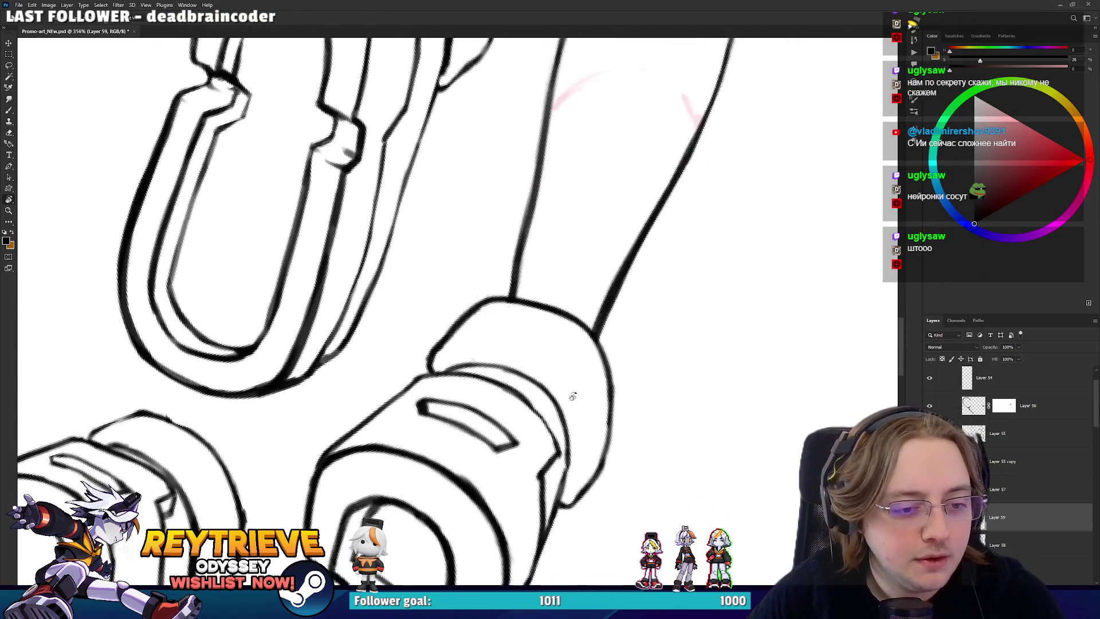
key("b")
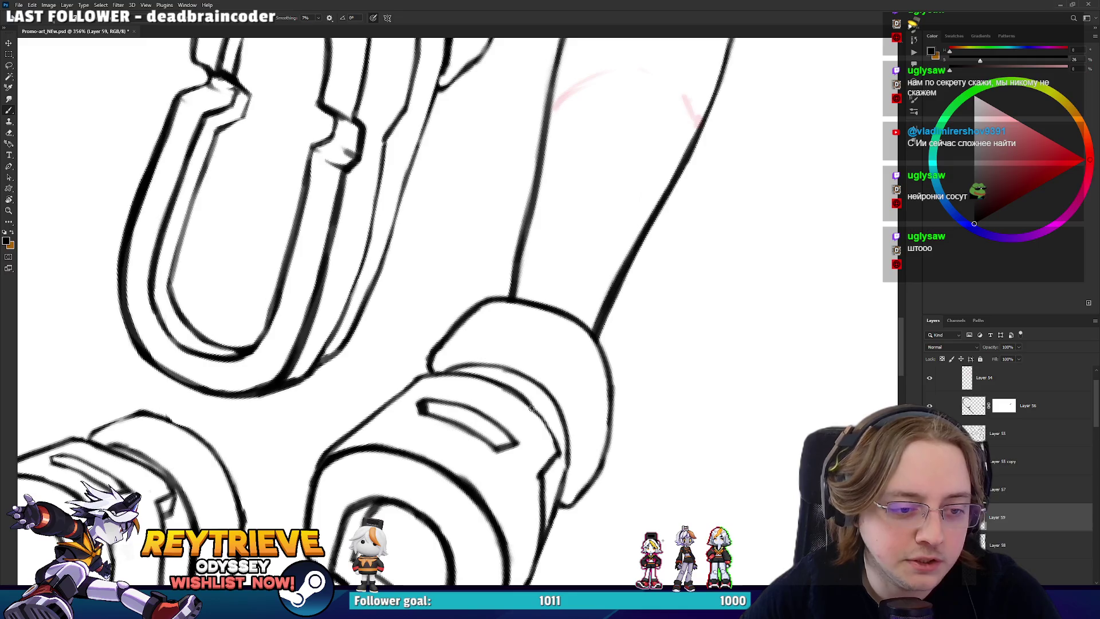
left_click_drag(574, 459, 585, 349)
key("e")
key("b")
mouse_move(559, 436)
left_mouse_down()
mouse_move(556, 382)
mouse_move(581, 349)
mouse_move(528, 310)
left_mouse_up()
- Erase stray line pixels on the boot, rotating the canvas as needed
key("r")
key("e")
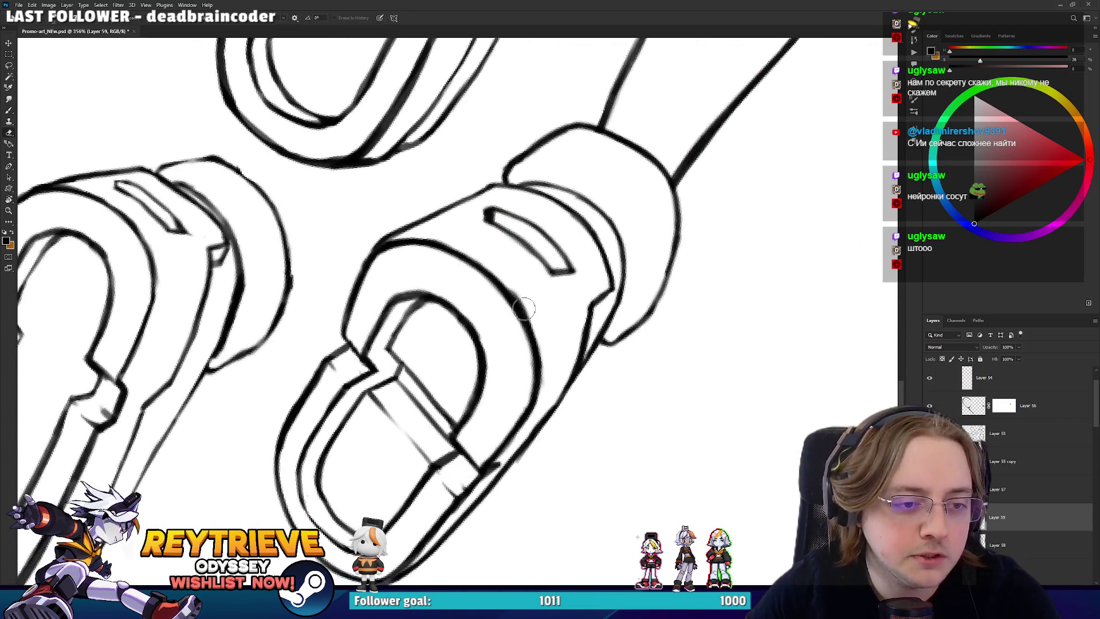
key("r")
left_click_drag(550, 351, 597, 335)
key("e")
mouse_move(595, 407)
left_mouse_down()
mouse_move(675, 287)
mouse_move(491, 338)
left_mouse_up()
key("r")
key("b")
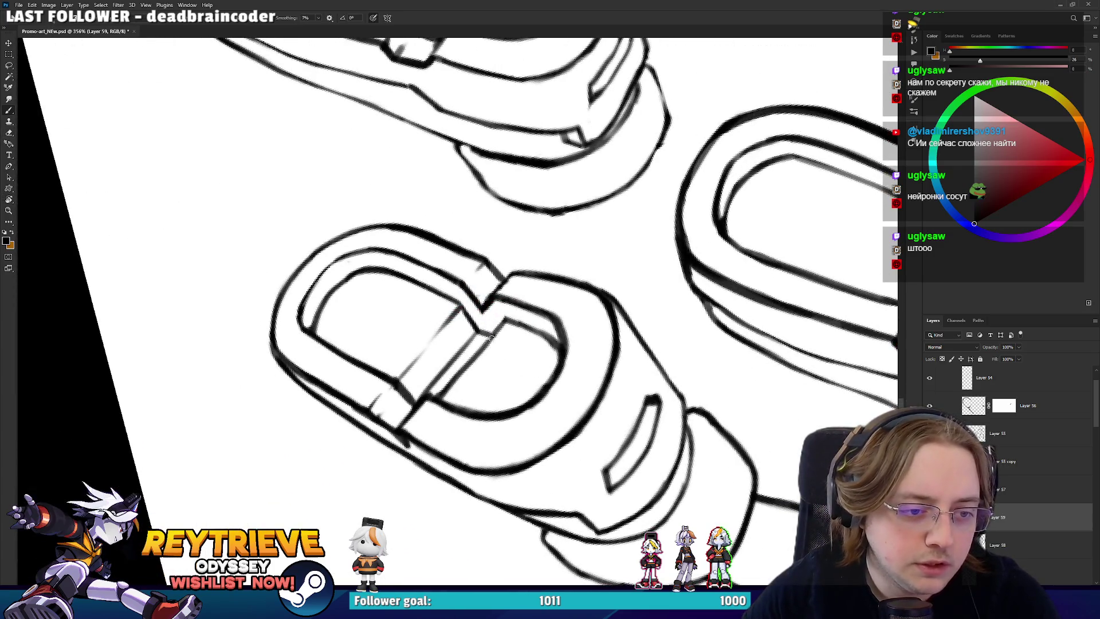
key("r")
left_click_drag(534, 310, 485, 423)
- Finish brush and eraser touch-ups on the boot with the boots angled
key("e")
key("b")
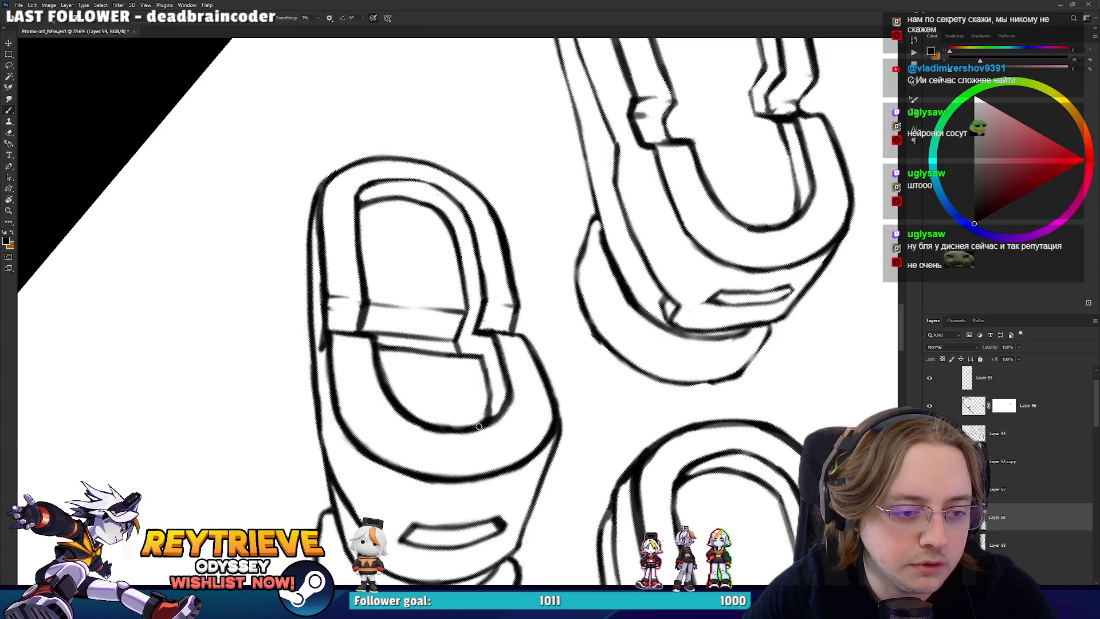
mouse_move(522, 394)
left_mouse_down()
mouse_move(582, 204)
mouse_move(572, 226)
mouse_move(630, 216)
mouse_move(587, 278)
left_mouse_up()
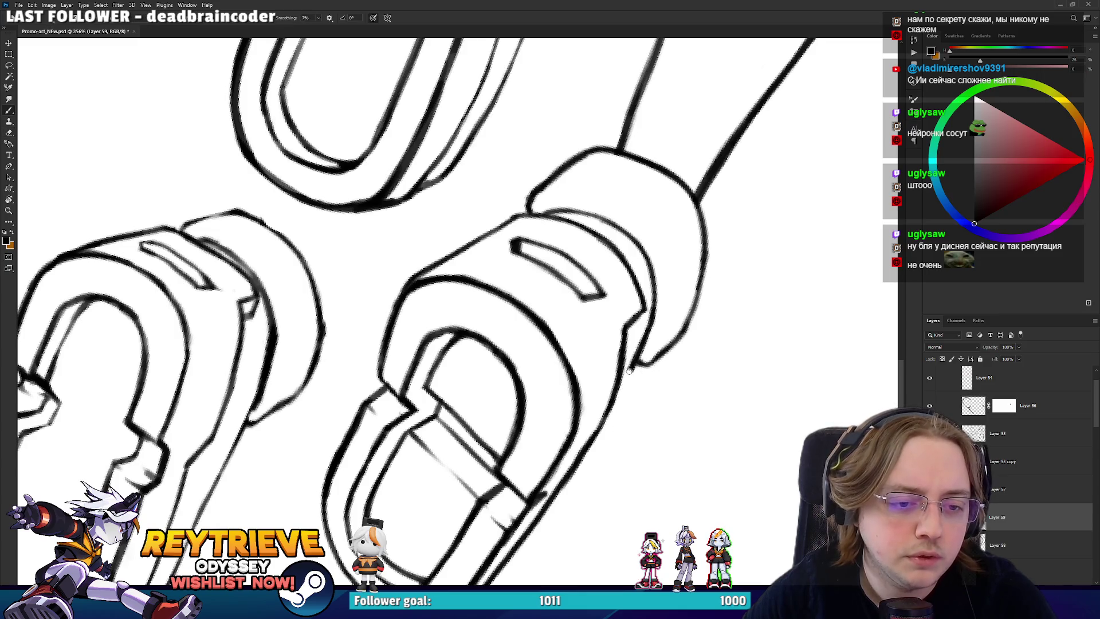
key("e")
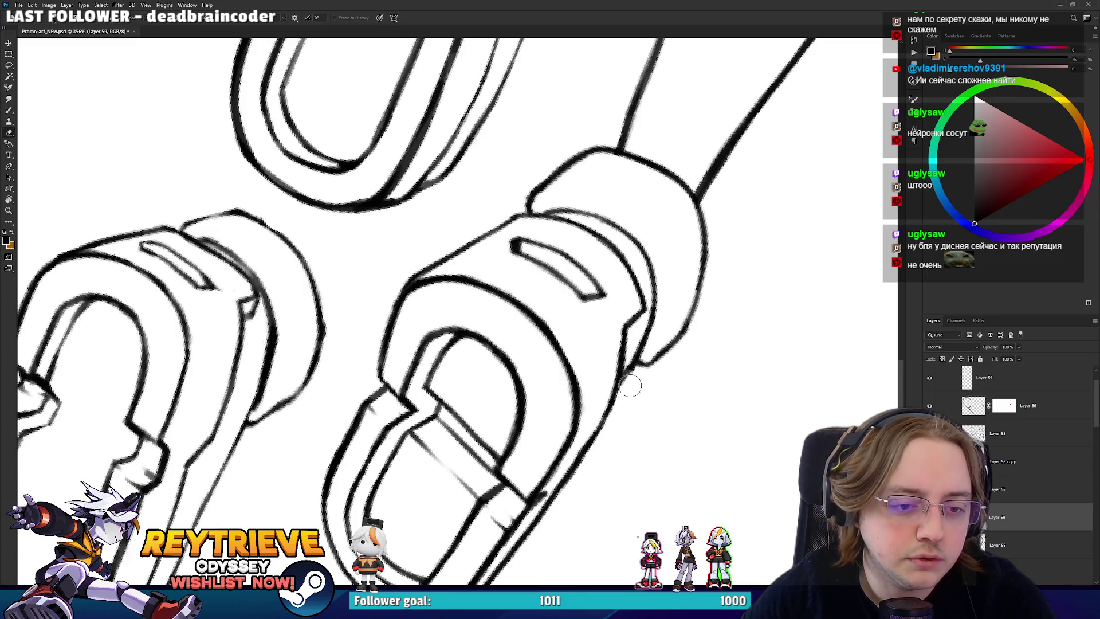
scroll(564, 476, "down", 2)
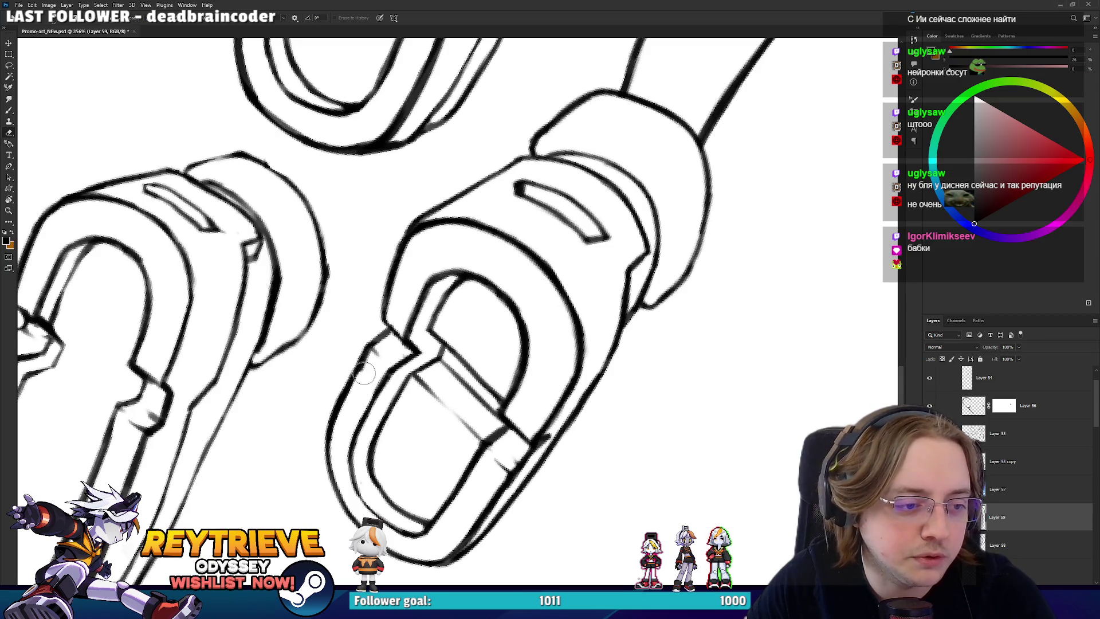
scroll(370, 355, "up", 3)
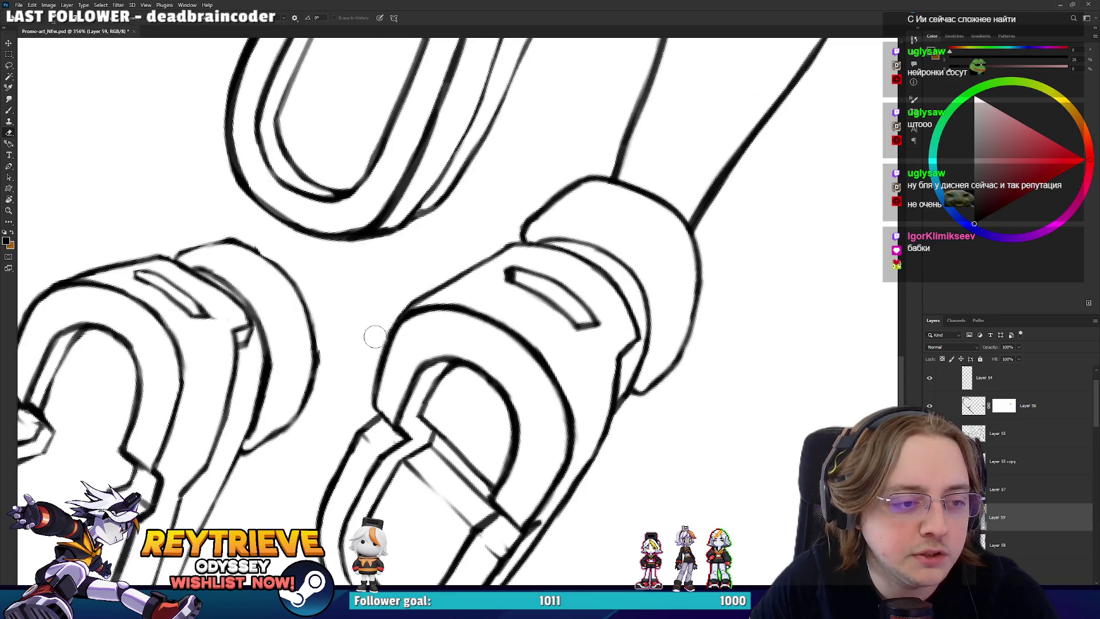
left_click_drag(417, 280, 420, 254)
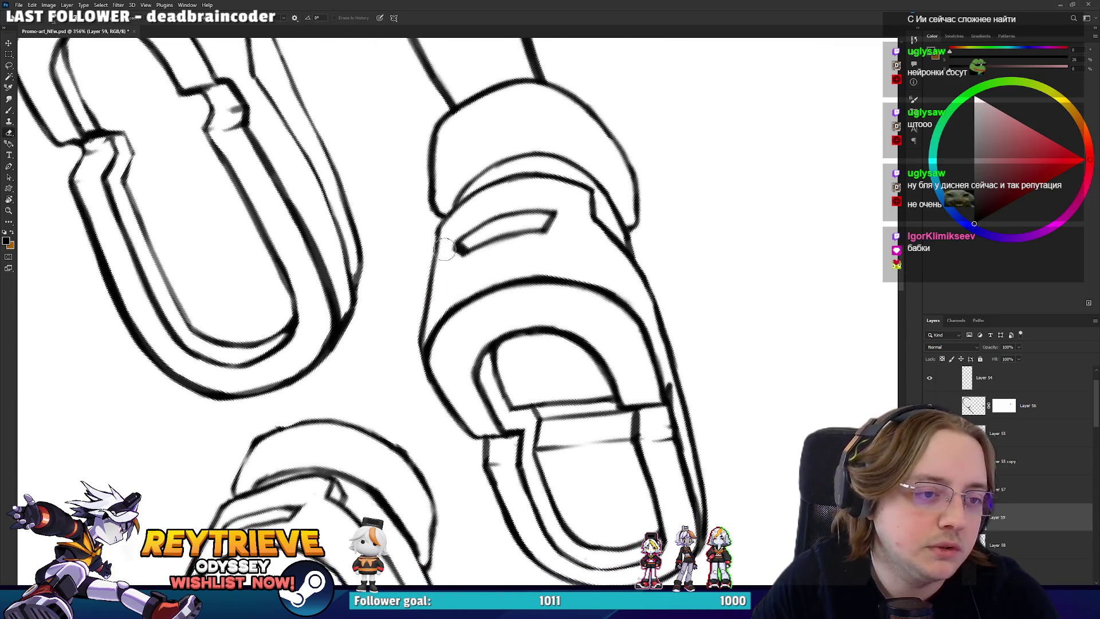
key("b")
scroll(439, 214, "down", 5)
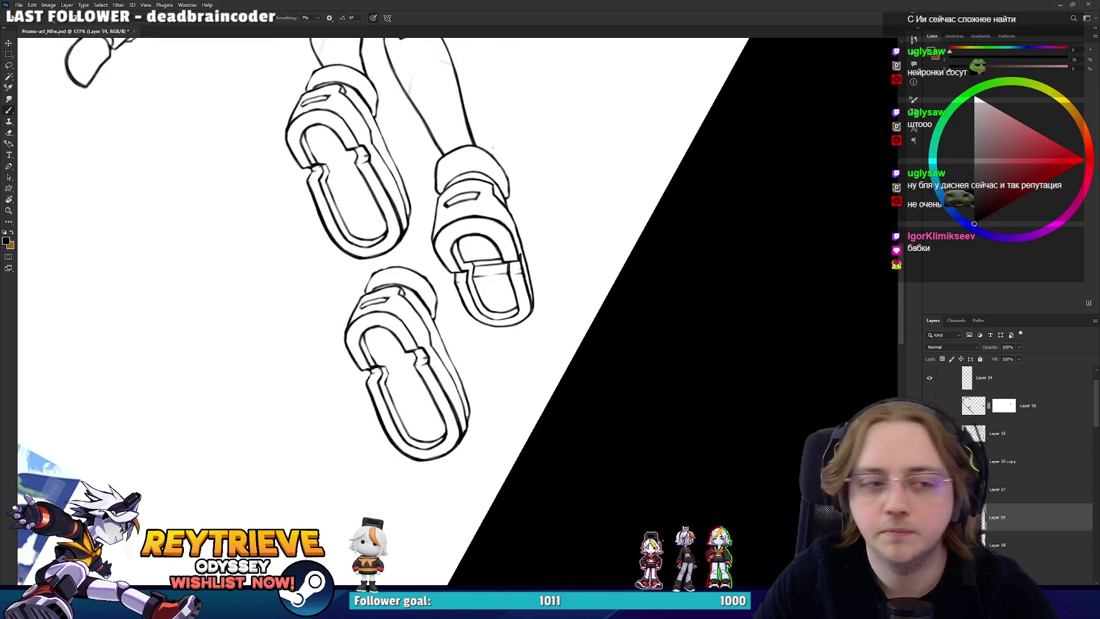
- Delete Layer 58, which holds the extra lower-left boot, and save the document
key("Escape")
scroll(629, 330, "down", 2)
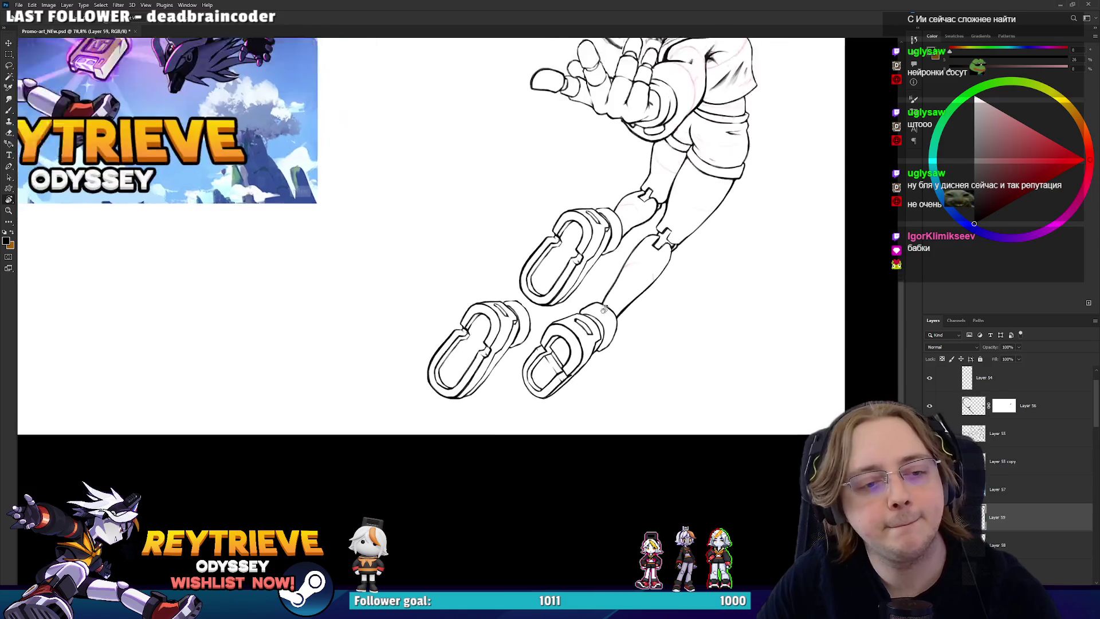
left_click(985, 542)
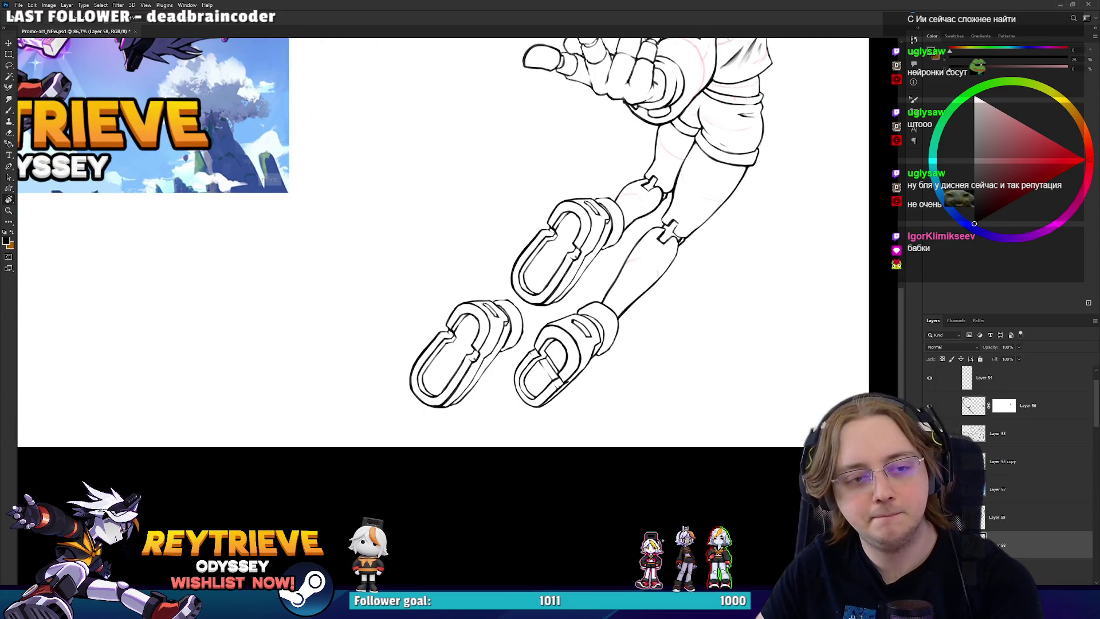
key("Delete")
scroll(634, 378, "up", 3)
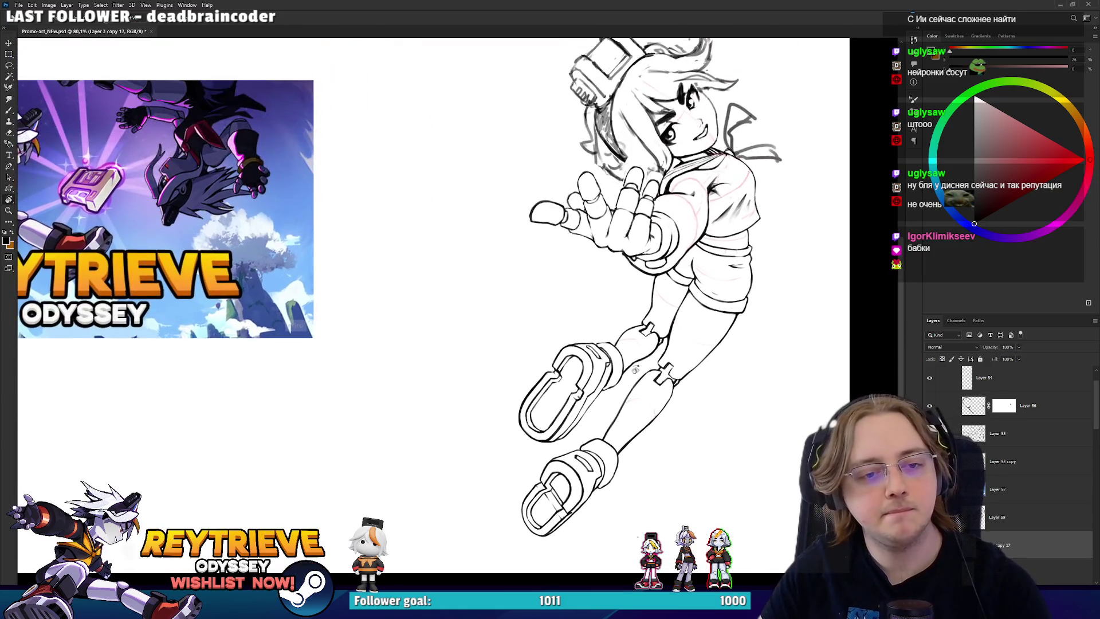
scroll(633, 378, "up", 1)
key("ctrl+s")
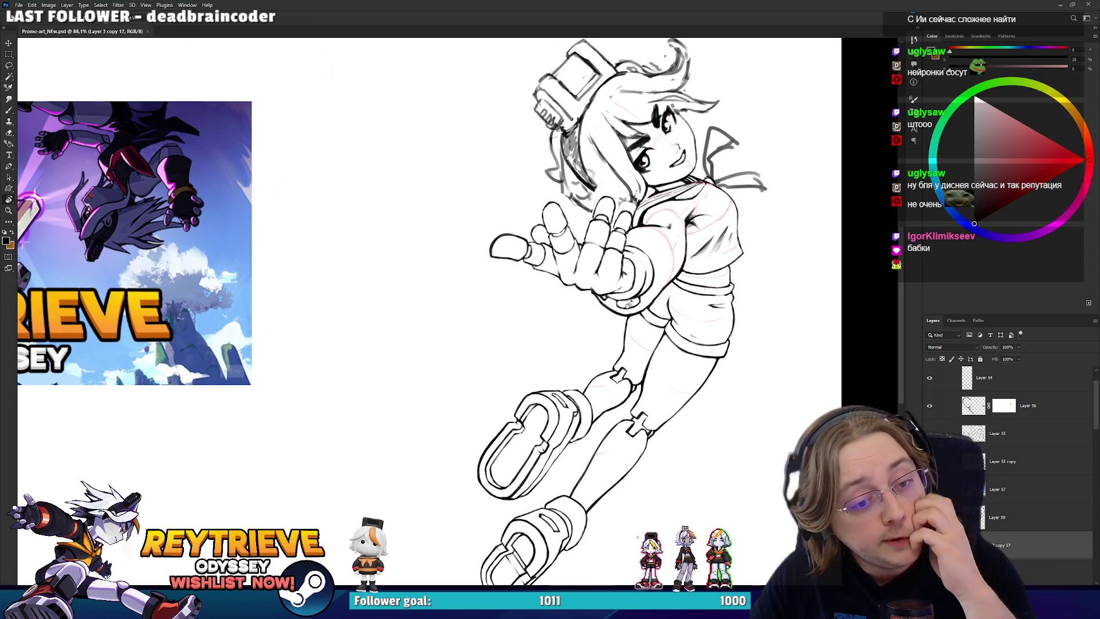
- Lasso the upper boot on Layer 3 copy 17 and nudge it slightly down and left
mouse_move(626, 304)
left_mouse_down()
mouse_move(700, 307)
mouse_move(657, 413)
left_mouse_up()
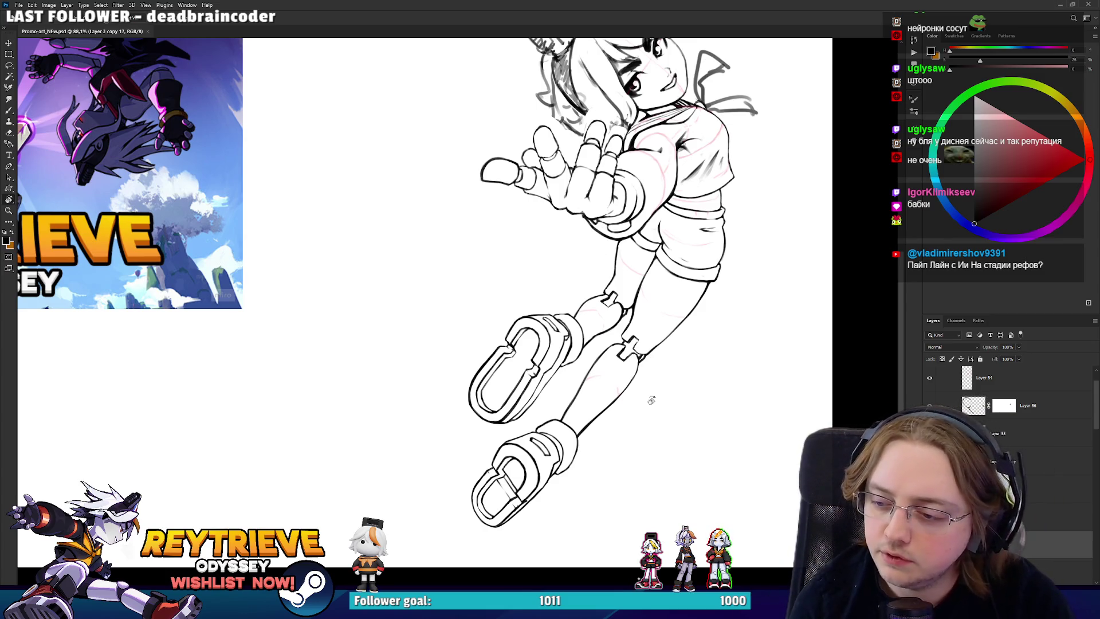
key("l")
key("Delete")
key("ctrl+z")
left_click(1000, 517)
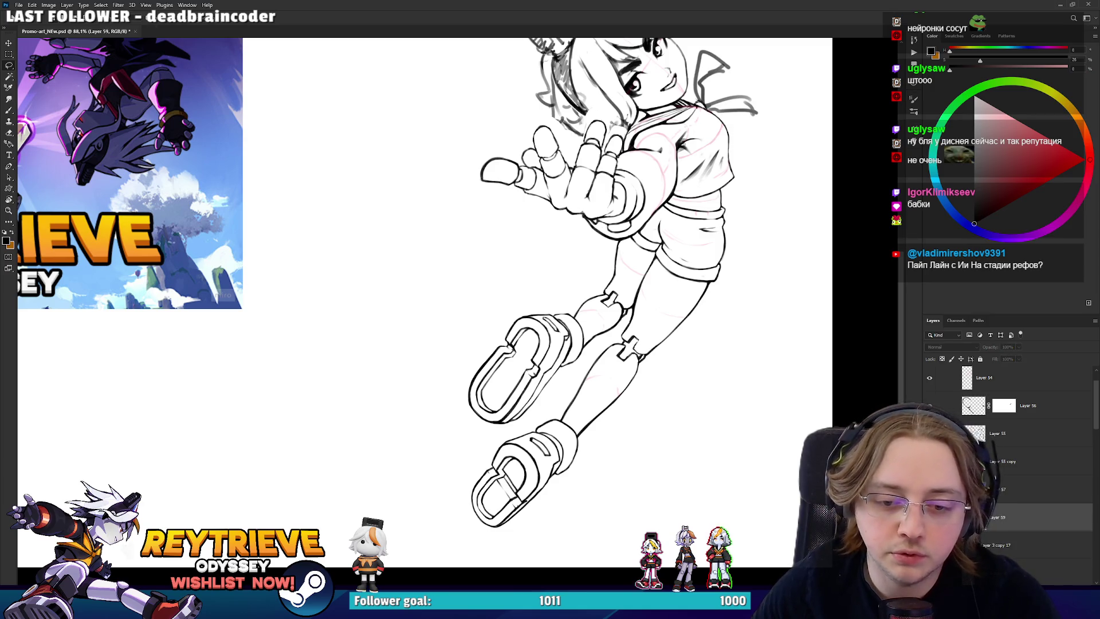
key("alt+bracketleft")
scroll(565, 373, "up", 3)
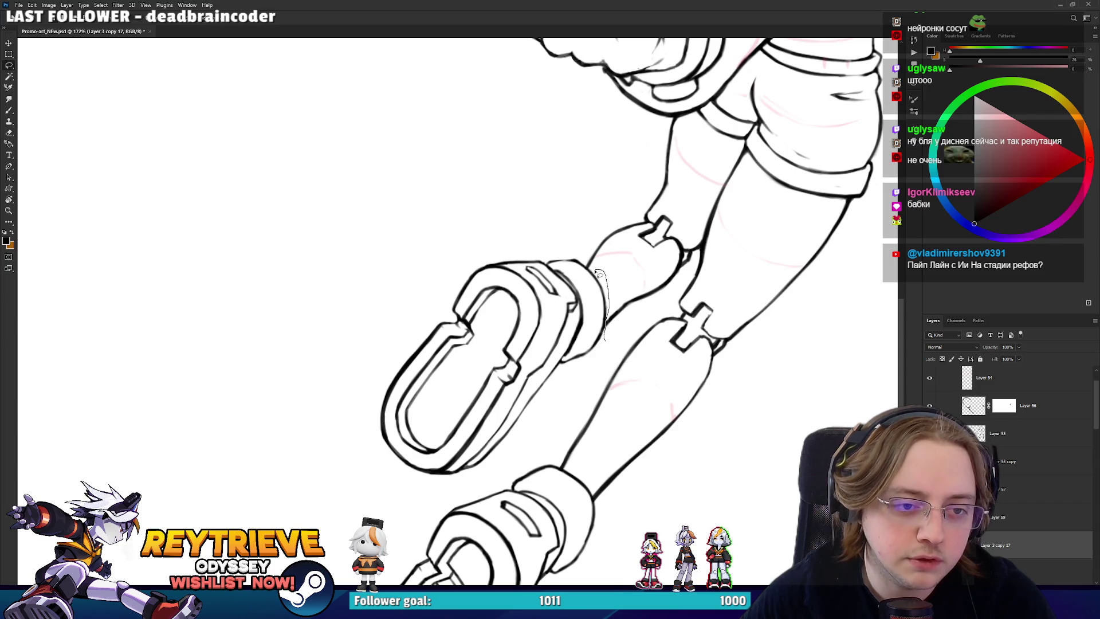
mouse_move(580, 262)
left_mouse_down()
mouse_move(353, 471)
mouse_move(558, 408)
mouse_move(580, 280)
mouse_move(581, 299)
left_mouse_up()
key("v")
key("ctrl+d")
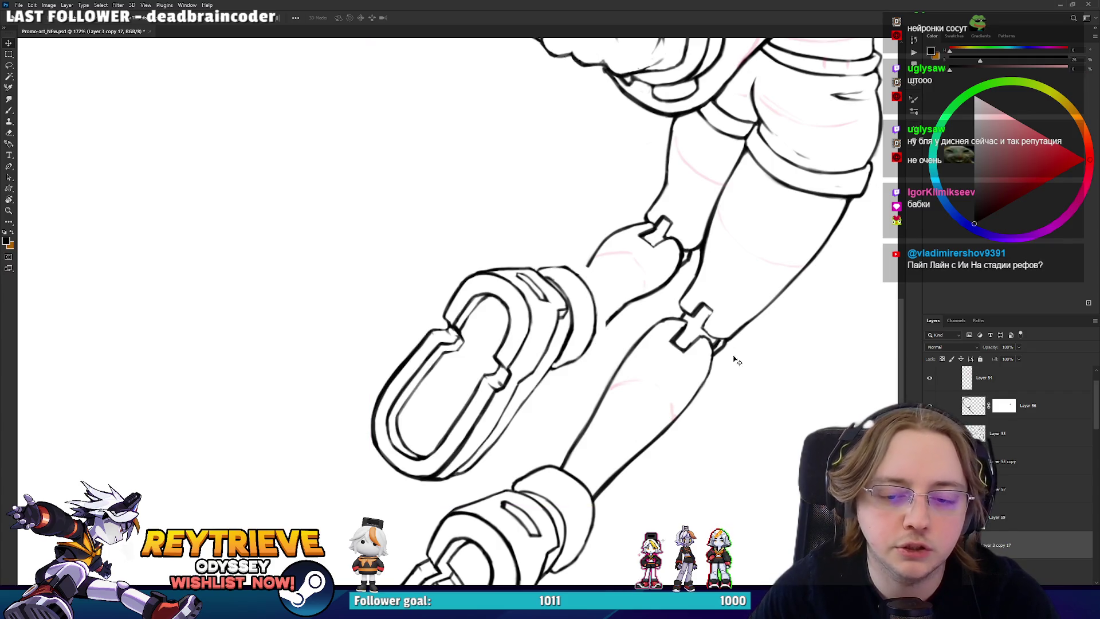
key("b")
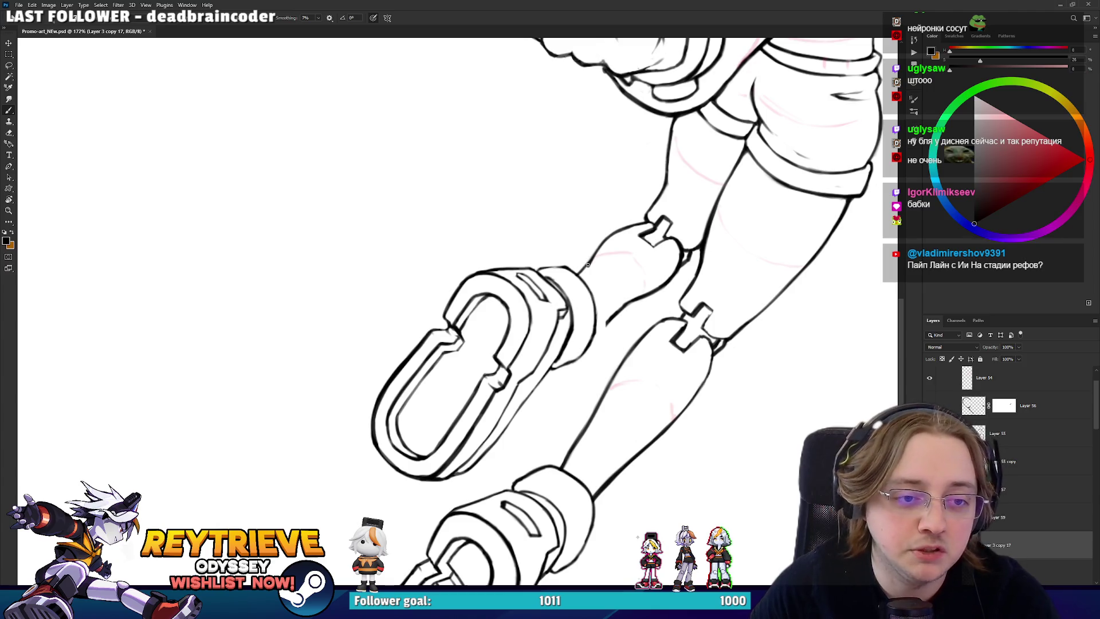
- Check the inked robot leg lines with Brush and Eraser at hand, then fit the whole character on screen
key("e")
key("r")
left_click_drag(609, 243, 467, 451)
key("b")
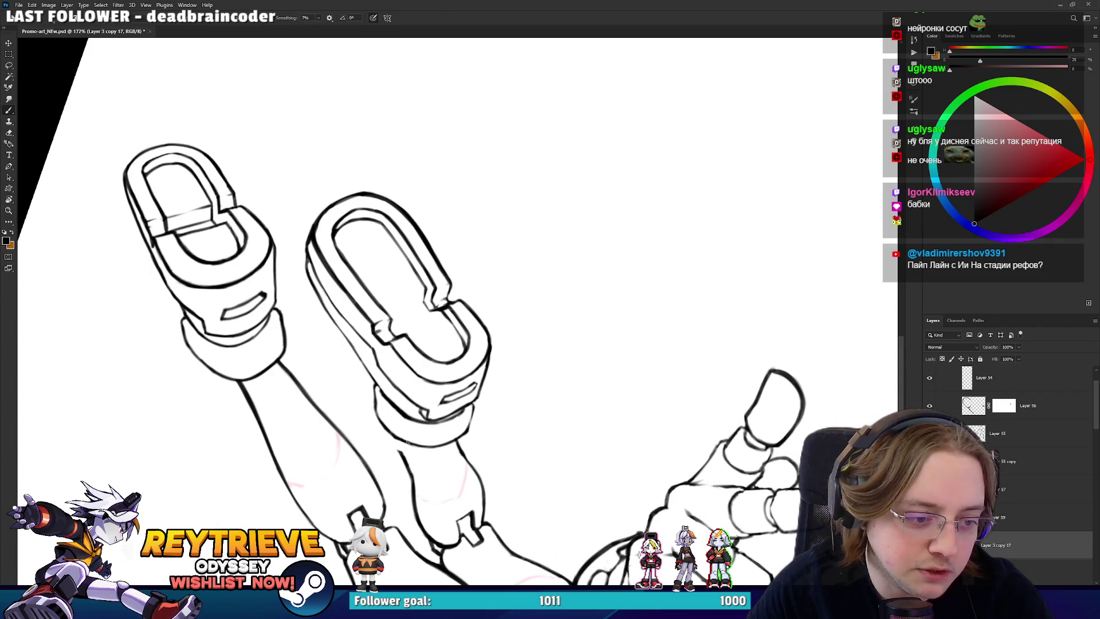
key("e")
key("b")
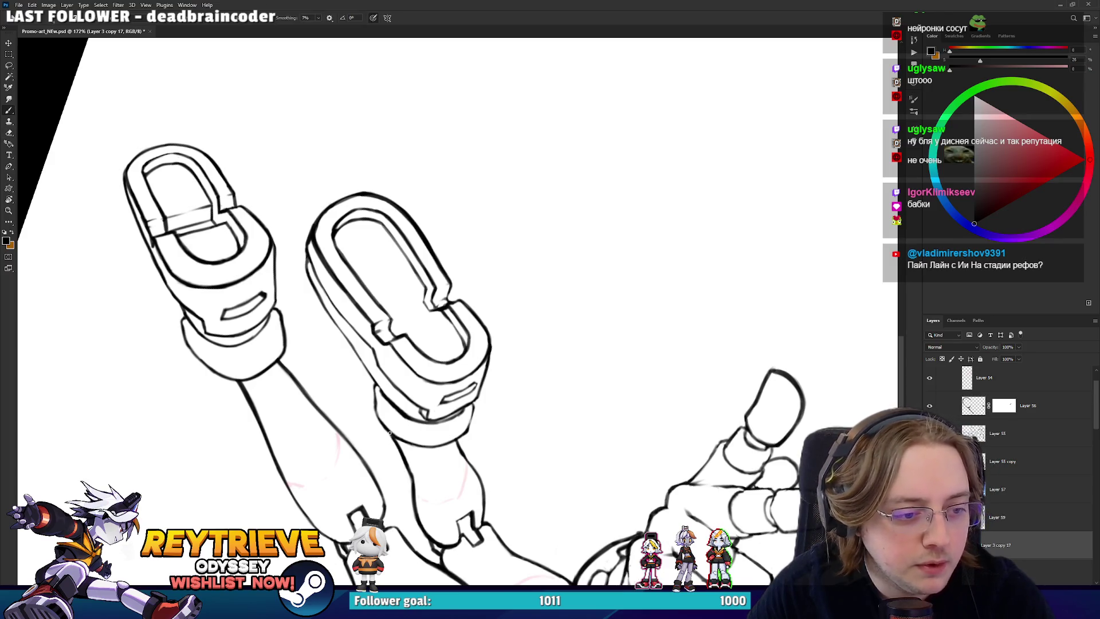
left_click_drag(392, 440, 401, 344)
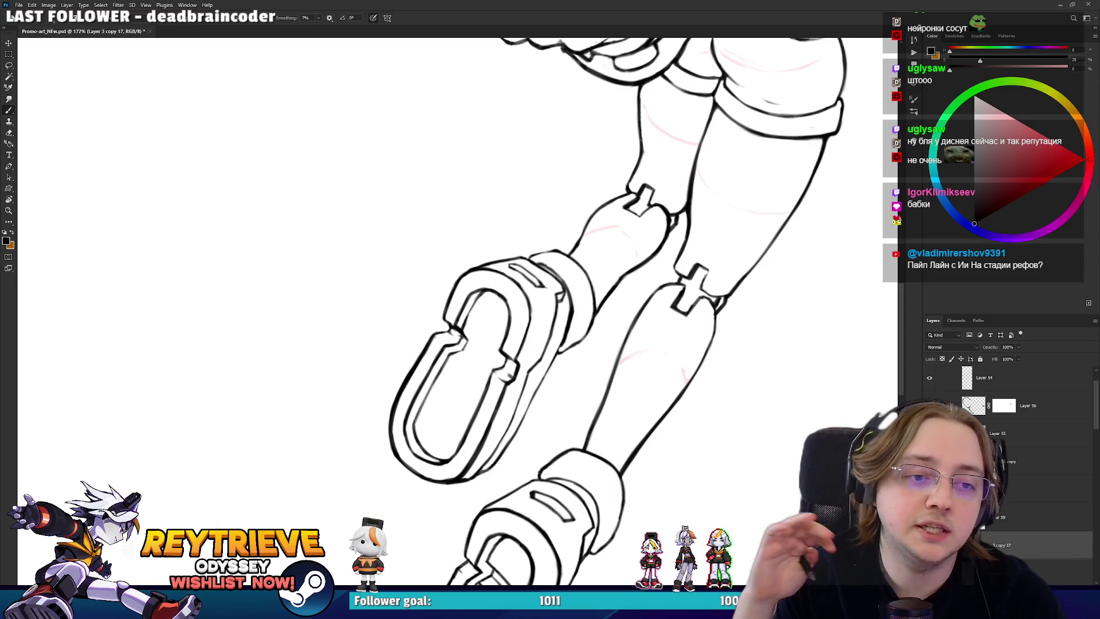
key("e")
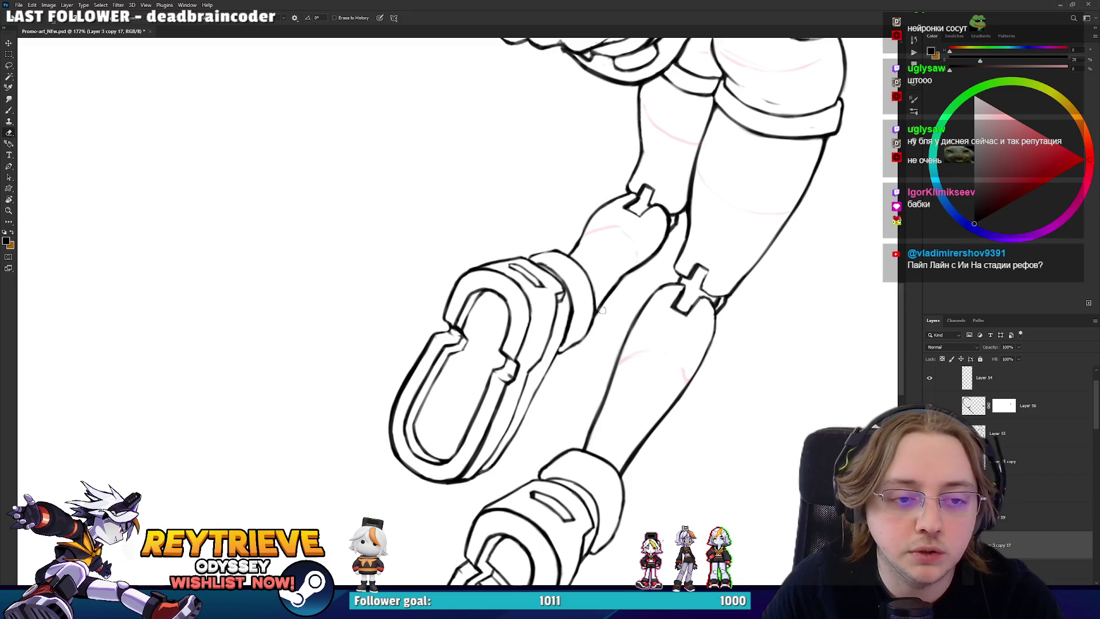
key("b")
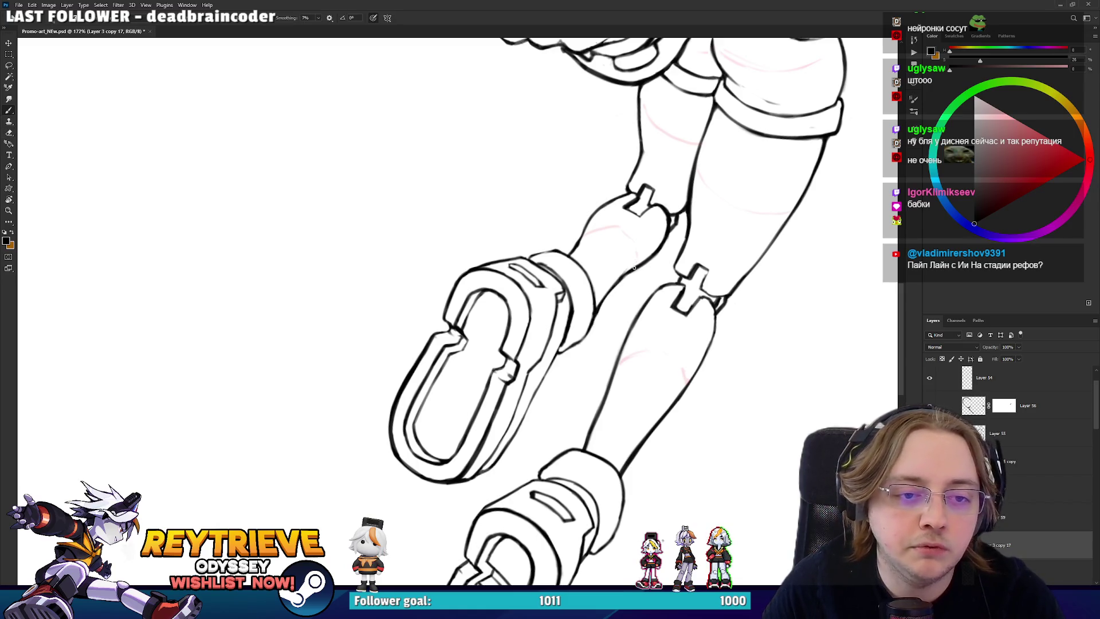
key("e")
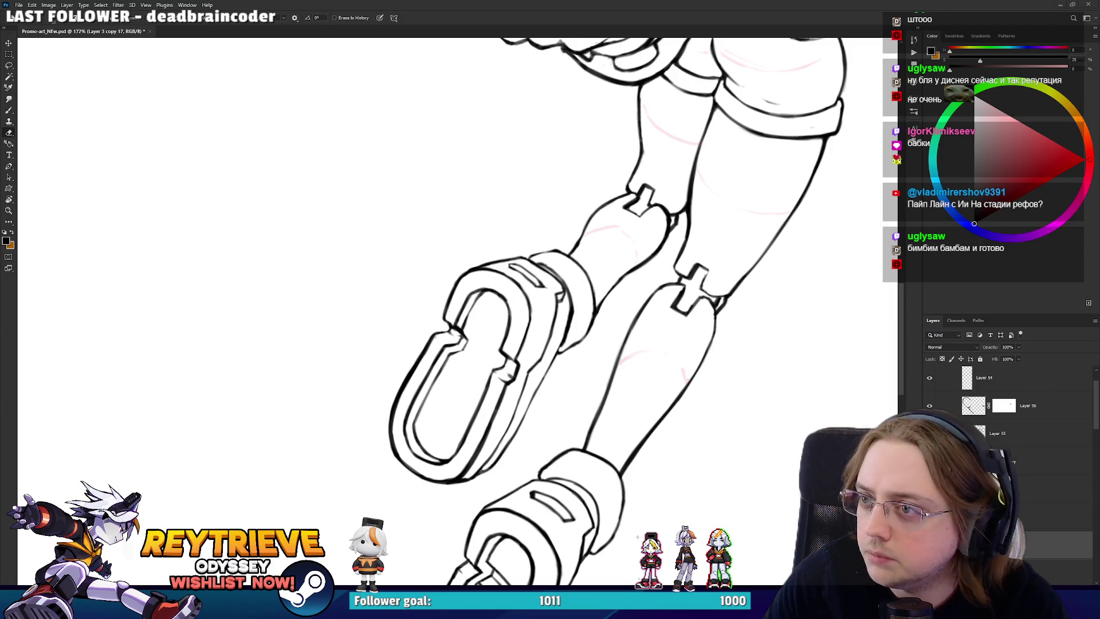
key("ctrl+0")
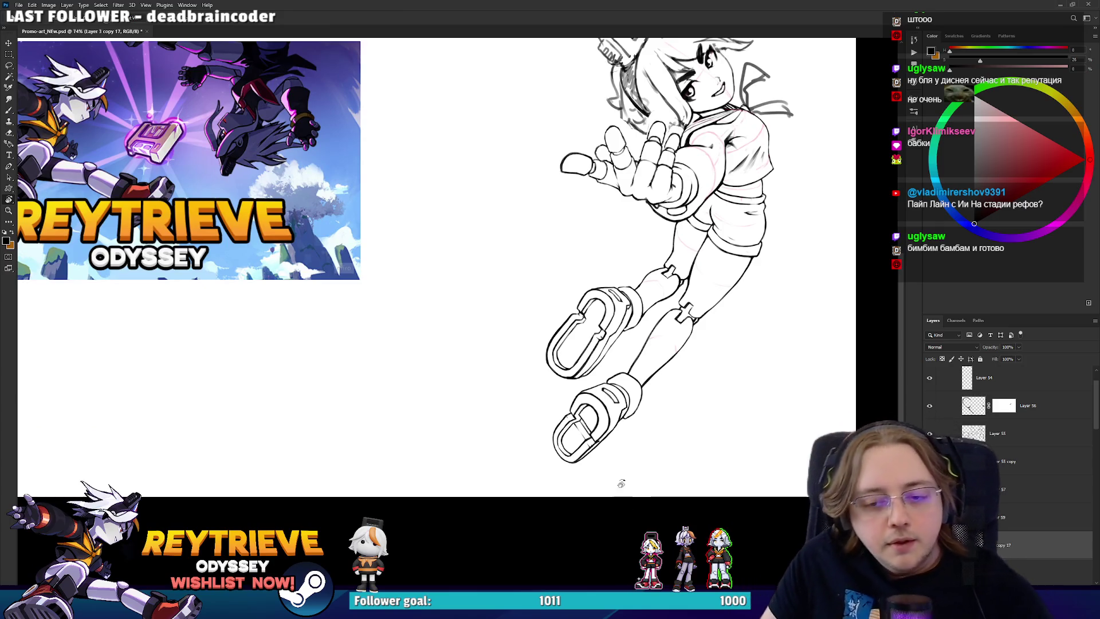
- Turn the shoe loops upright, then draw and partly erase a thin line along the right loop
scroll(590, 367, "up", 5)
mouse_move(614, 356)
left_mouse_down()
mouse_move(596, 332)
mouse_move(487, 321)
mouse_move(326, 379)
left_mouse_up()
key("e")
left_click_drag(356, 442, 350, 386)
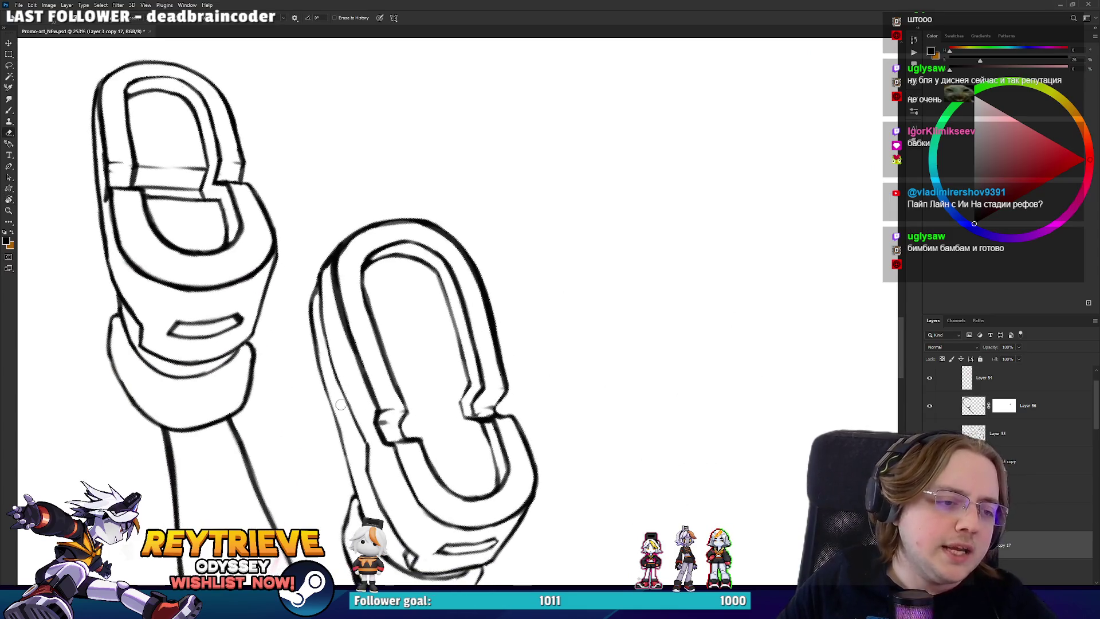
key("b")
left_click_drag(365, 440, 321, 298)
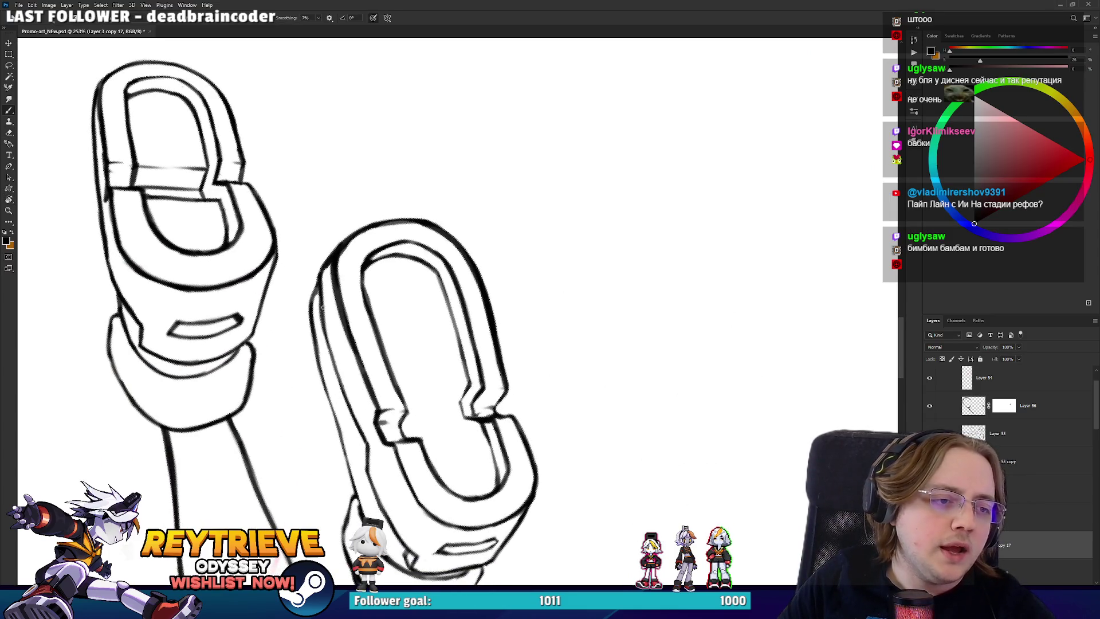
key("e")
left_click_drag(322, 349, 319, 321)
left_click_drag(329, 371, 314, 300)
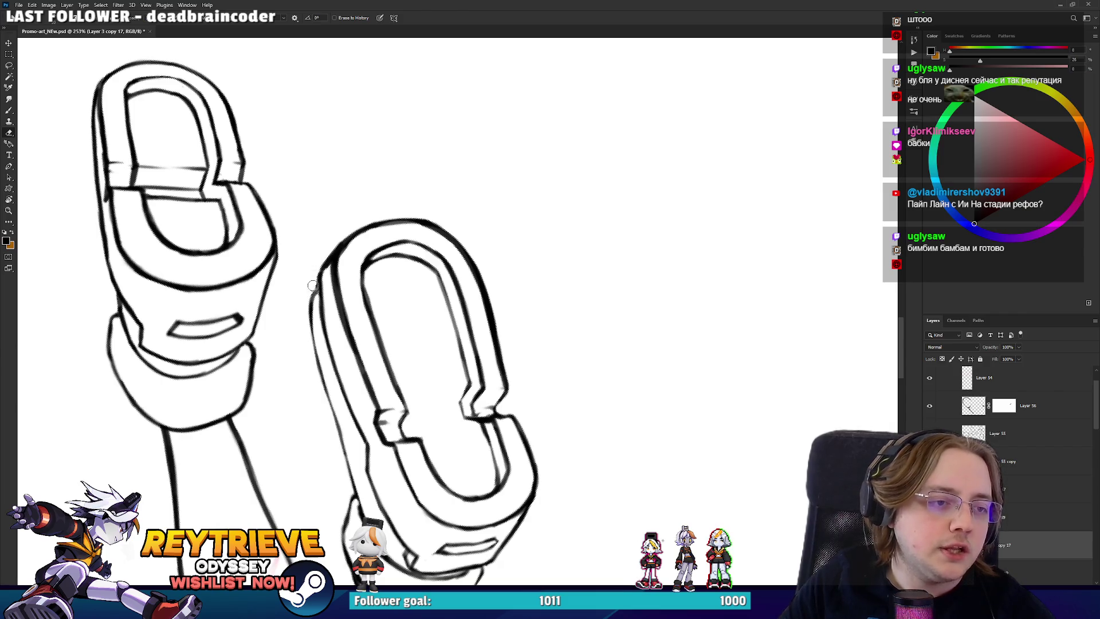
- Thicken the right loop's left outline with the Brush and rotate the view back
key("b")
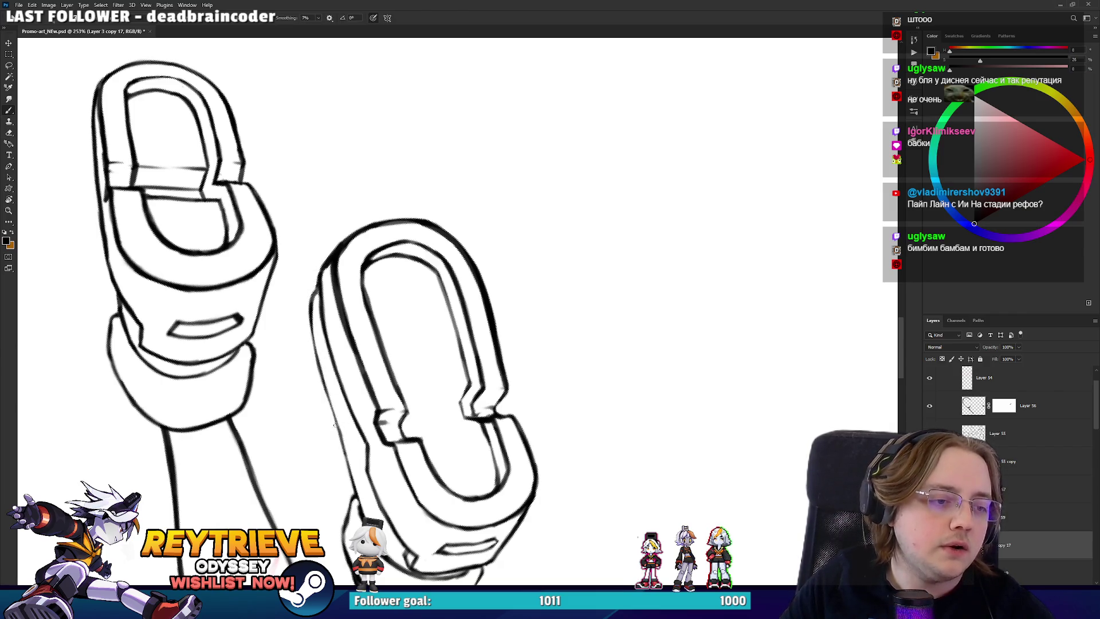
left_click_drag(339, 427, 315, 333)
left_click_drag(322, 383, 310, 324)
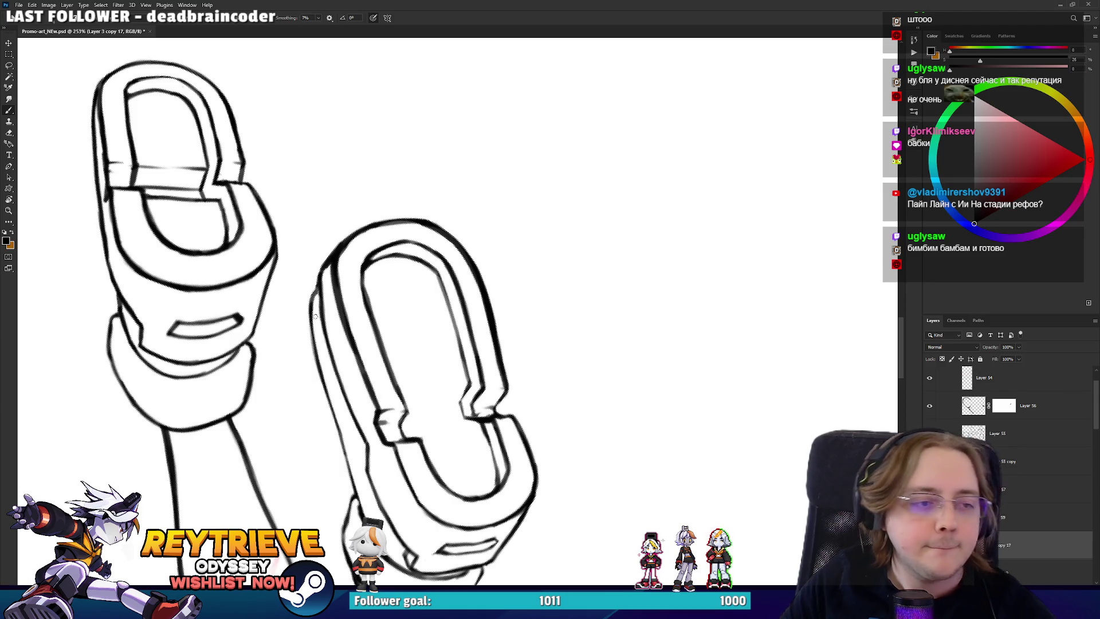
key("e")
key("r")
mouse_move(292, 299)
left_mouse_down()
mouse_move(599, 309)
mouse_move(673, 218)
left_mouse_up()
scroll(659, 258, "down", 6)
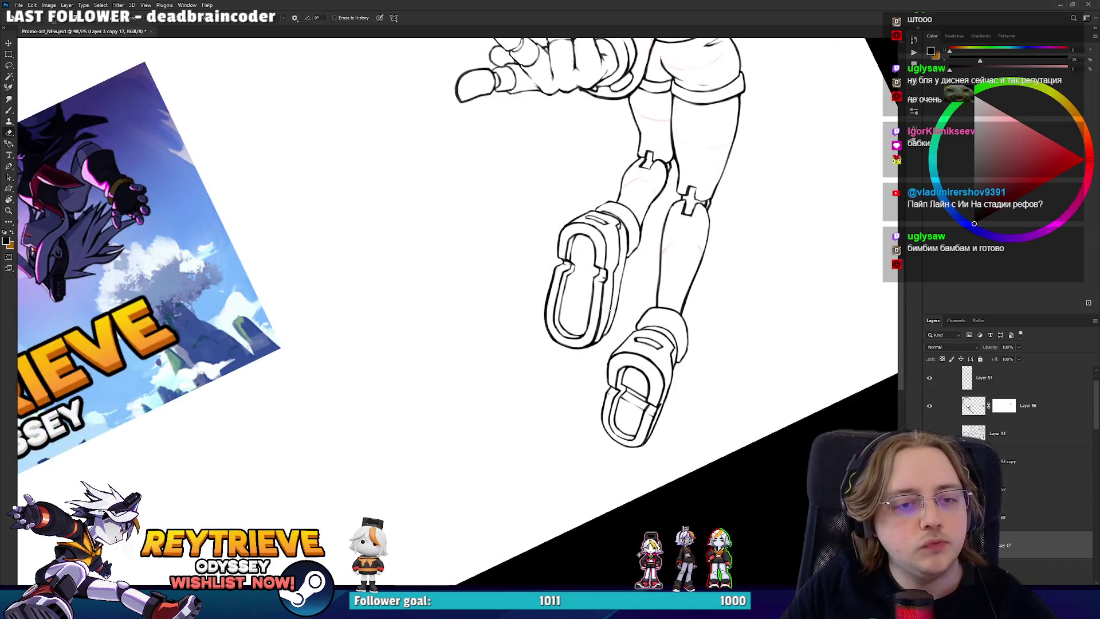
mouse_move(637, 276)
left_mouse_down()
mouse_move(582, 395)
mouse_move(648, 277)
left_mouse_up()
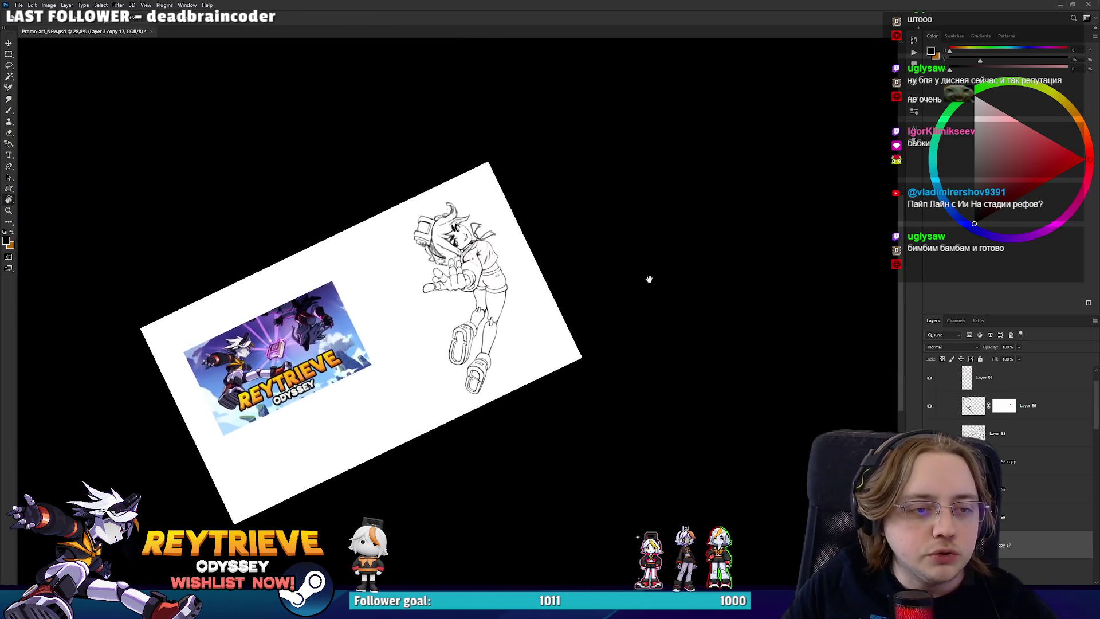
- Ink the foot loop's inner arch line with the leg upright, undoing the redraw attempt
scroll(648, 278, "up", 5)
scroll(447, 275, "up", 4)
mouse_move(447, 275)
left_mouse_down()
mouse_move(484, 319)
mouse_move(471, 419)
mouse_move(487, 317)
left_mouse_up()
key("e")
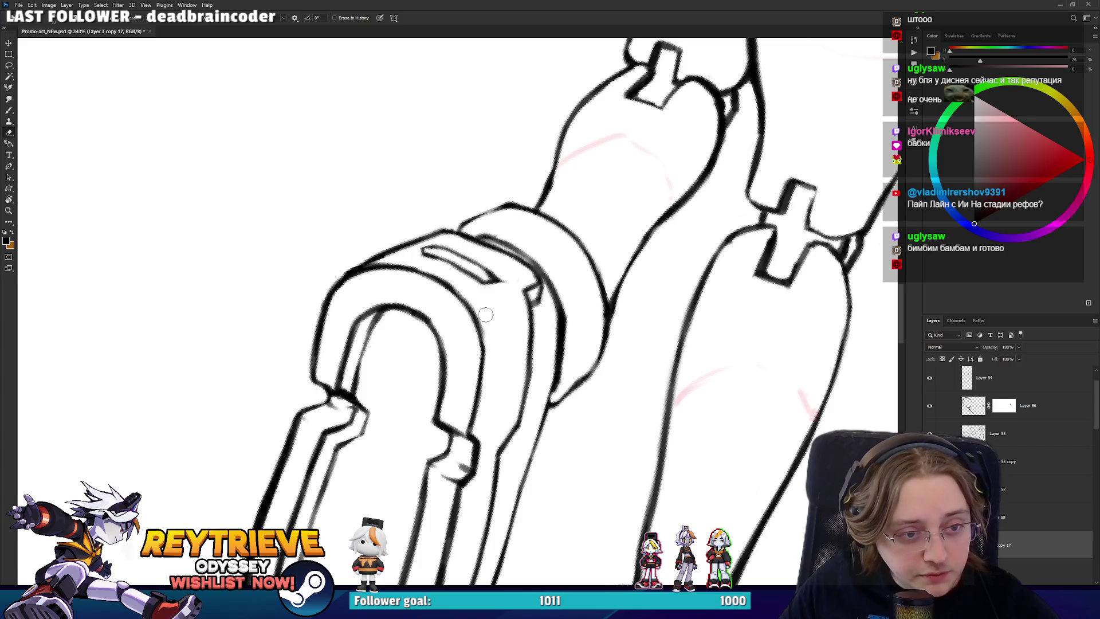
key("b")
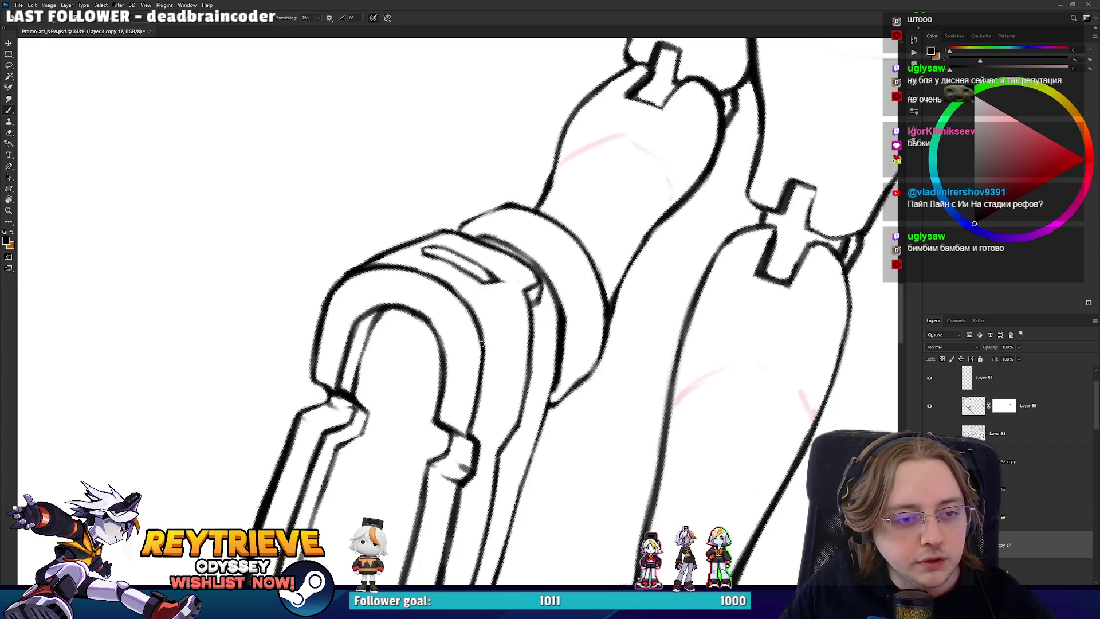
left_click_drag(360, 367, 373, 325)
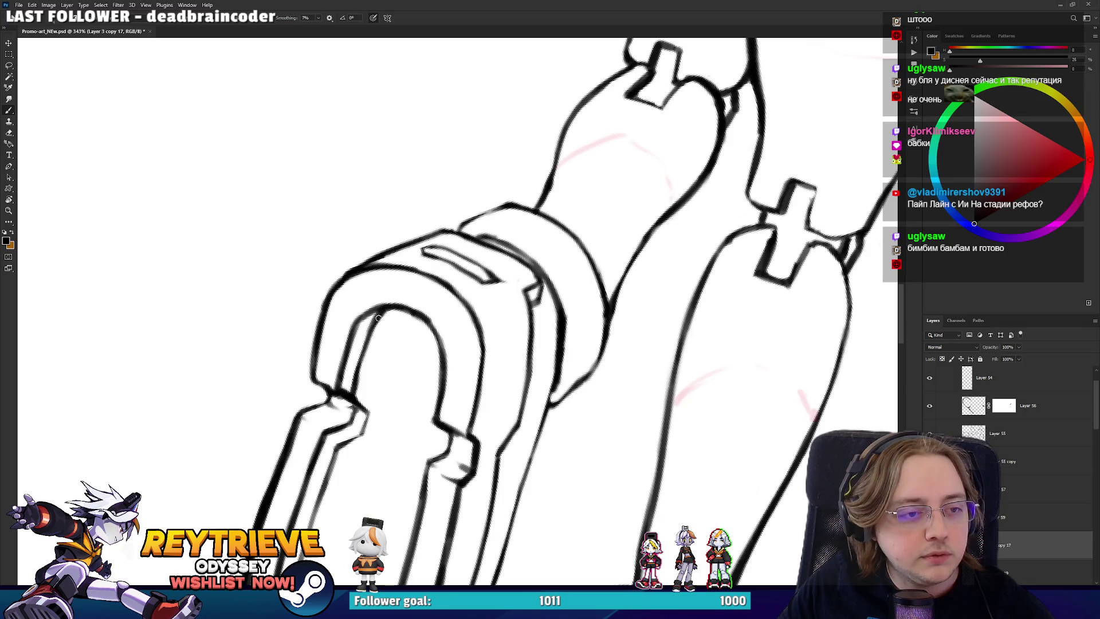
key("r")
mouse_move(367, 320)
left_mouse_down()
mouse_move(530, 471)
mouse_move(490, 325)
mouse_move(503, 296)
left_mouse_up()
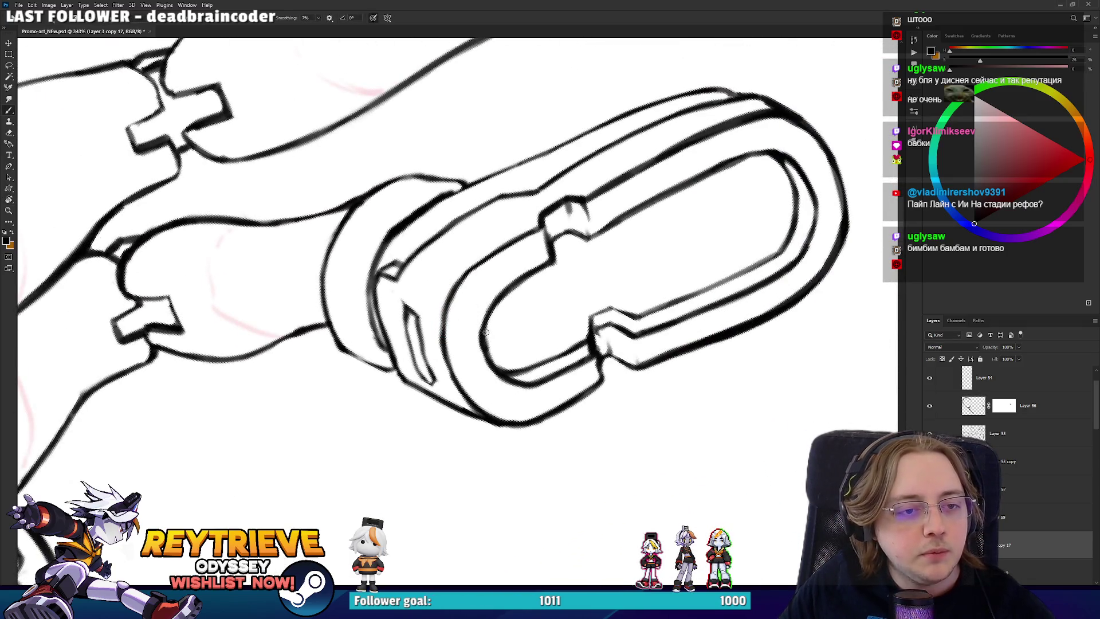
key("e")
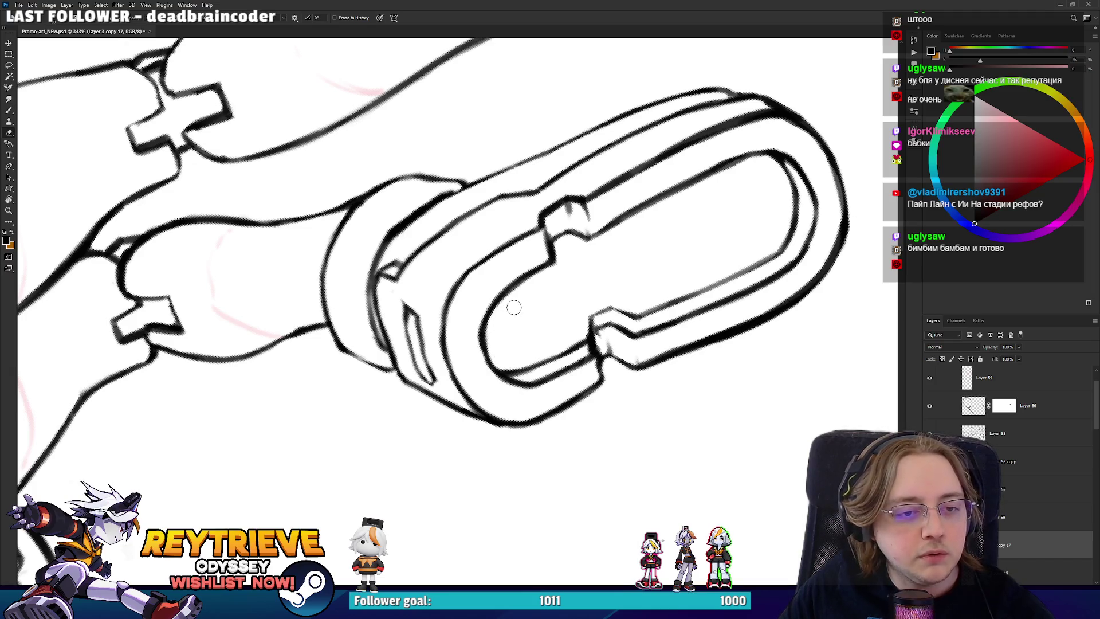
key("b")
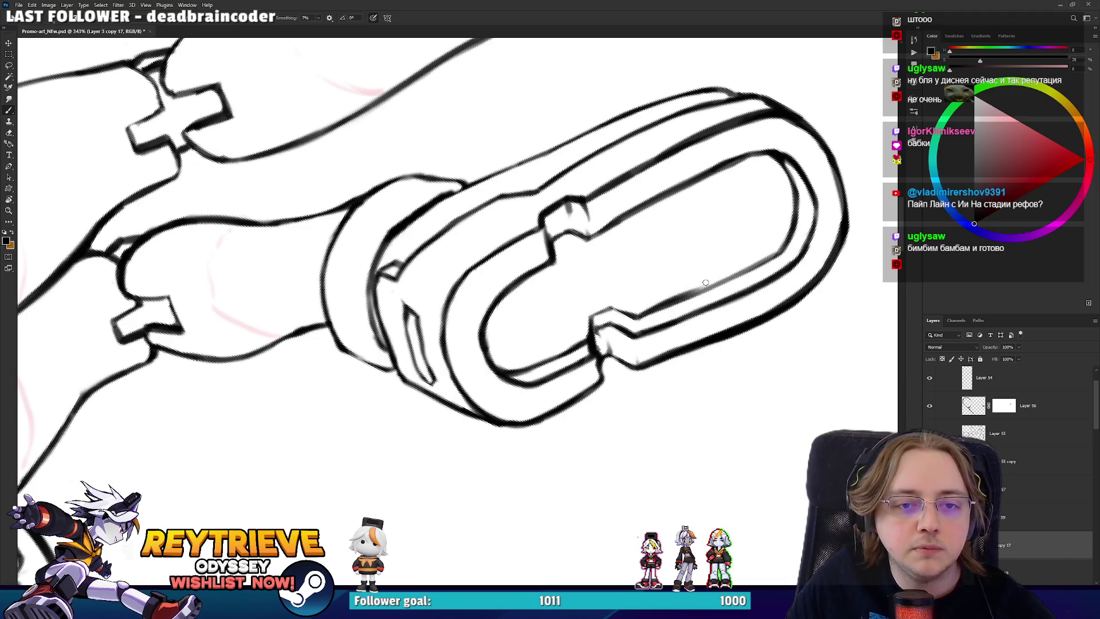
left_click_drag(695, 298, 777, 256)
key("ctrl+z")
- Darken the inner arch line of the foot loop with a fresh stroke
mouse_move(747, 292)
left_mouse_down()
mouse_move(641, 238)
mouse_move(630, 195)
mouse_move(656, 171)
left_mouse_up()
key("e")
key("b")
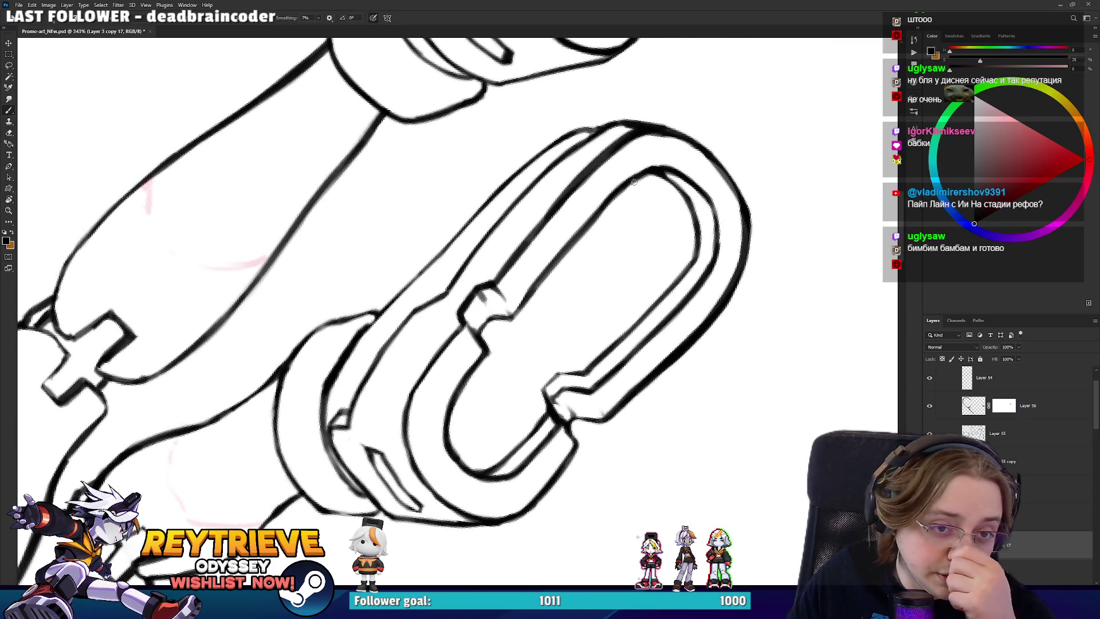
left_click_drag(518, 309, 575, 242)
key("e")
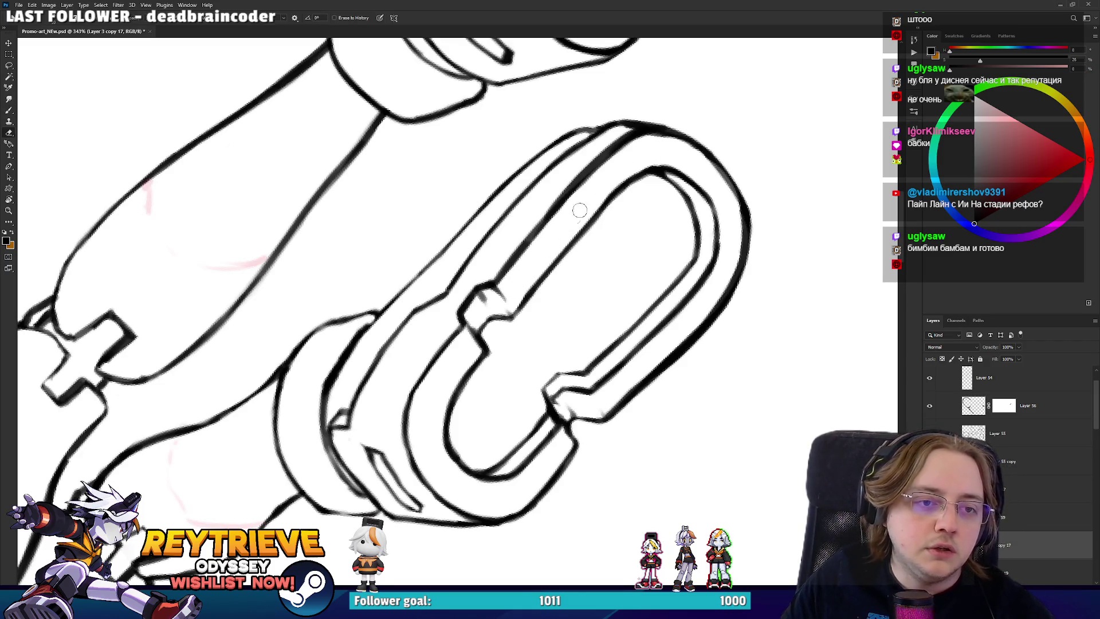
- Review the loop and upper leg joints from several angles, then level the view on the face and hand
key("r")
mouse_move(677, 155)
left_mouse_down()
mouse_move(675, 430)
mouse_move(500, 401)
left_mouse_up()
key("r")
mouse_move(530, 486)
left_mouse_down()
mouse_move(601, 281)
mouse_move(598, 334)
mouse_move(493, 321)
mouse_move(428, 354)
left_mouse_up()
key("r")
key("b")
left_click_drag(514, 241, 382, 406)
key("e")
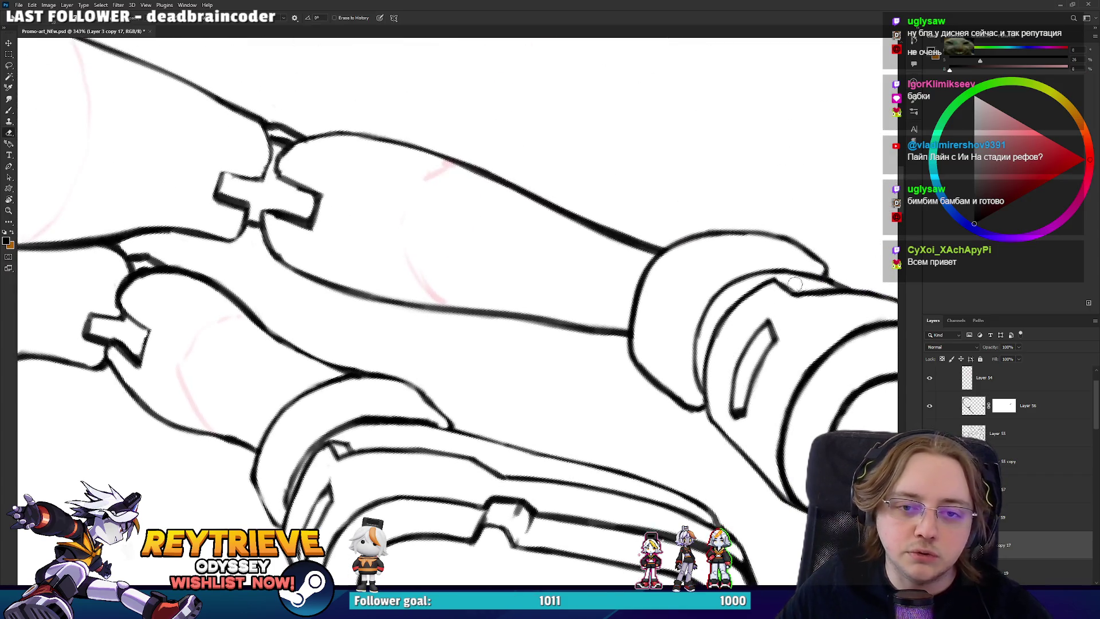
key("r")
left_click_drag(793, 285, 710, 516)
scroll(714, 268, "down", 5)
key("r")
mouse_move(714, 268)
left_mouse_down()
mouse_move(637, 195)
mouse_move(672, 282)
left_mouse_up()
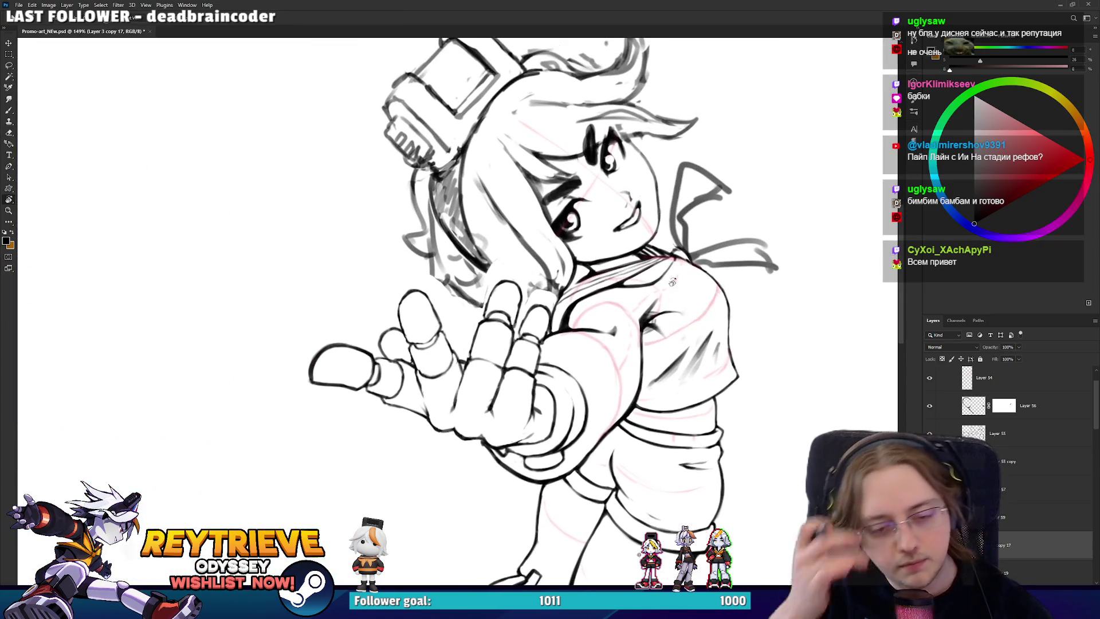
- Frame the face and reaching hand, then paste the glowing-hand anime reference image
scroll(673, 282, "up", 3)
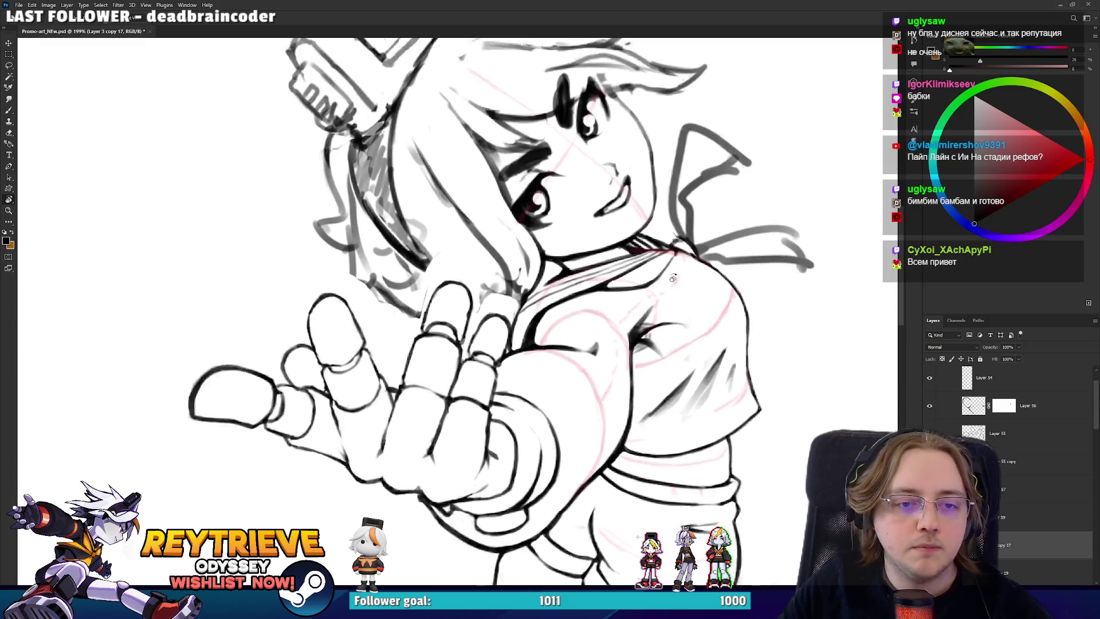
scroll(693, 354, "down", 1)
left_click_drag(692, 354, 779, 330)
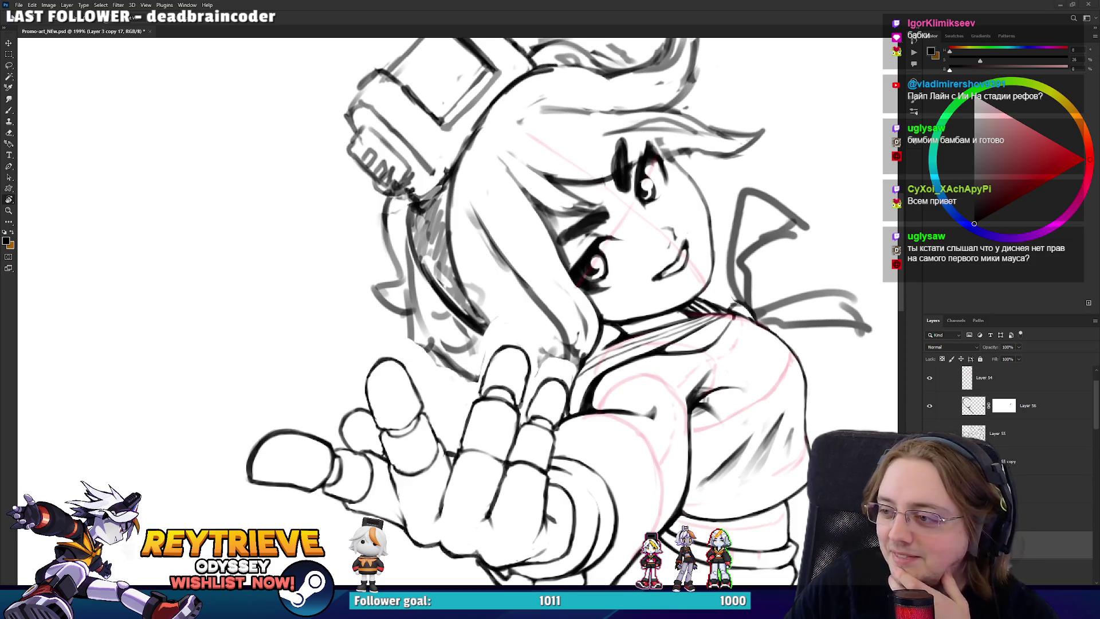
key("ctrl+v")
- Take the Move tool on the pasted reference, then switch to the ArtStation portfolio in the browser
key("v")
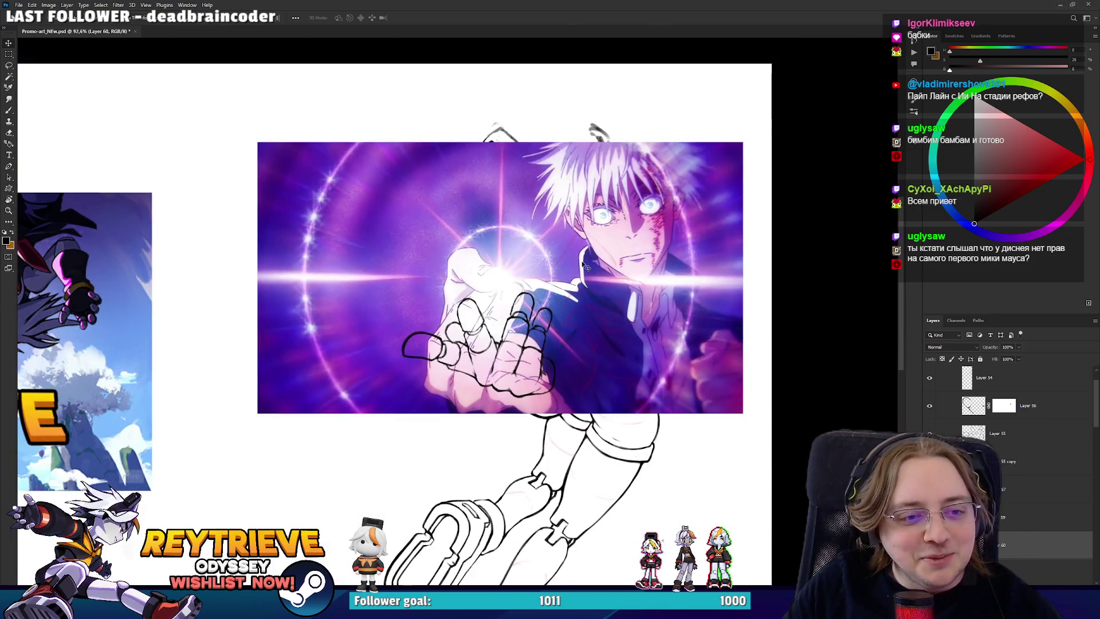
scroll(311, 271, "up", 3)
scroll(311, 271, "down", 5)
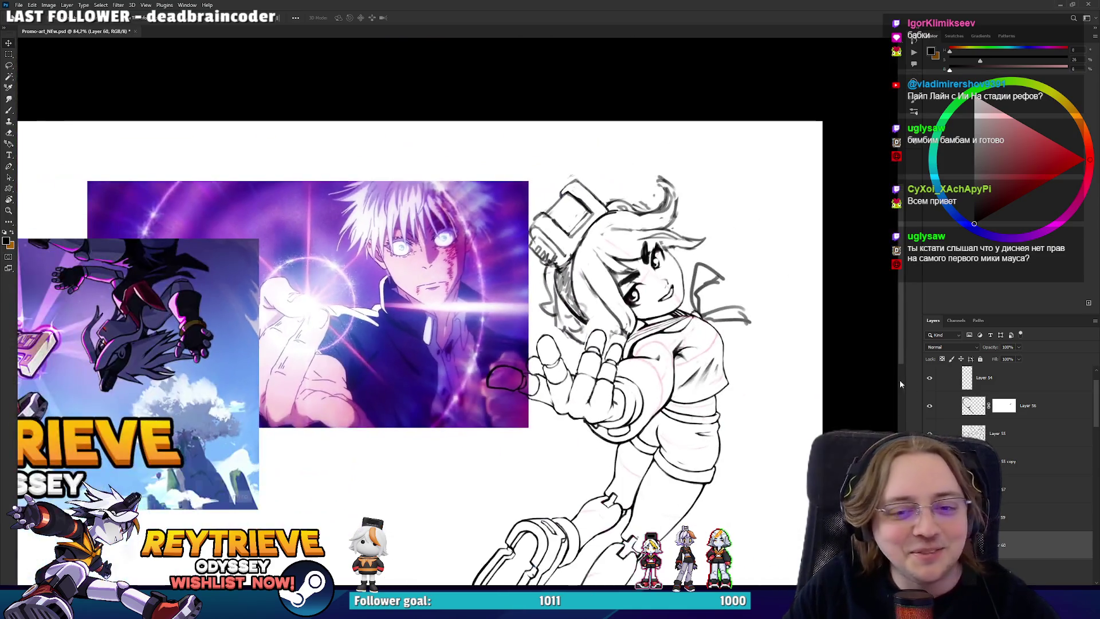
scroll(507, 331, "up", 3)
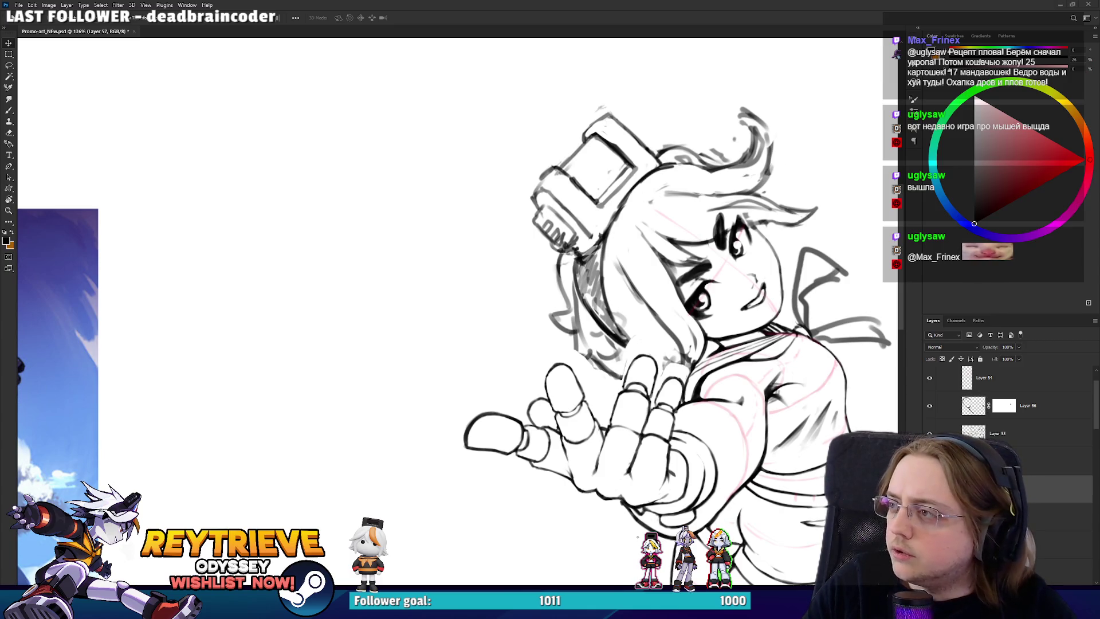
key("alt+Tab")
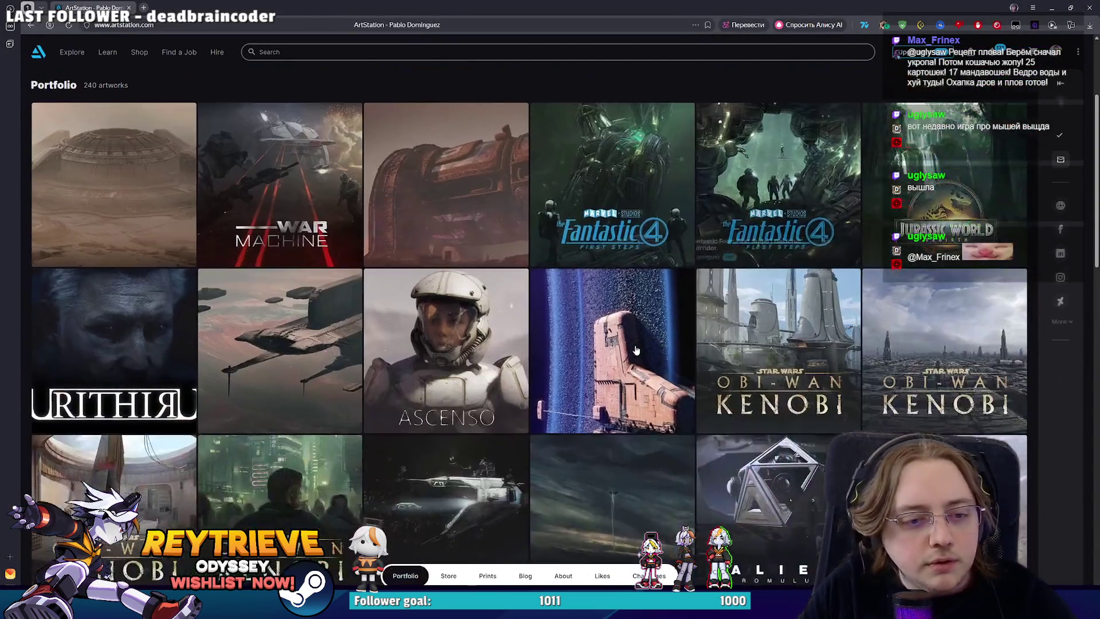
- Browse the 240-artwork portfolio grid, return to the top, and duplicate the tab
scroll(636, 349, "down", 13)
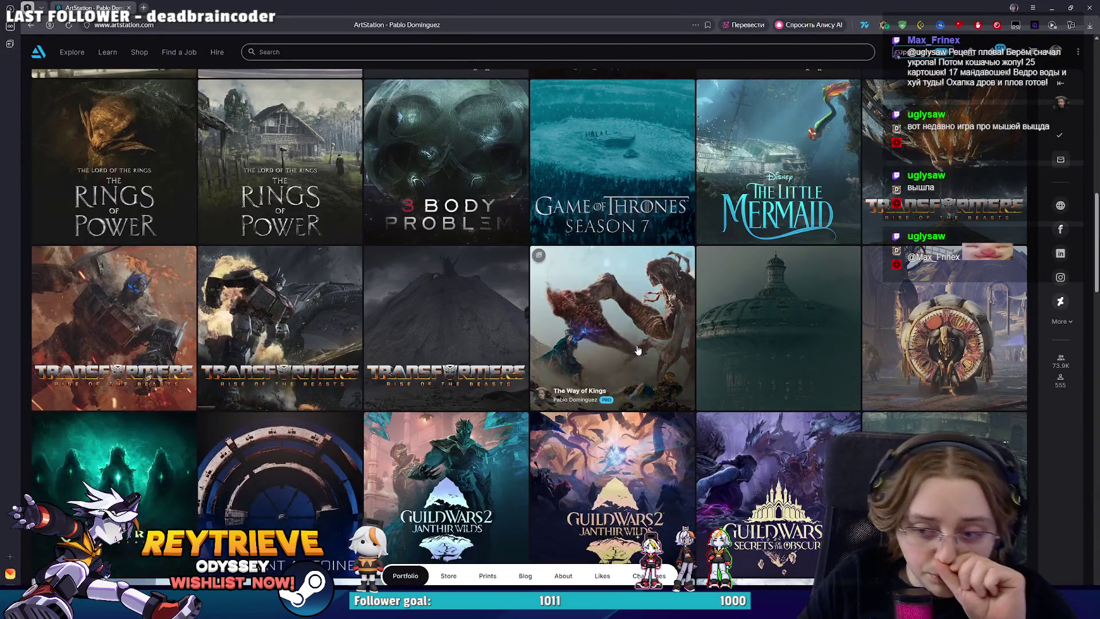
scroll(636, 347, "up", 3)
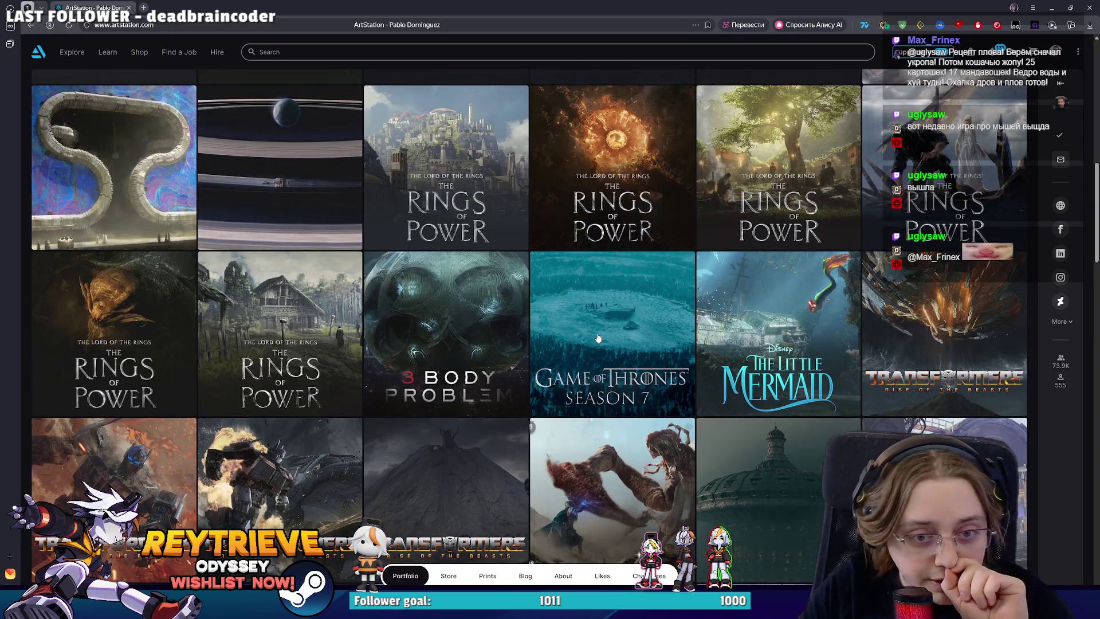
scroll(596, 338, "down", 12)
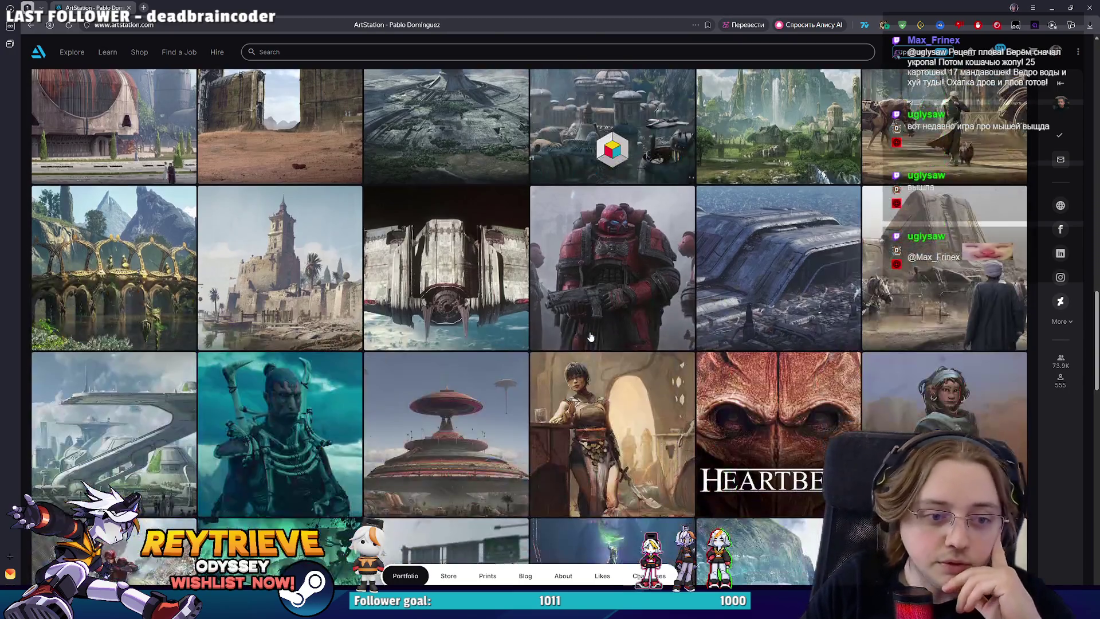
scroll(590, 337, "down", 12)
scroll(705, 393, "down", 5)
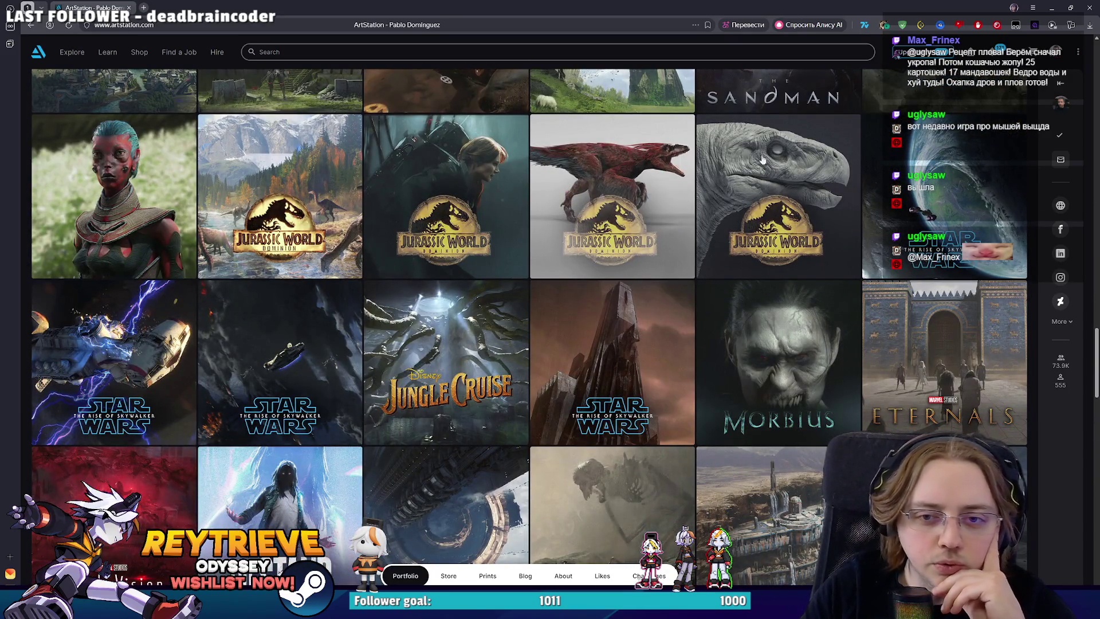
scroll(917, 287, "down", 12)
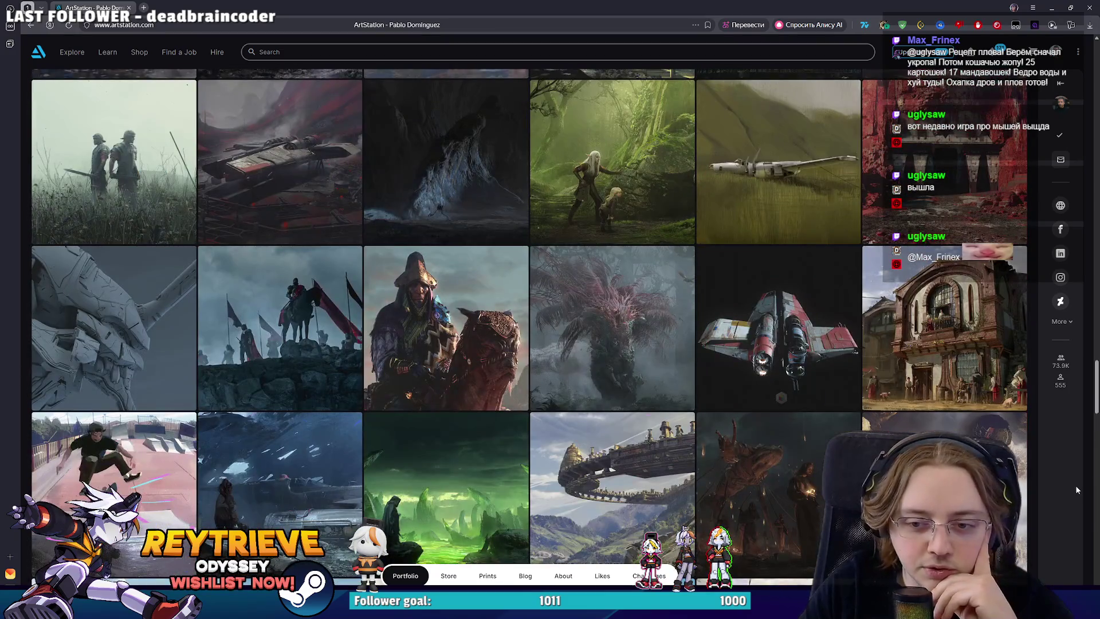
scroll(1077, 490, "down", 15)
scroll(1074, 583, "up", 20)
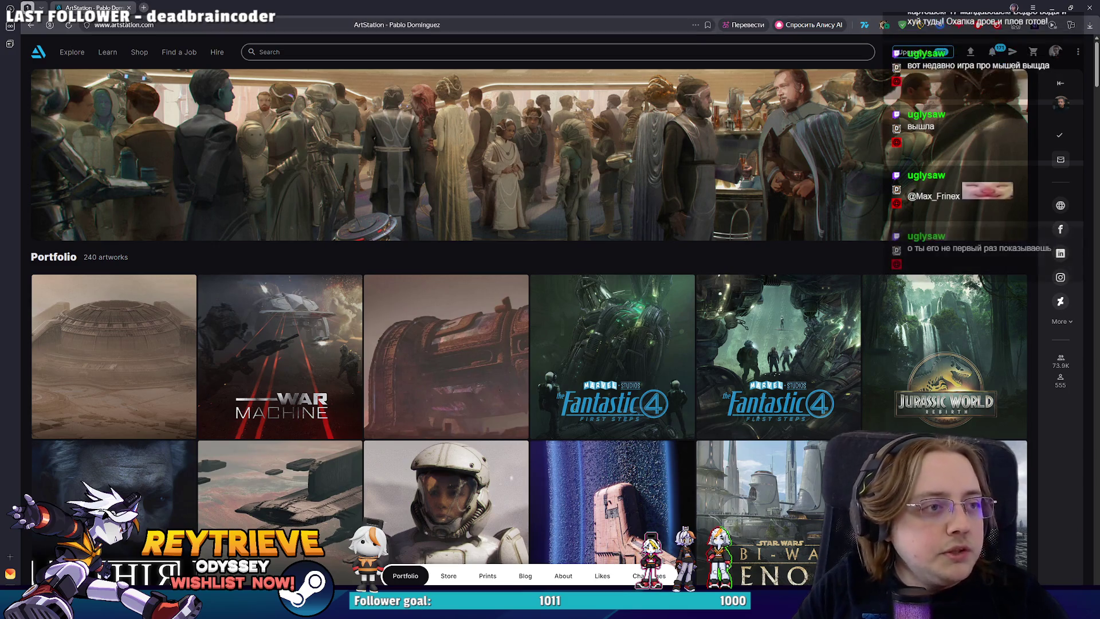
right_click(119, 7)
left_click(172, 68)
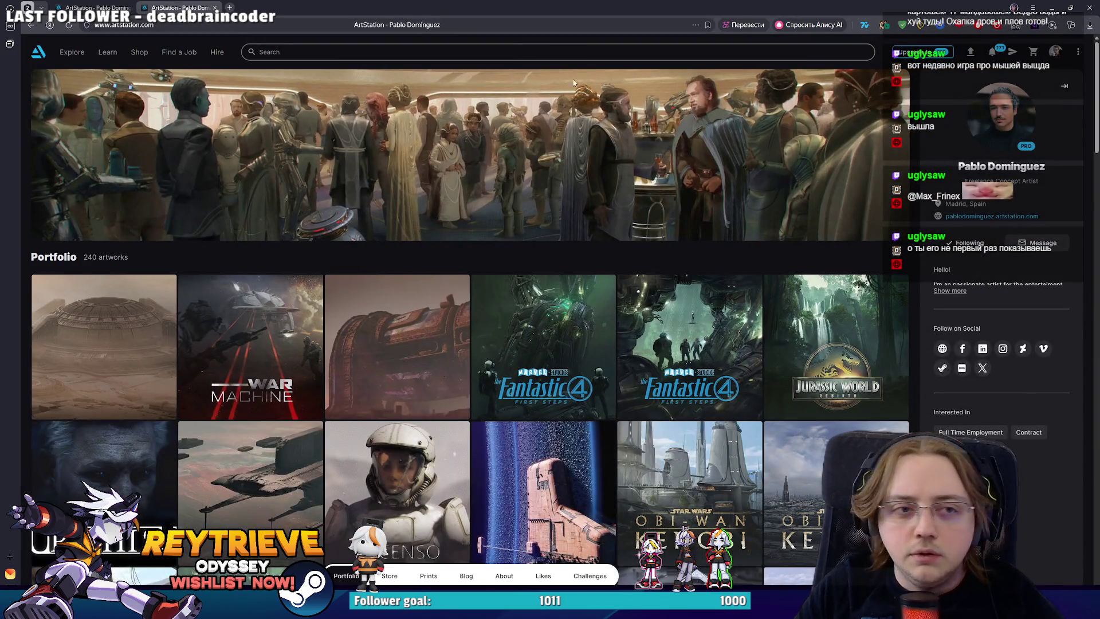
- Search ArtStation for the next concept artist by name, open their 100-artwork portfolio, and browse it
left_click(493, 52)
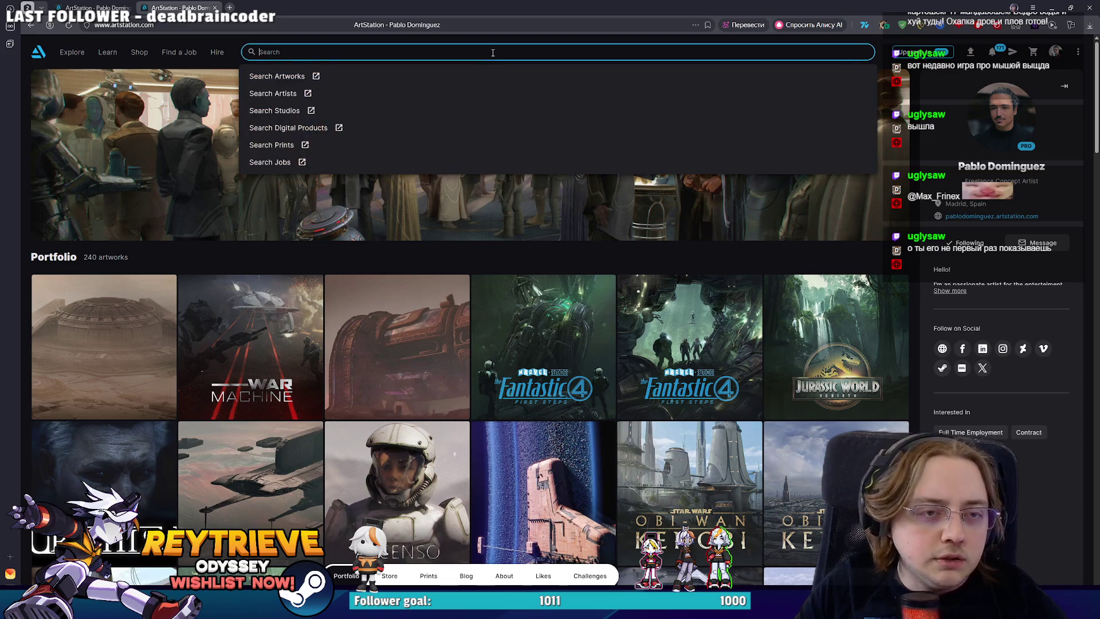
type("Pablo ca")
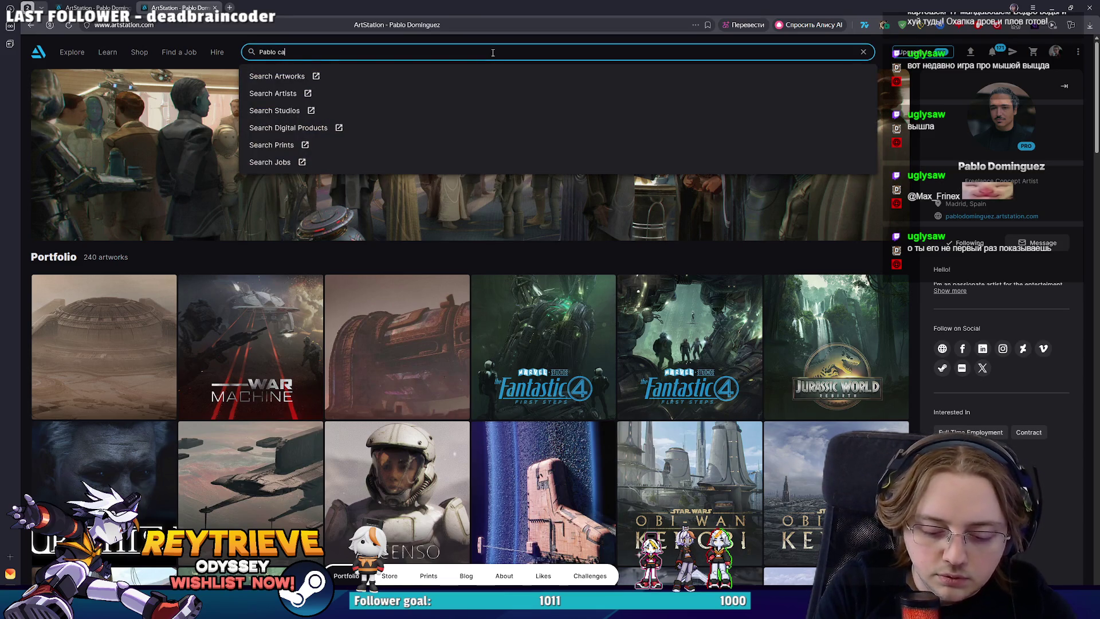
type("rpio")
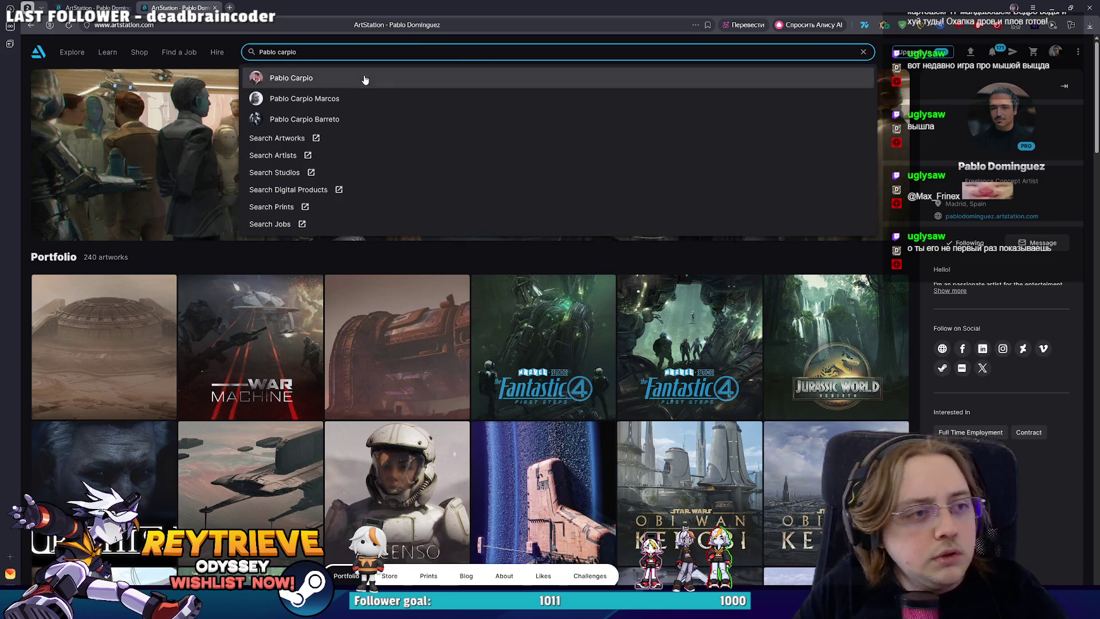
left_click(361, 78)
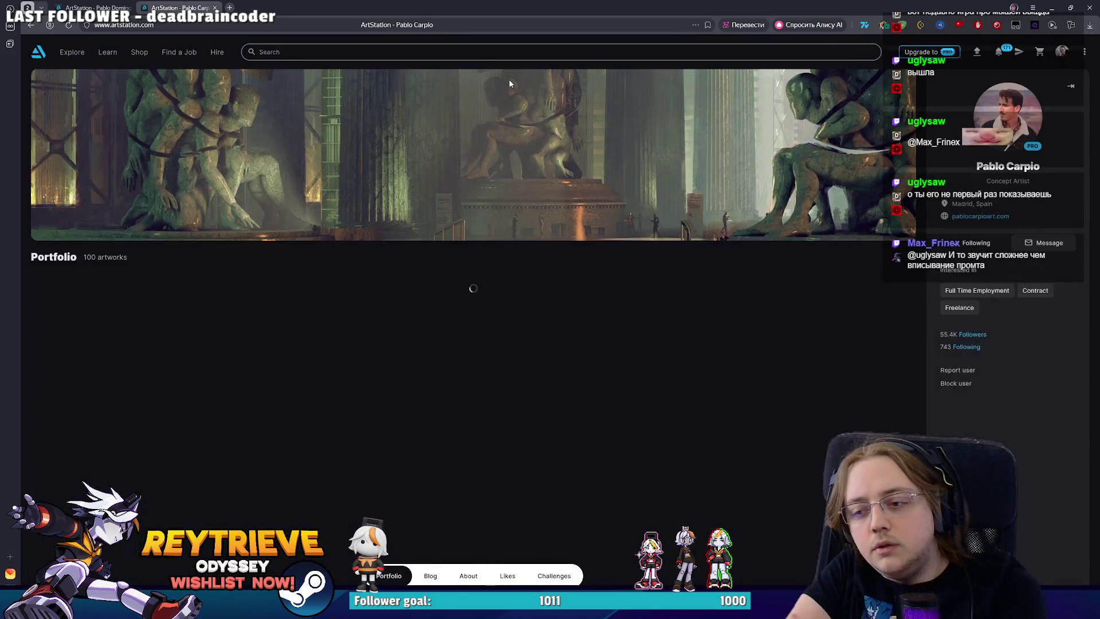
scroll(536, 189, "down", 2)
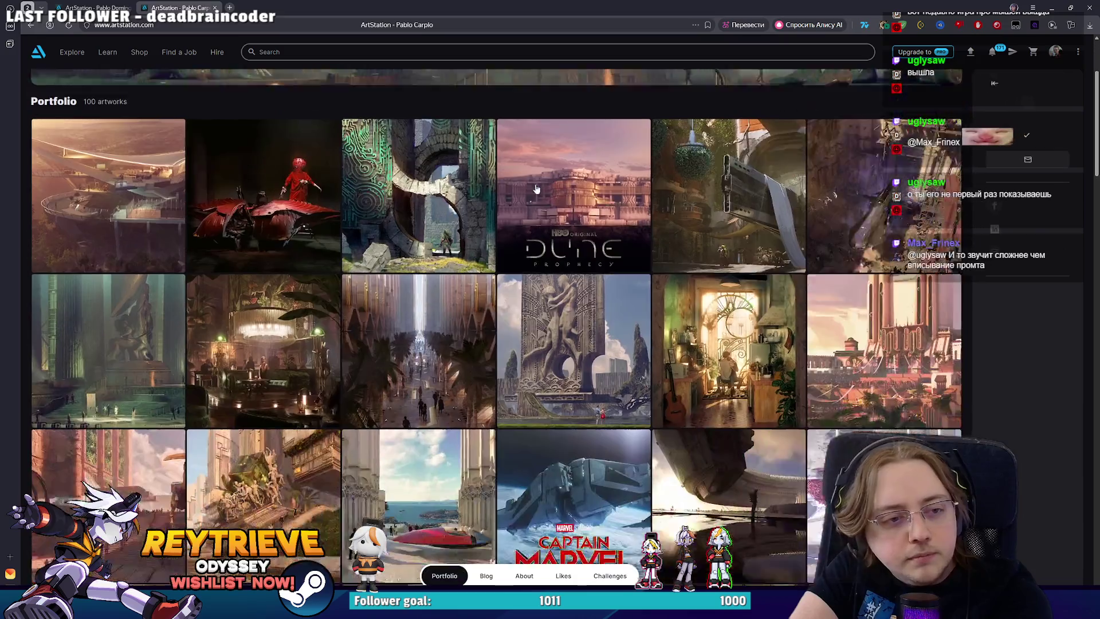
scroll(537, 189, "down", 5)
scroll(726, 231, "down", 20)
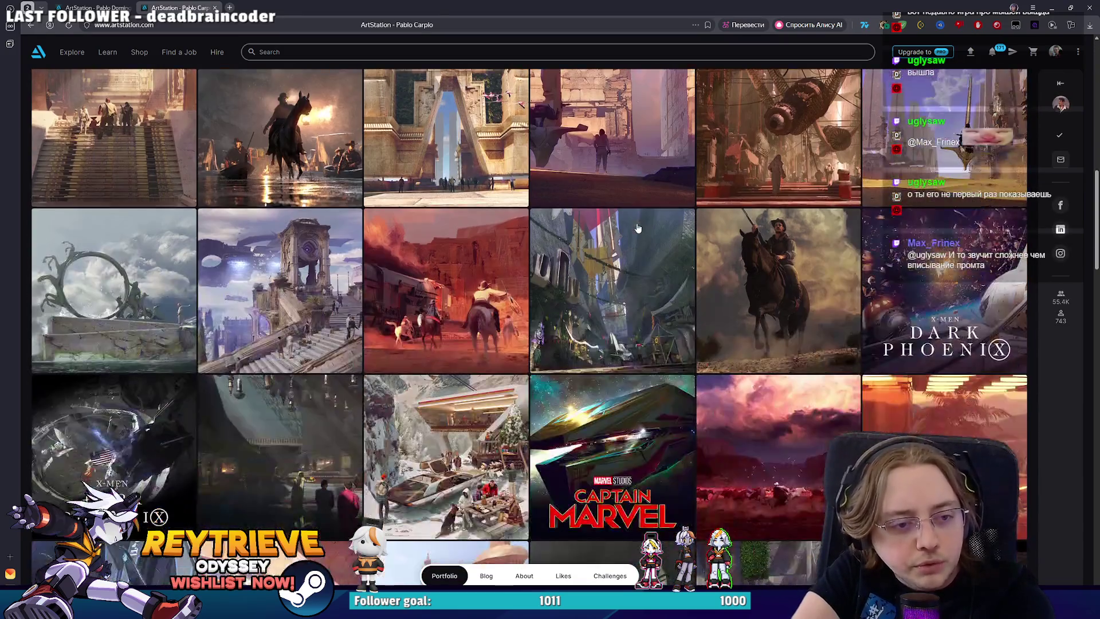
scroll(641, 212, "down", 8)
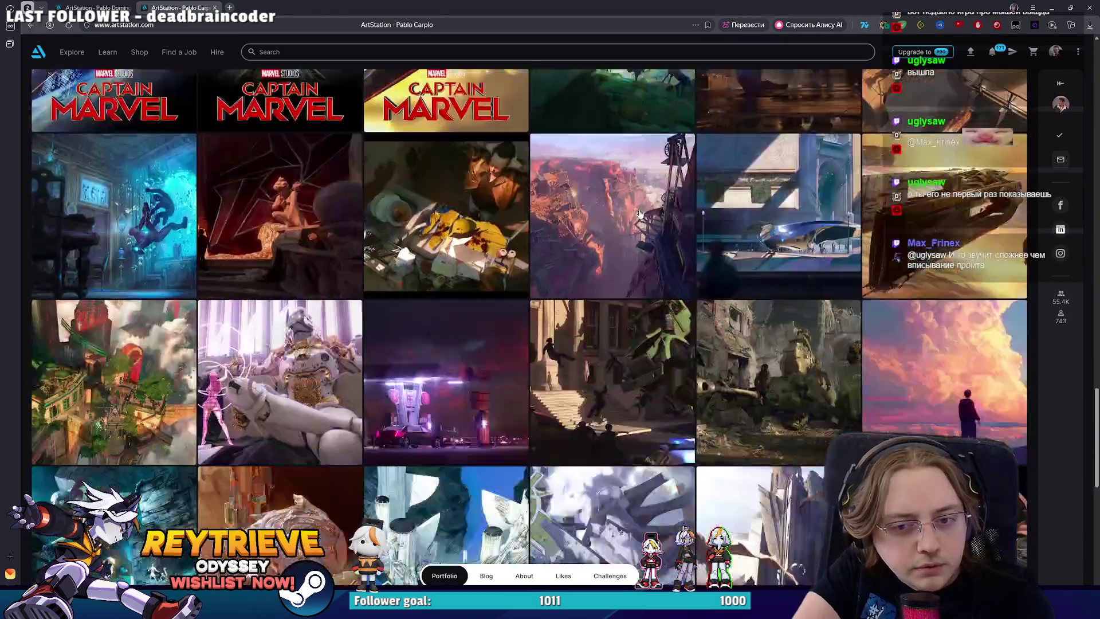
scroll(627, 201, "up", 4)
scroll(626, 202, "up", 15)
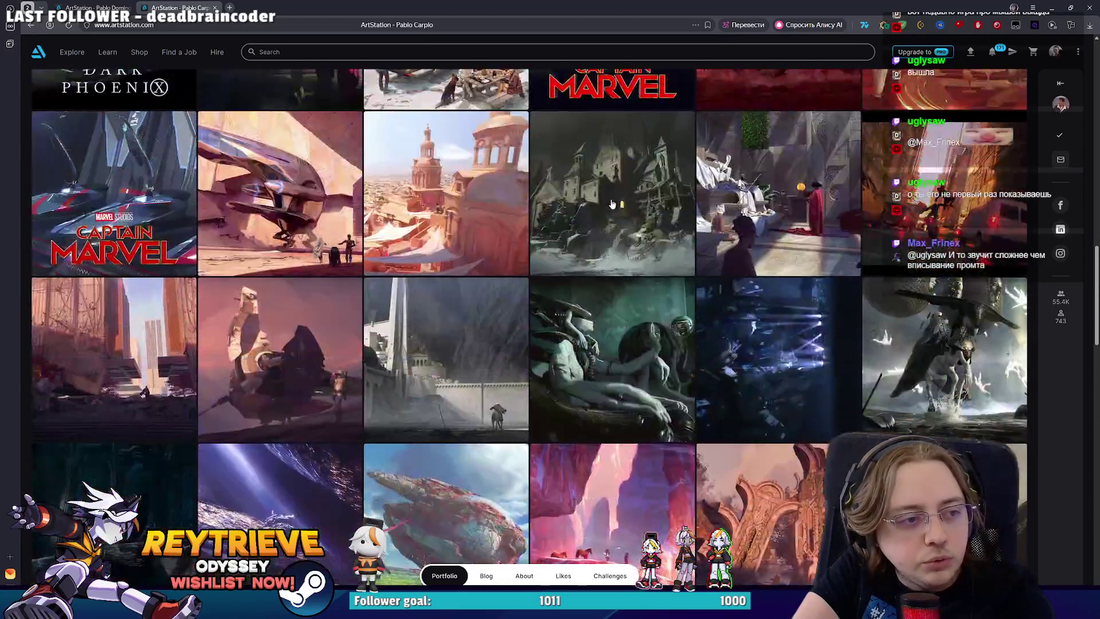
scroll(609, 203, "up", 3)
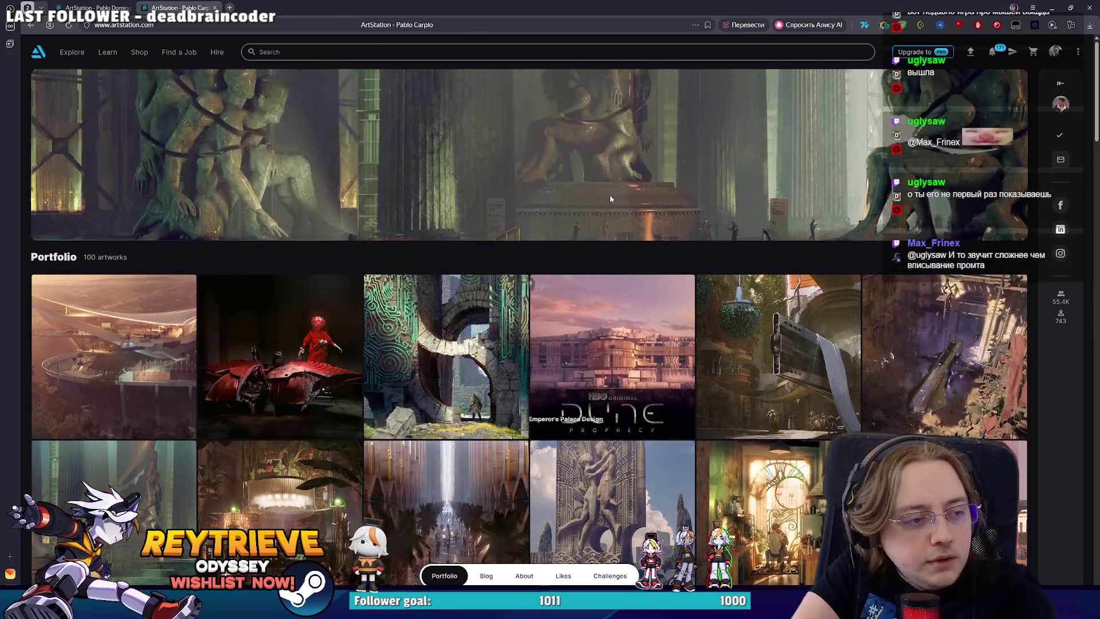
- Duplicate the tab, search for the third artist by name, and open their 183-artwork profile
left_click(298, 52)
right_click(180, 12)
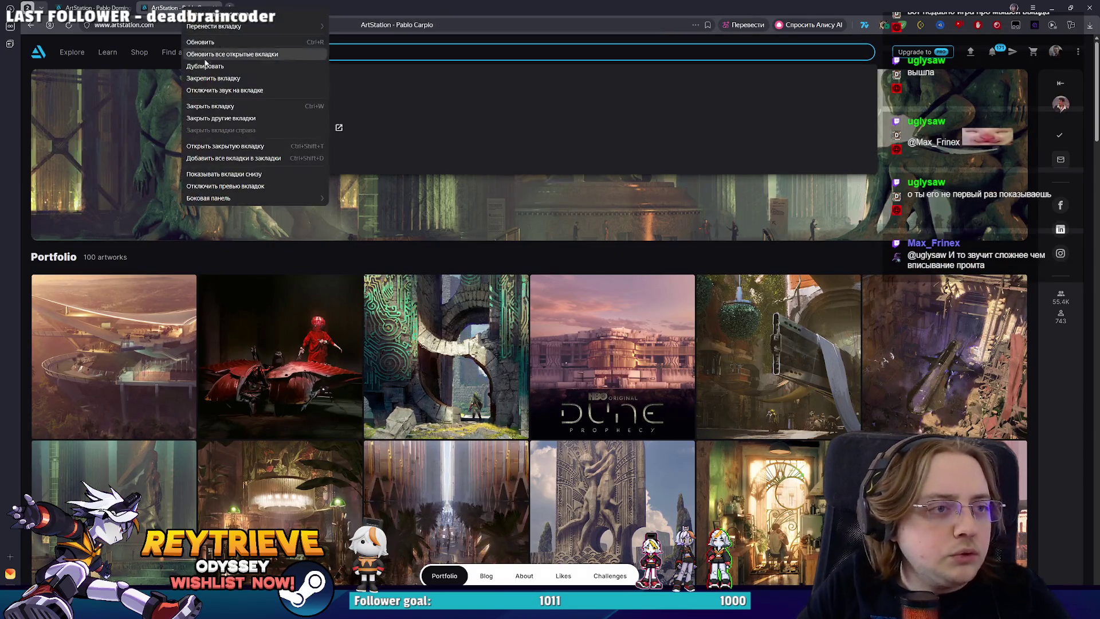
left_click(229, 64)
type("Mac")
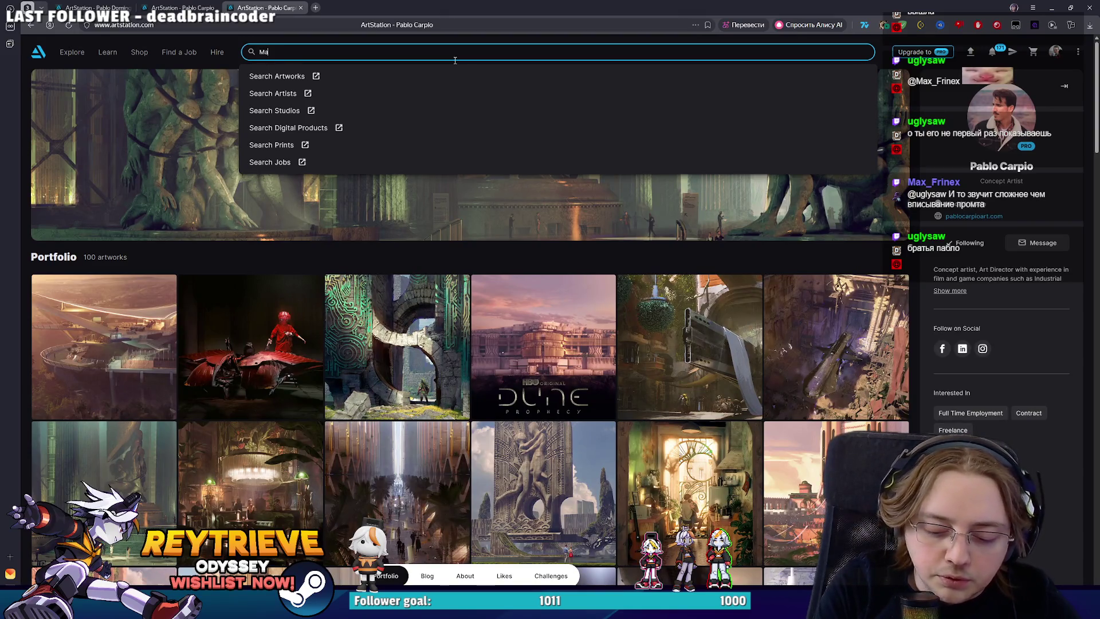
type(" man")
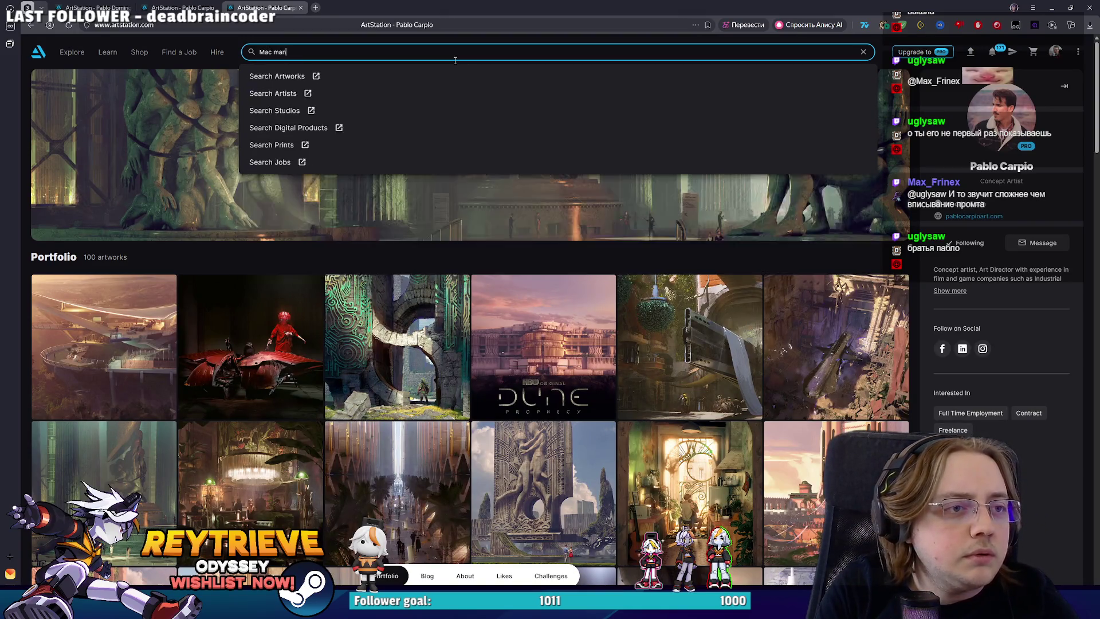
key("BackSpace")
key("BackSpace")
key("BackSpace")
left_click(344, 96)
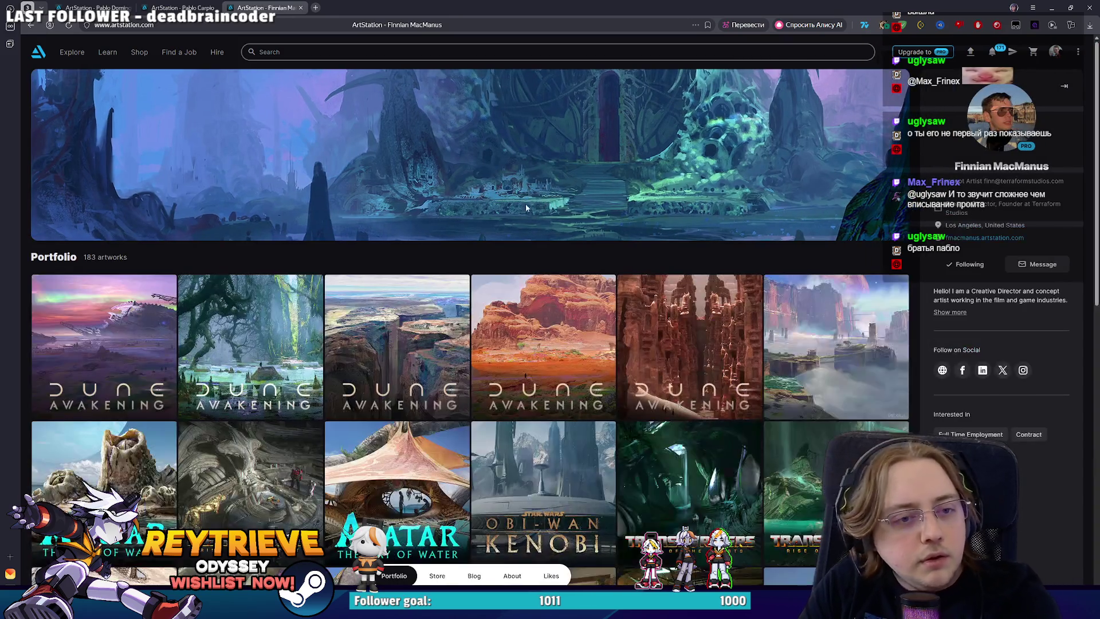
- Expand the profile details panel and scroll through the Dune Awakening concept art portfolio
scroll(631, 198, "down", 2)
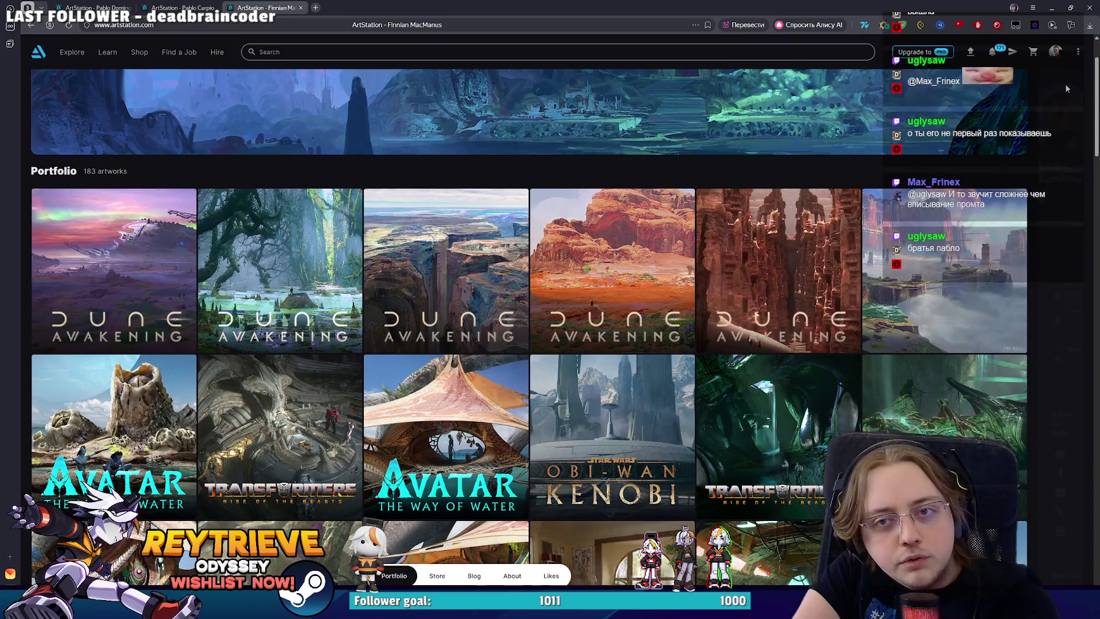
left_click(1060, 83)
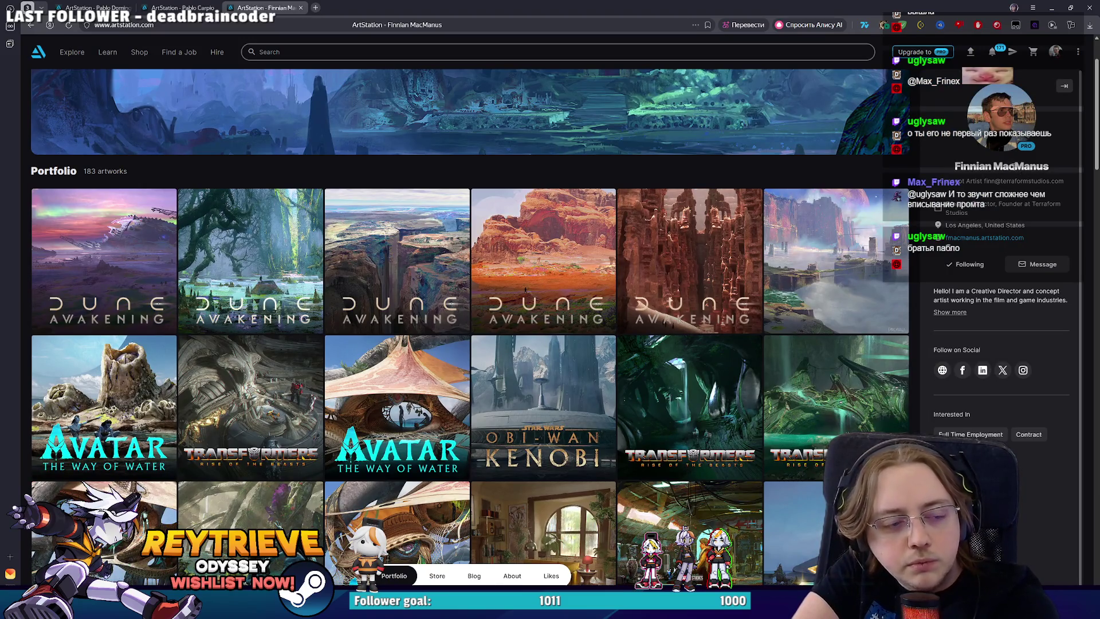
scroll(1020, 367, "down", 10)
scroll(893, 163, "down", 15)
scroll(887, 159, "down", 20)
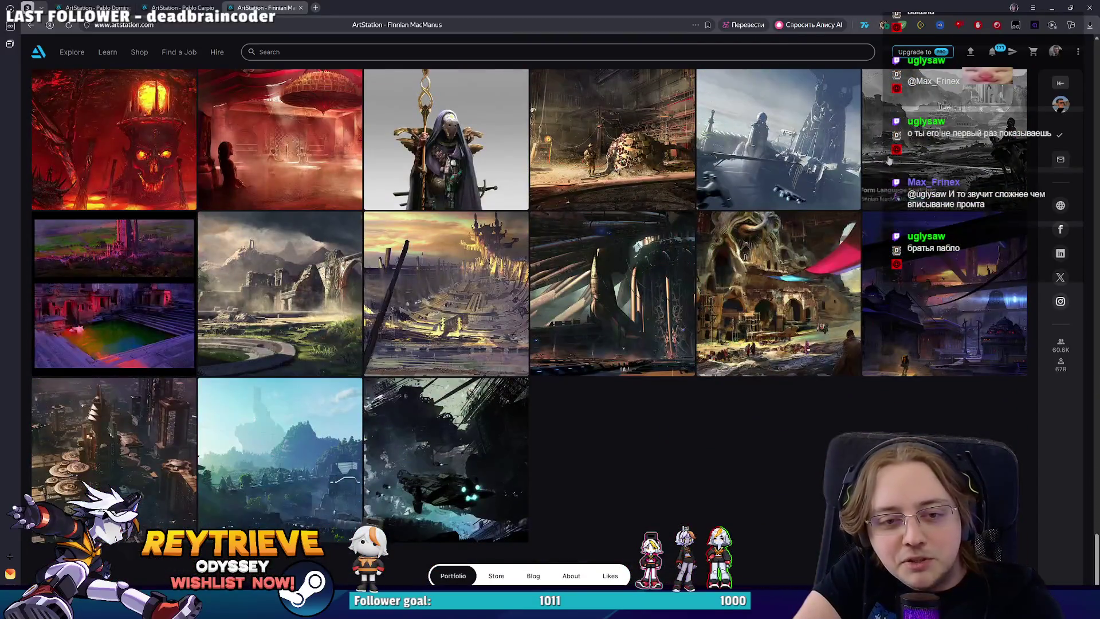
scroll(889, 160, "up", 20)
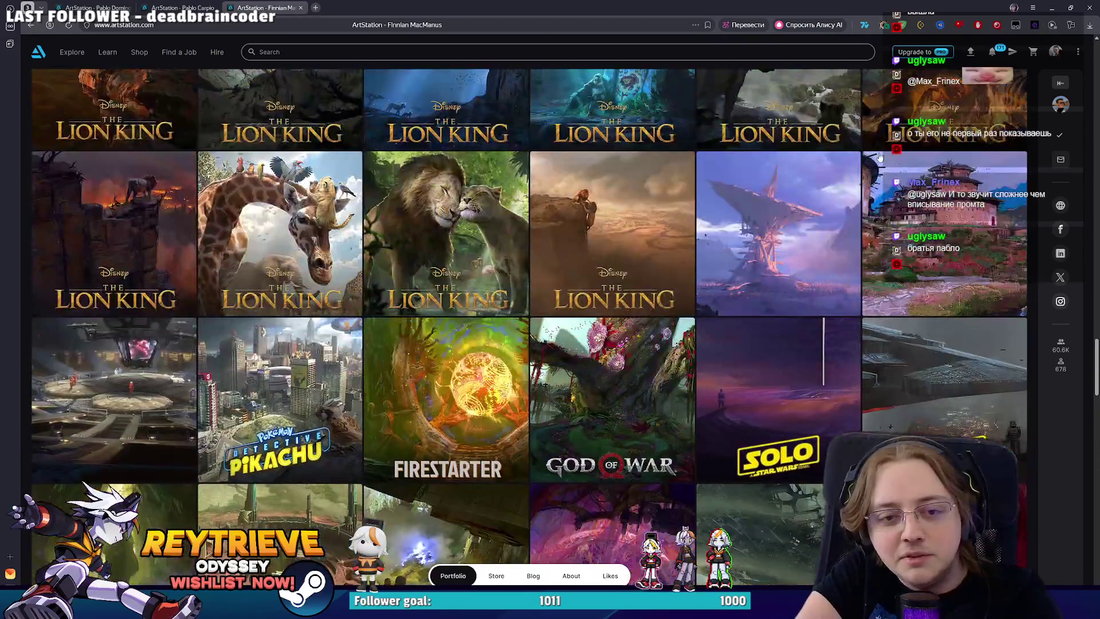
scroll(878, 160, "down", 6)
scroll(843, 242, "up", 10)
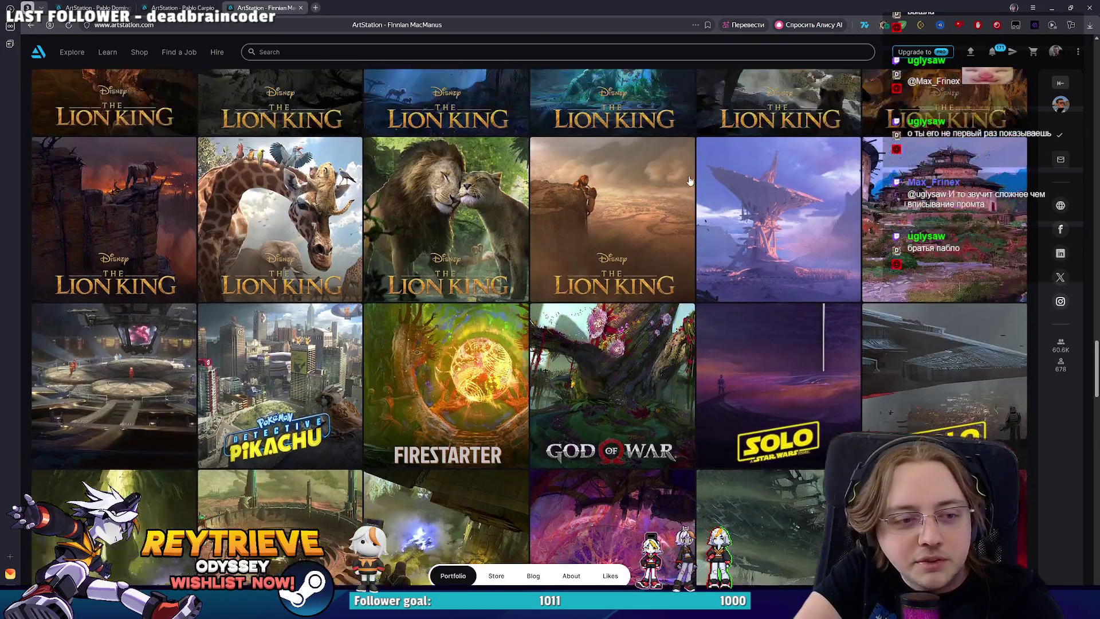
scroll(788, 210, "up", 20)
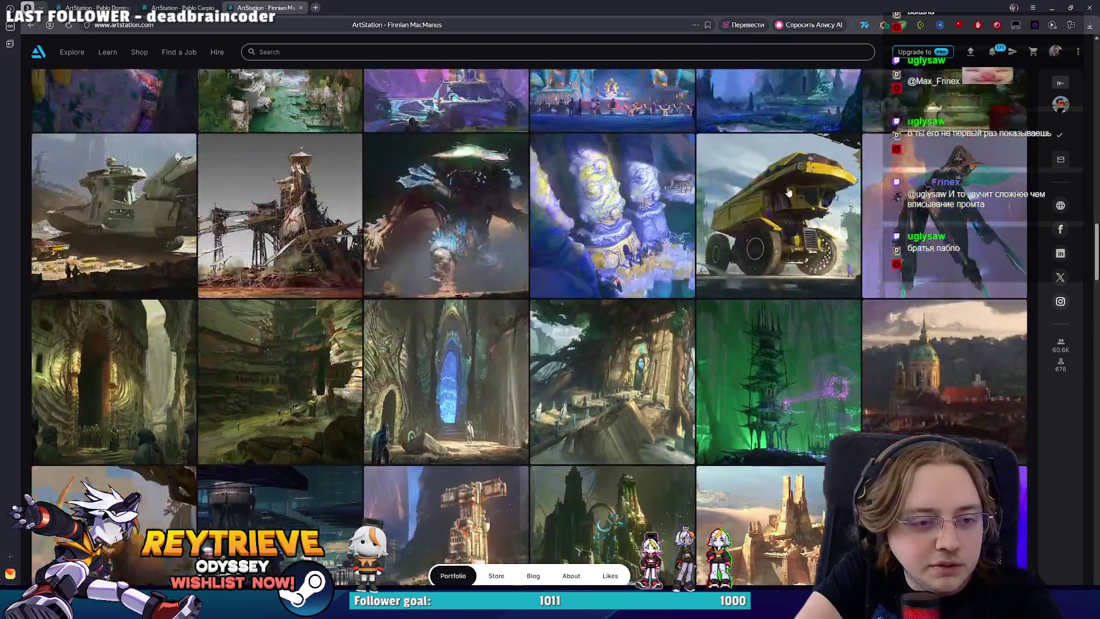
scroll(795, 180, "up", 15)
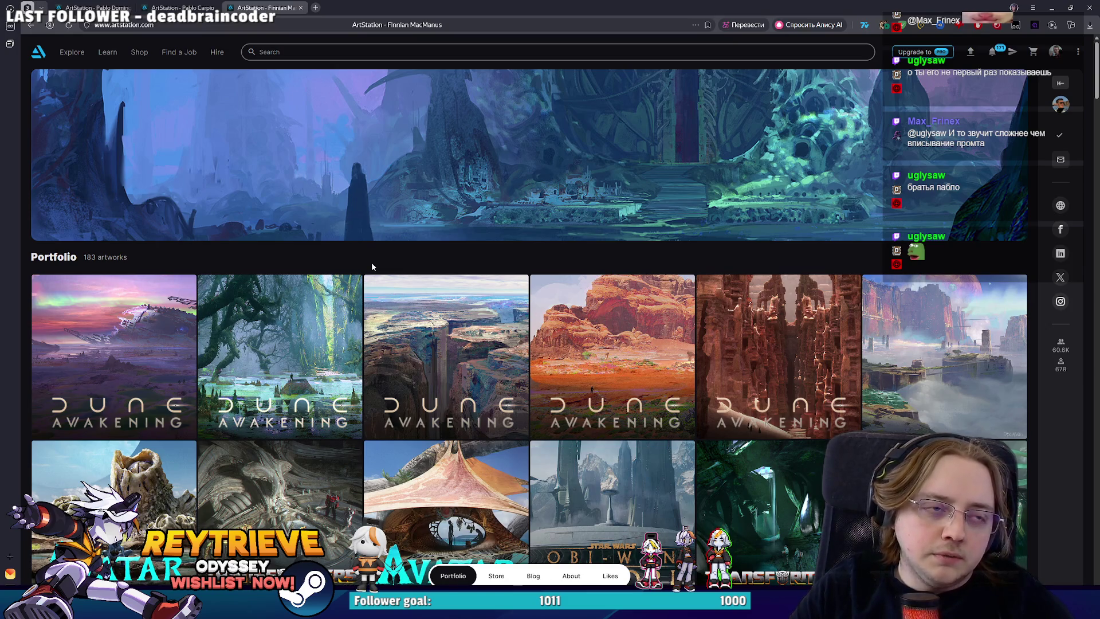
right_click(261, 8)
- Duplicate the tab, search for another artist by name, and open their profile
left_click(298, 60)
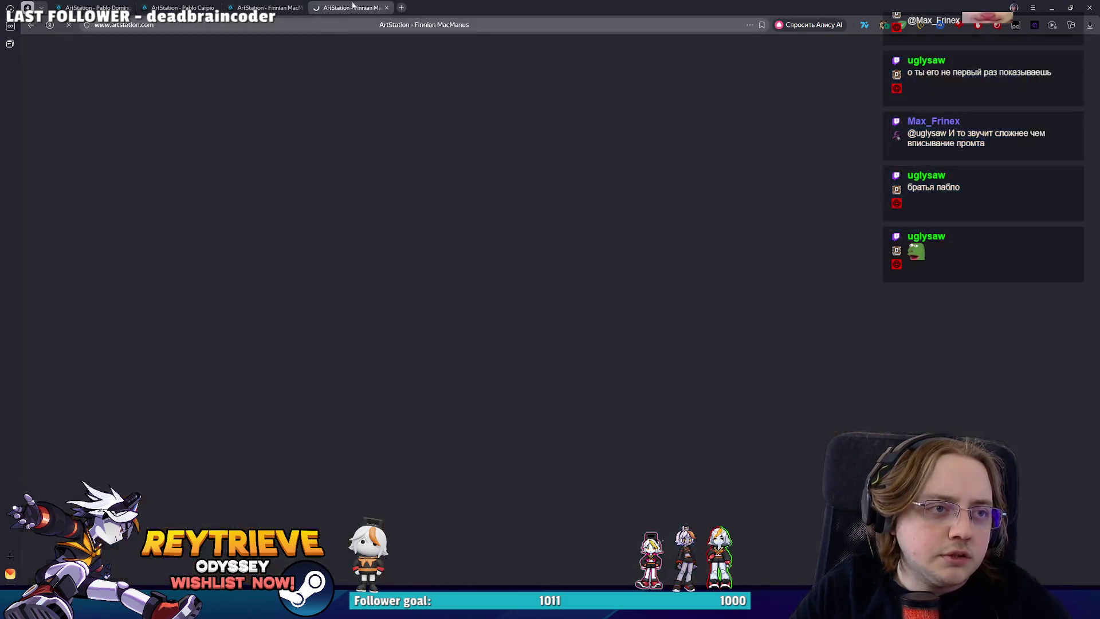
left_click(395, 52)
type("Borid")
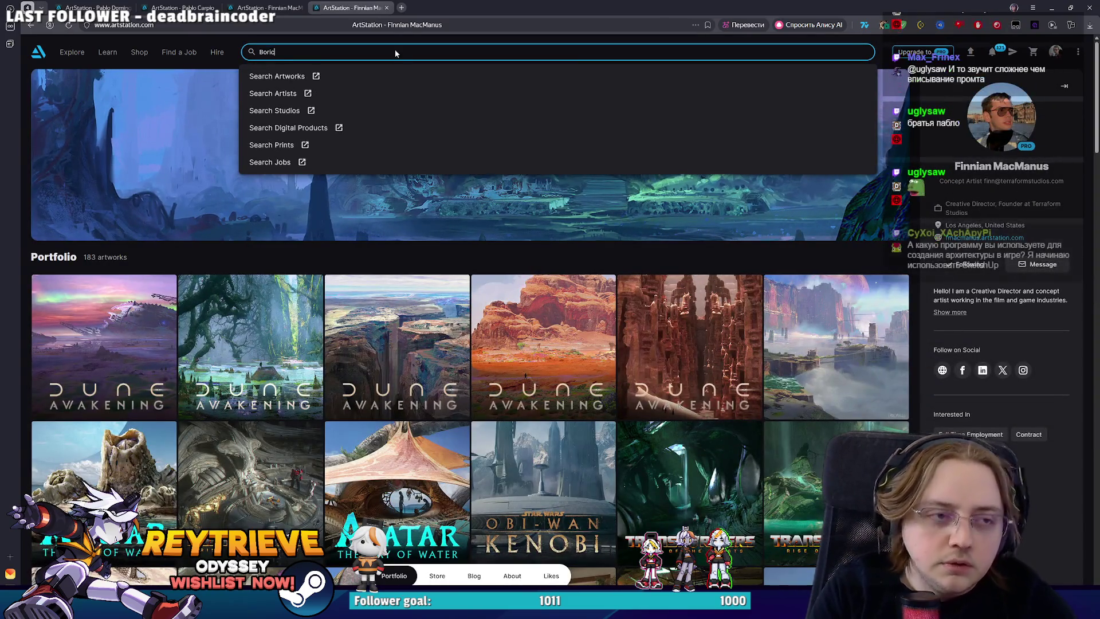
key("BackSpace")
type("s")
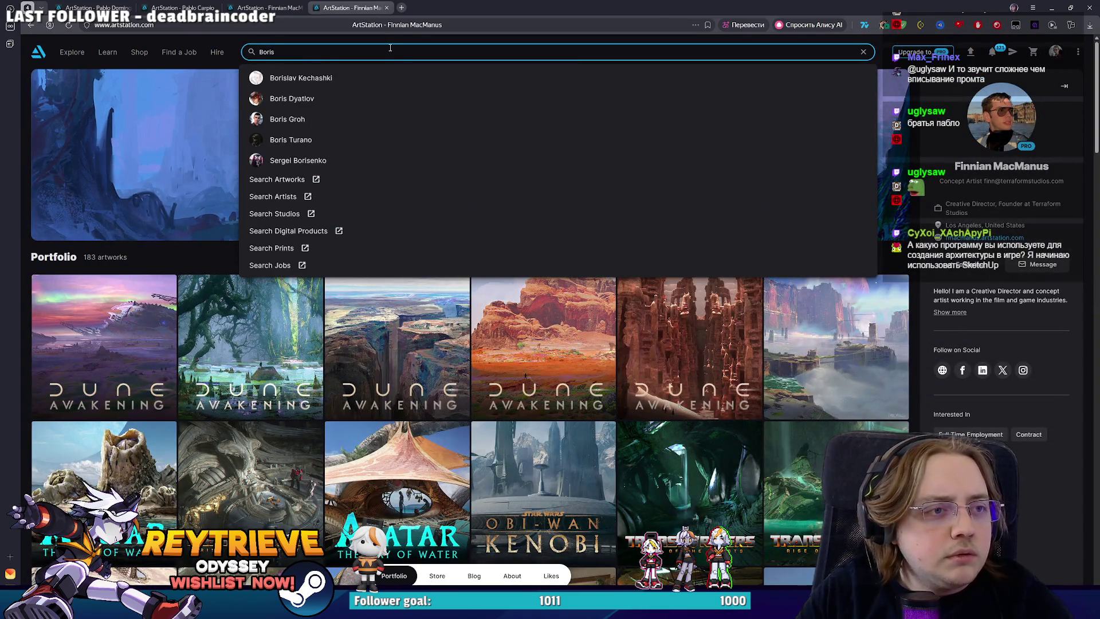
left_click(309, 140)
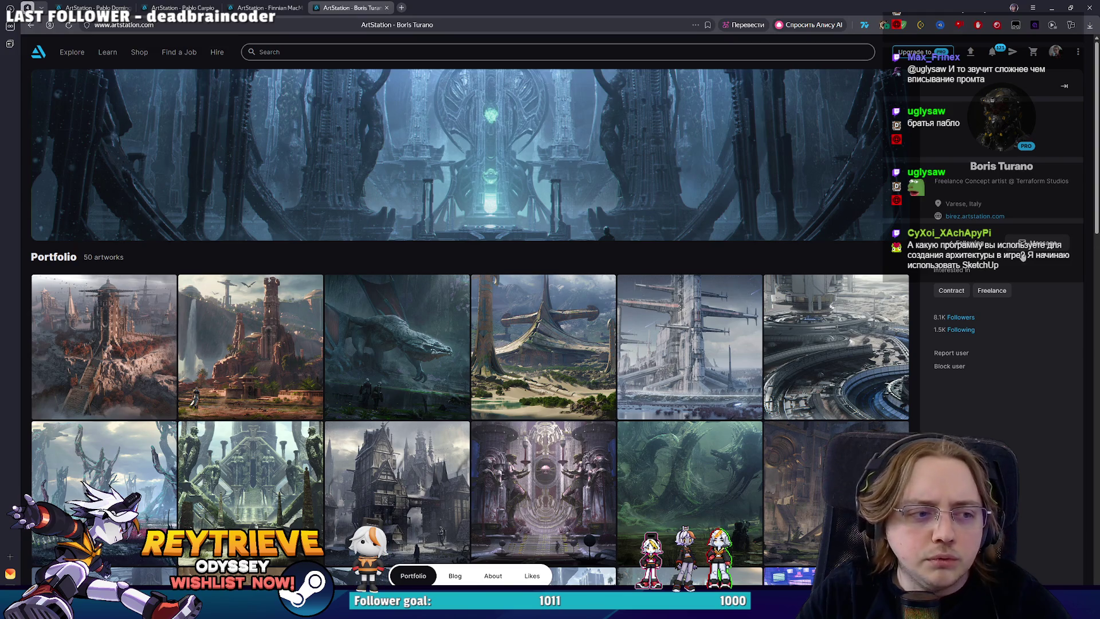
- Scroll through the 50-artwork portfolio with The Callisto Protocol environments, ending at the Portfolio heading
scroll(1095, 240, "down", 5)
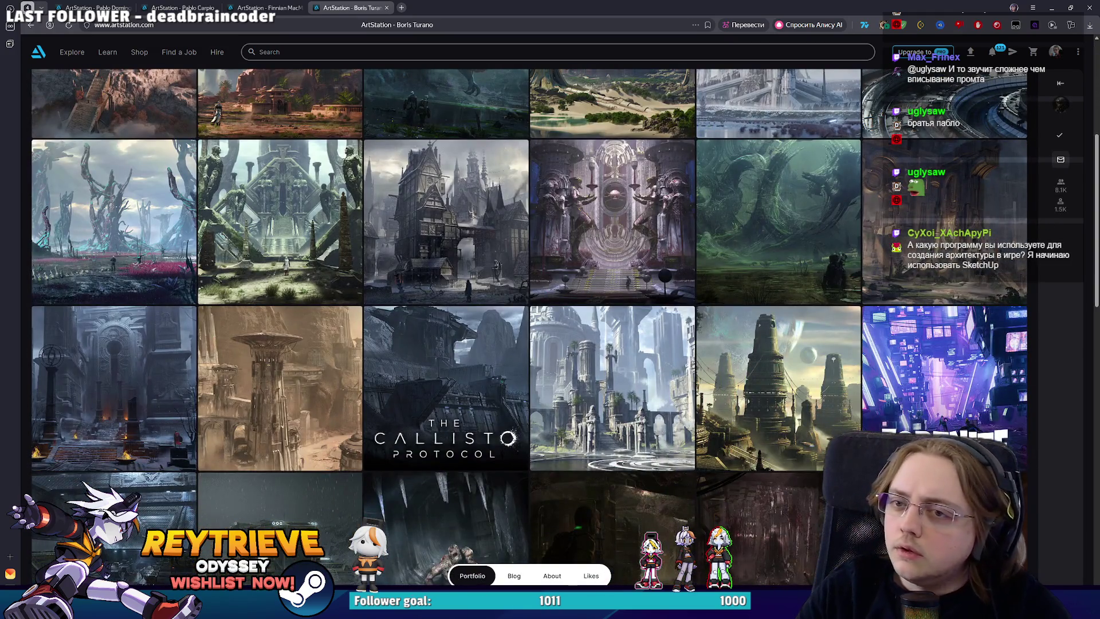
scroll(542, 232, "down", 10)
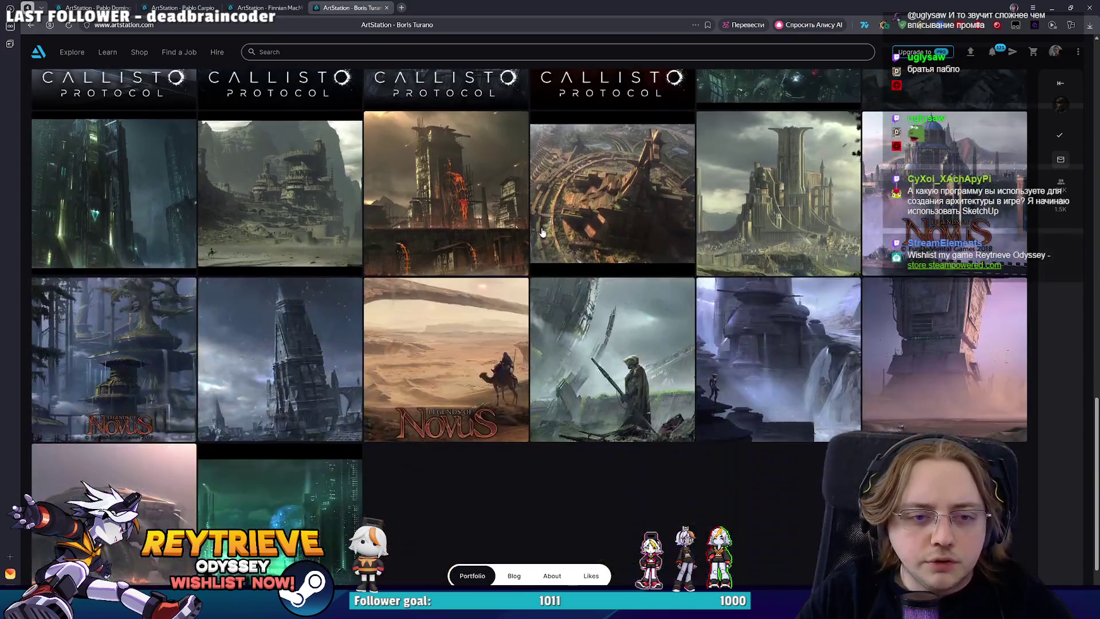
scroll(543, 232, "up", 5)
scroll(542, 241, "down", 5)
scroll(544, 252, "up", 10)
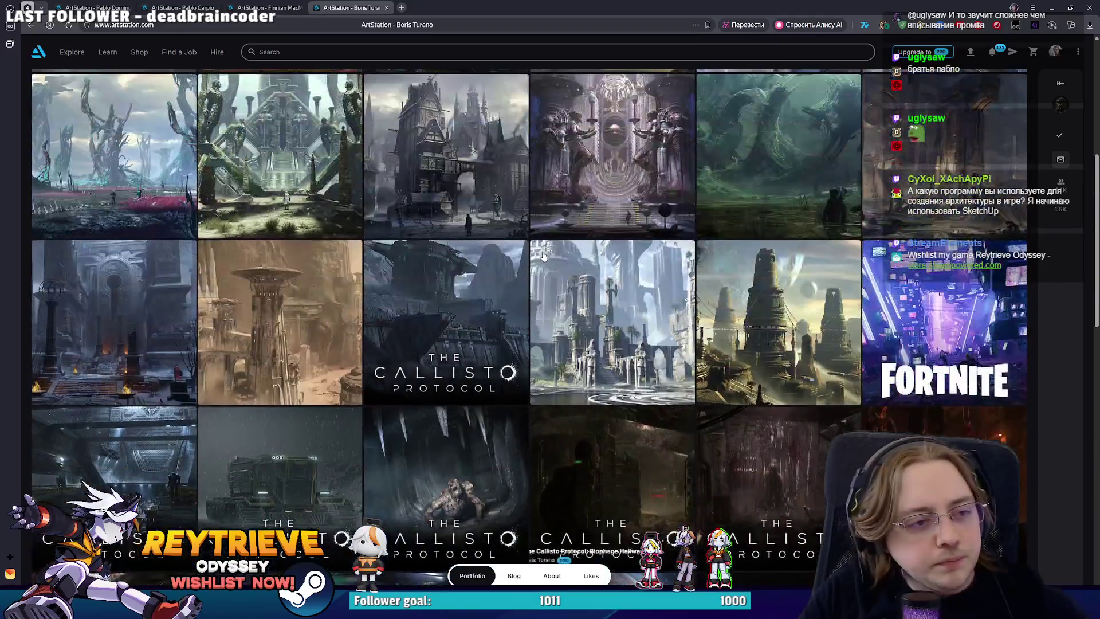
scroll(544, 255, "up", 5)
scroll(547, 253, "down", 3)
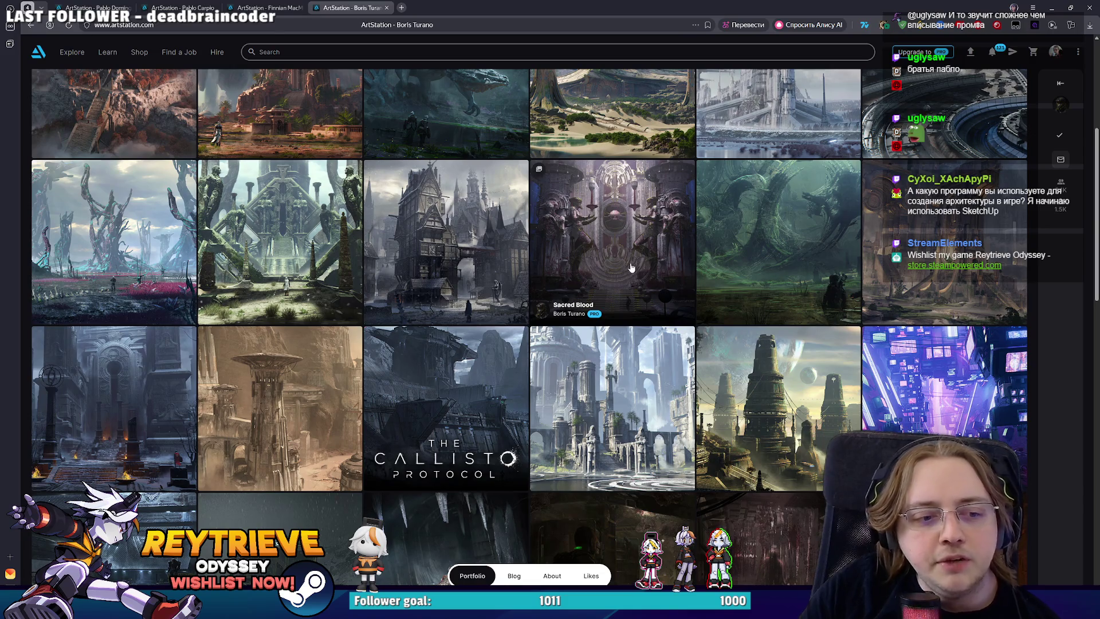
scroll(628, 271, "down", 5)
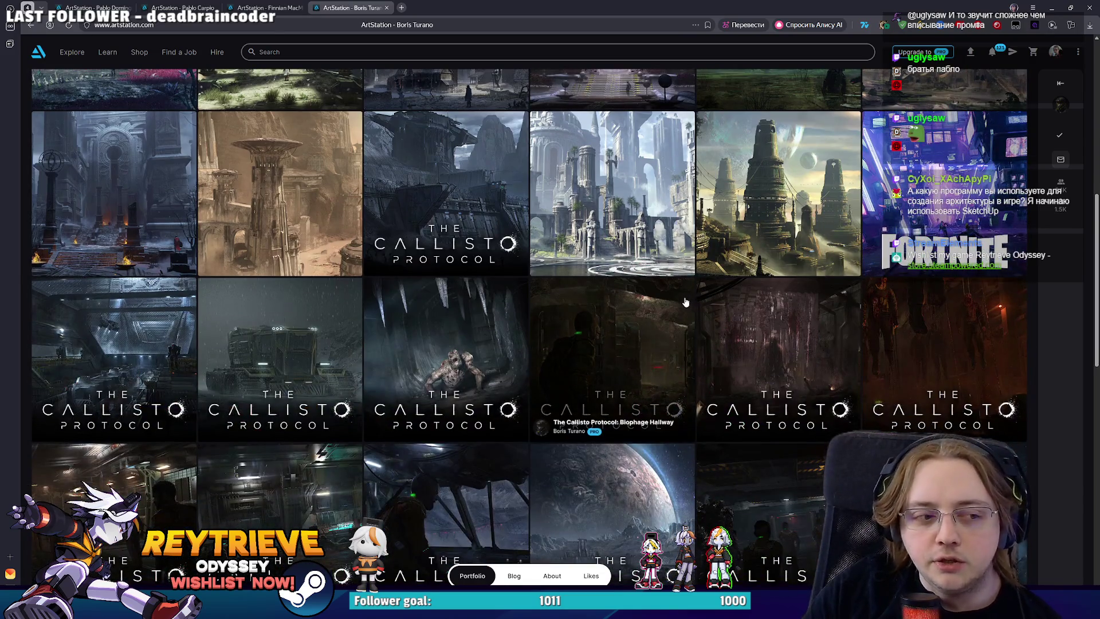
scroll(682, 298, "up", 10)
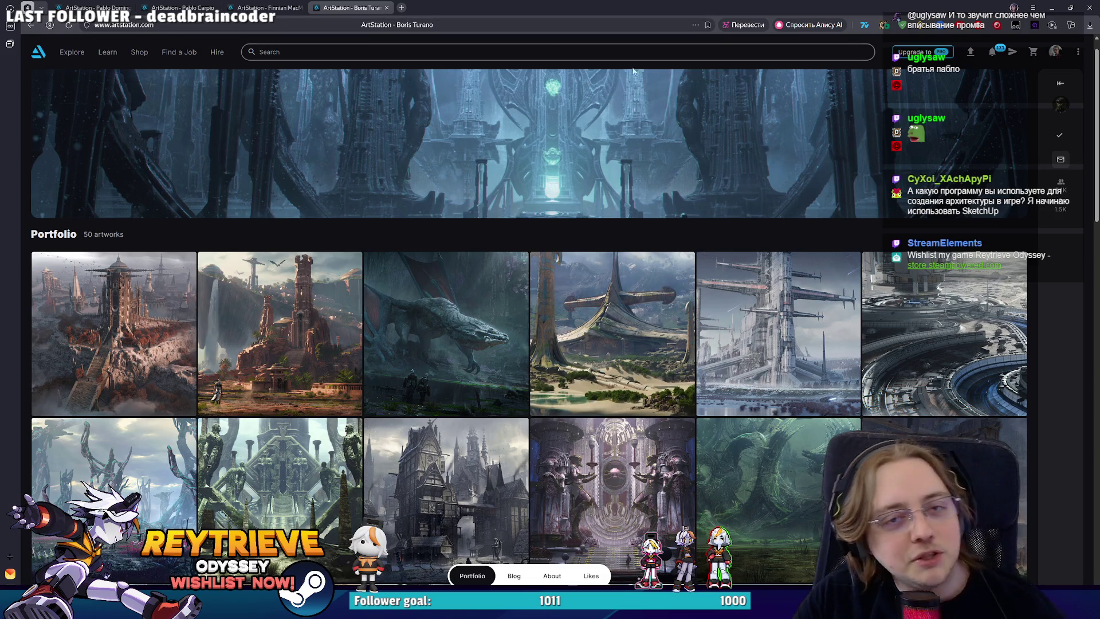
- Close the browser and select the Layer 3 copy 17 layer in Photoshop
left_click(1089, 7)
scroll(665, 296, "up", 3)
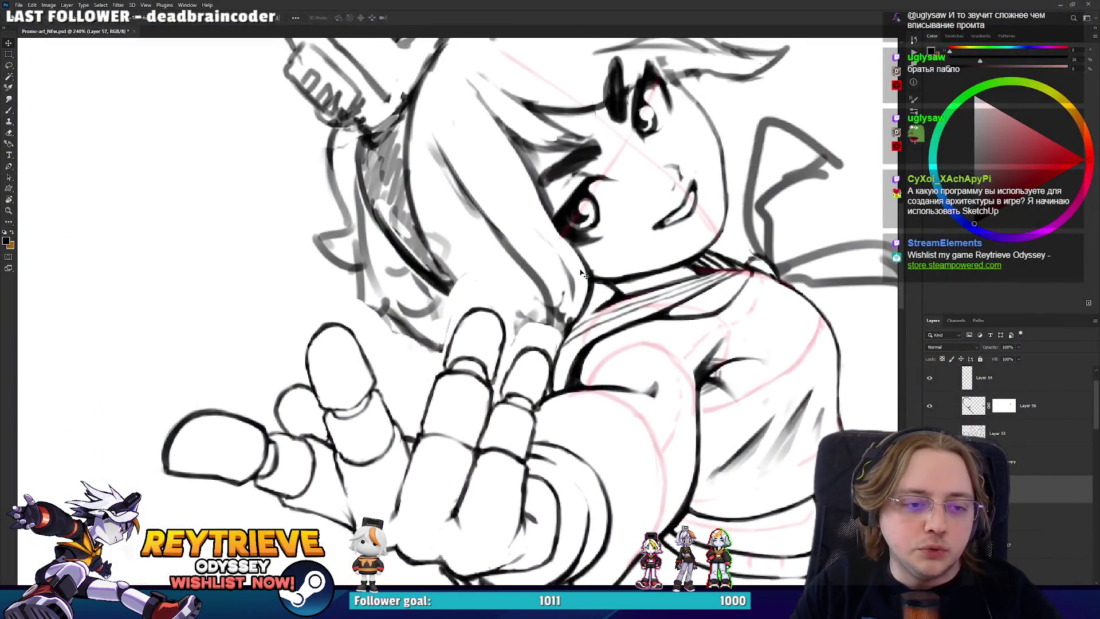
scroll(581, 272, "down", 3)
scroll(644, 302, "up", 2)
scroll(644, 302, "up", 1)
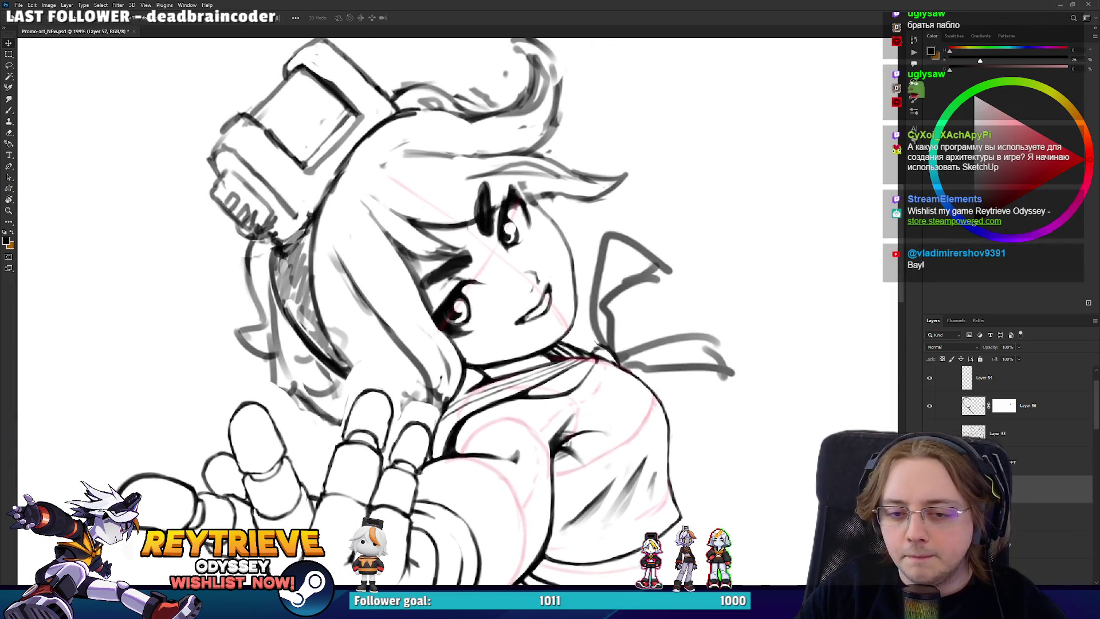
left_click(997, 545)
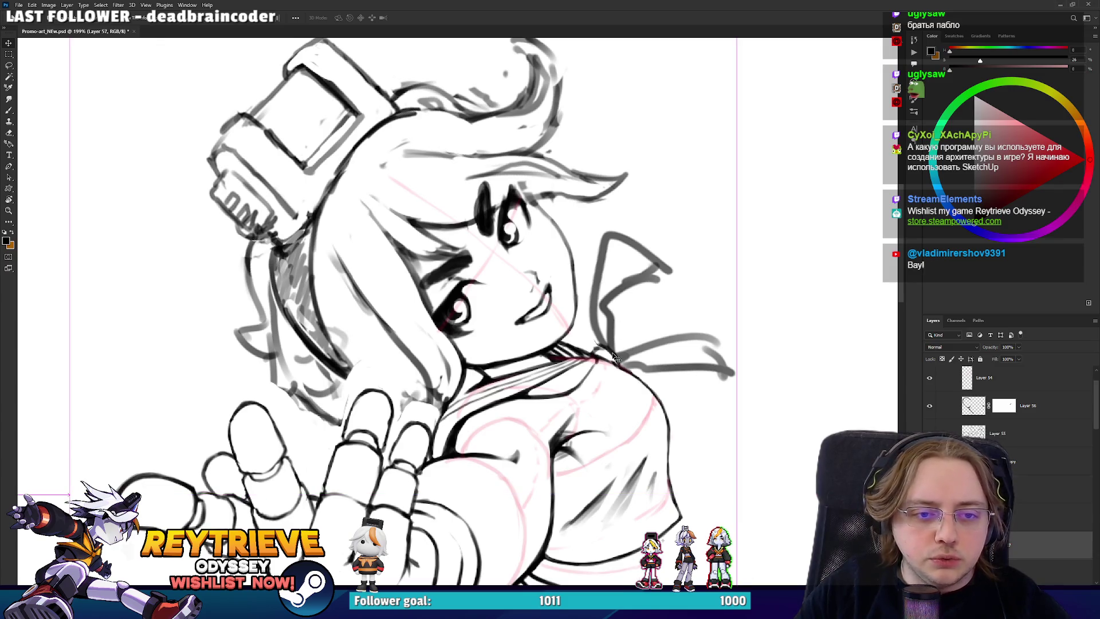
- Level the face and tilt the canvas for a better stroke angle, swapping eraser and brush
scroll(710, 348, "up", 3)
key("e")
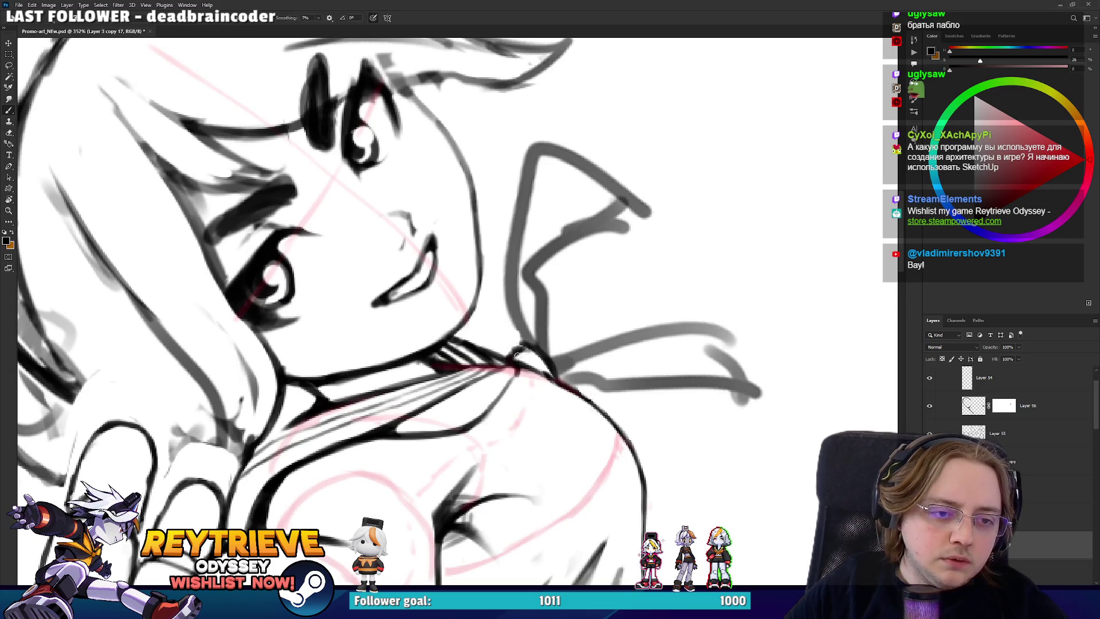
key("r")
left_click_drag(541, 361, 484, 421)
key("b")
key("e")
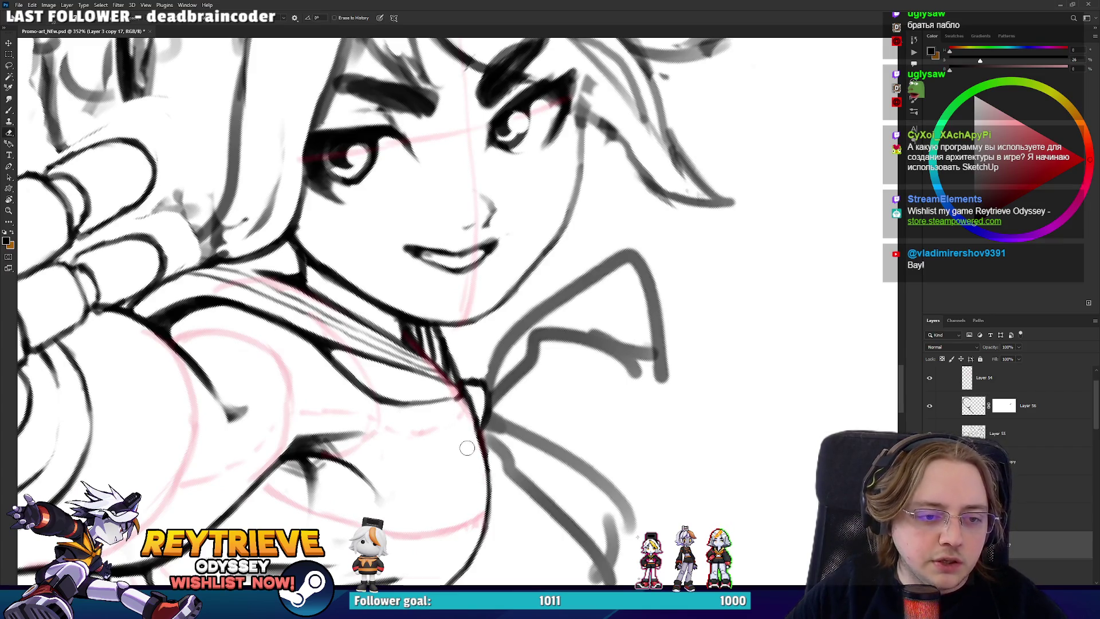
key("r")
mouse_move(487, 458)
left_mouse_down()
mouse_move(536, 344)
mouse_move(530, 387)
left_mouse_up()
key("b")
- Ink and darken the shoulder contour, sampling the ink colour from the drawing
left_click_drag(539, 342, 523, 385)
left_click_drag(522, 340, 498, 377)
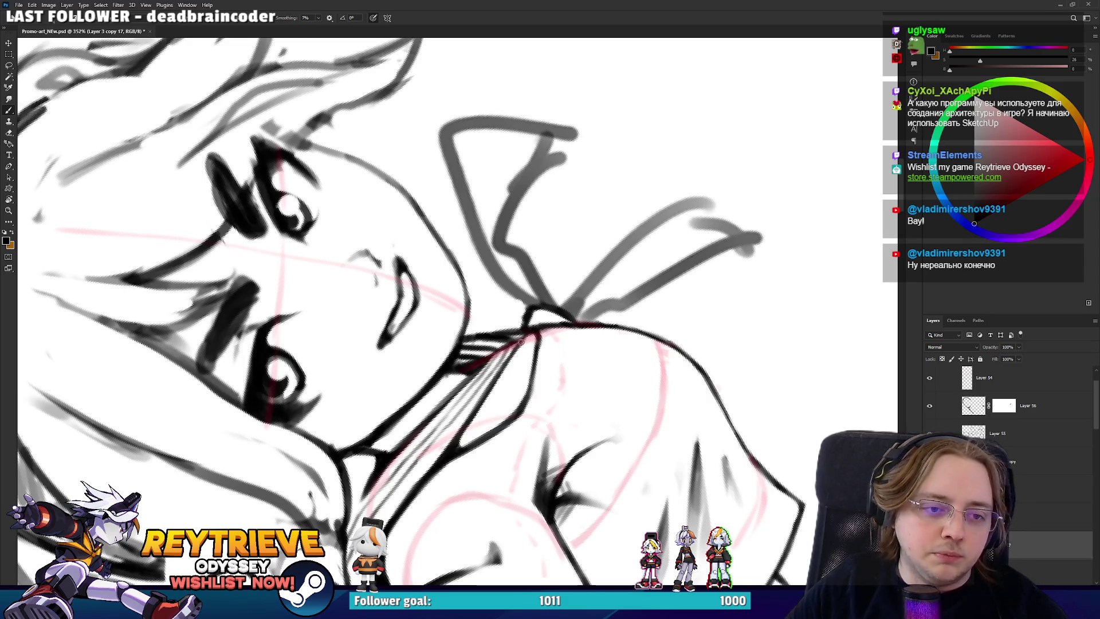
left_click_drag(547, 324, 398, 447)
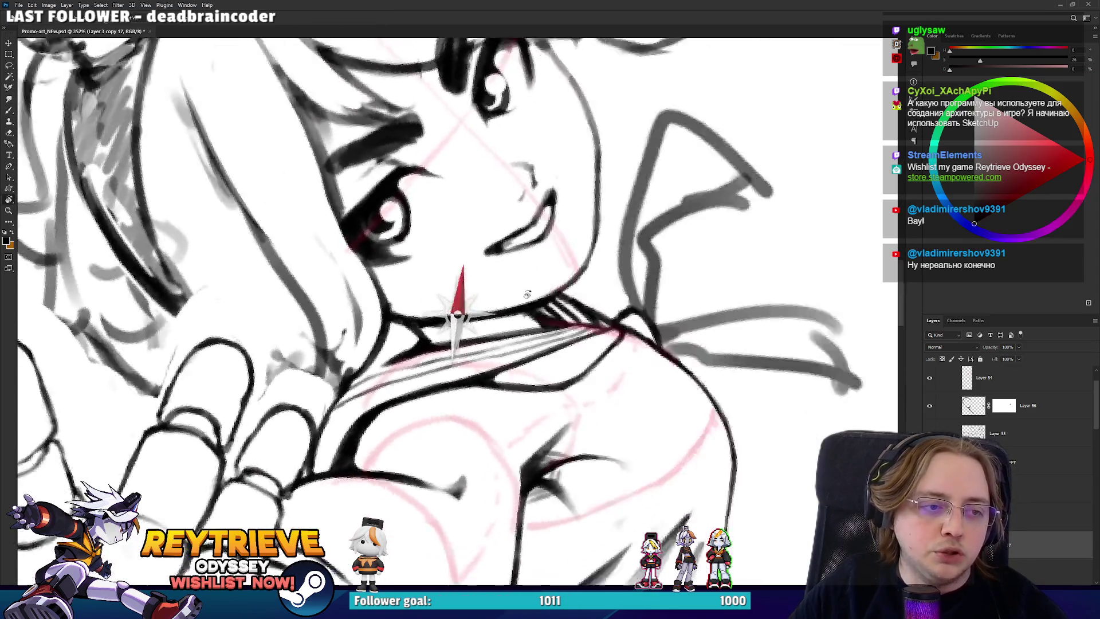
left_click(392, 452, "alt")
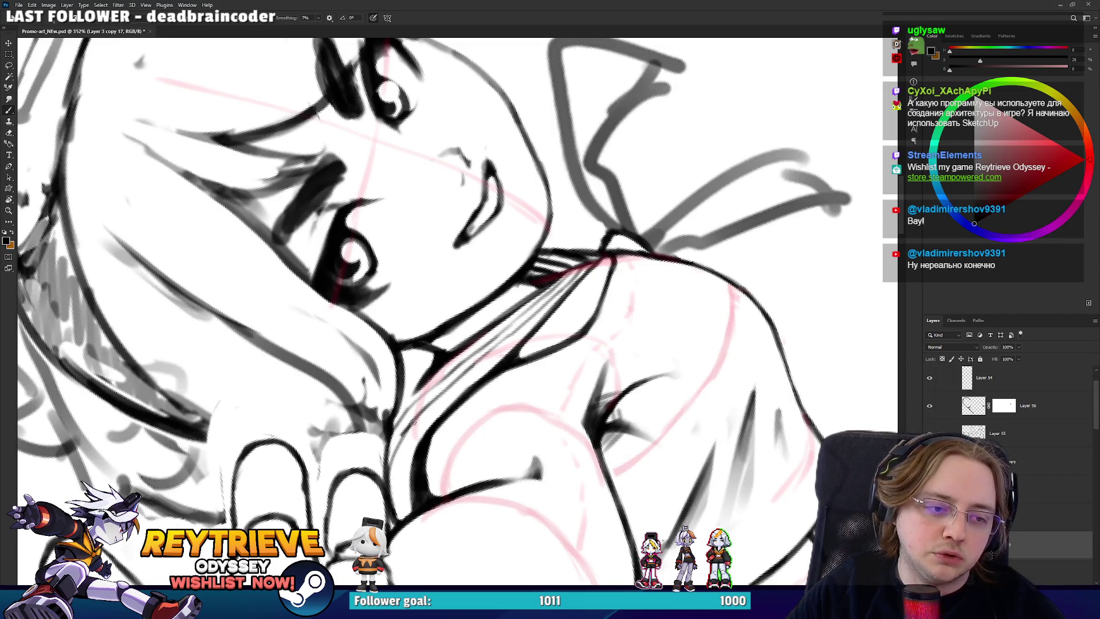
mouse_move(407, 431)
left_mouse_down()
mouse_move(475, 381)
mouse_move(416, 311)
left_mouse_up()
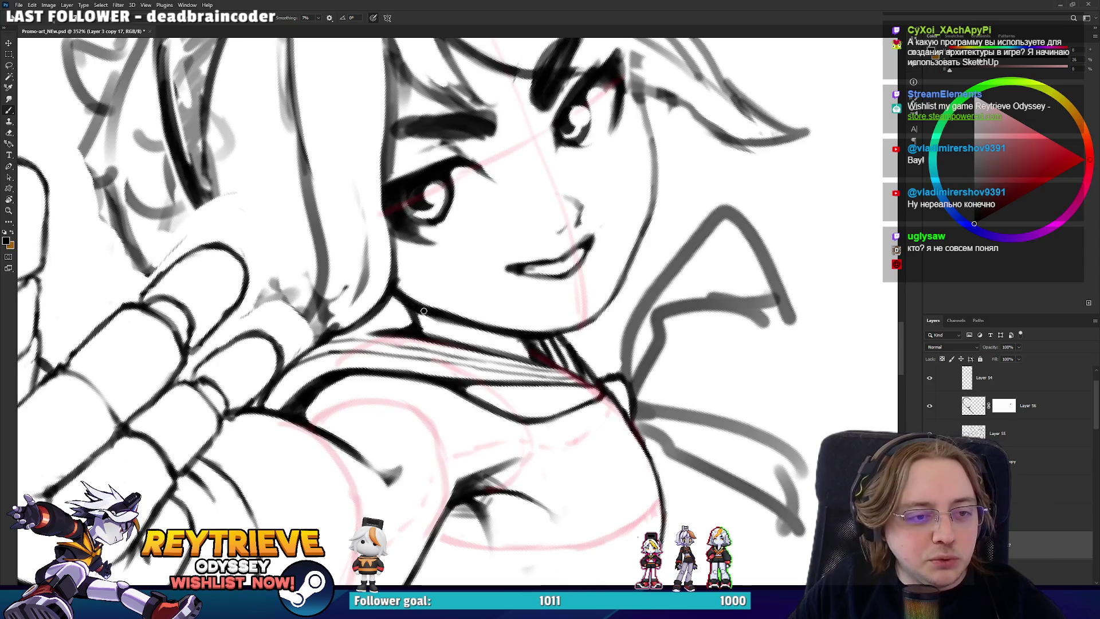
- Rotate and pan the canvas until the tilted face sits nearly upright
key("r")
mouse_move(570, 314)
left_mouse_down()
mouse_move(654, 290)
mouse_move(645, 263)
left_mouse_up()
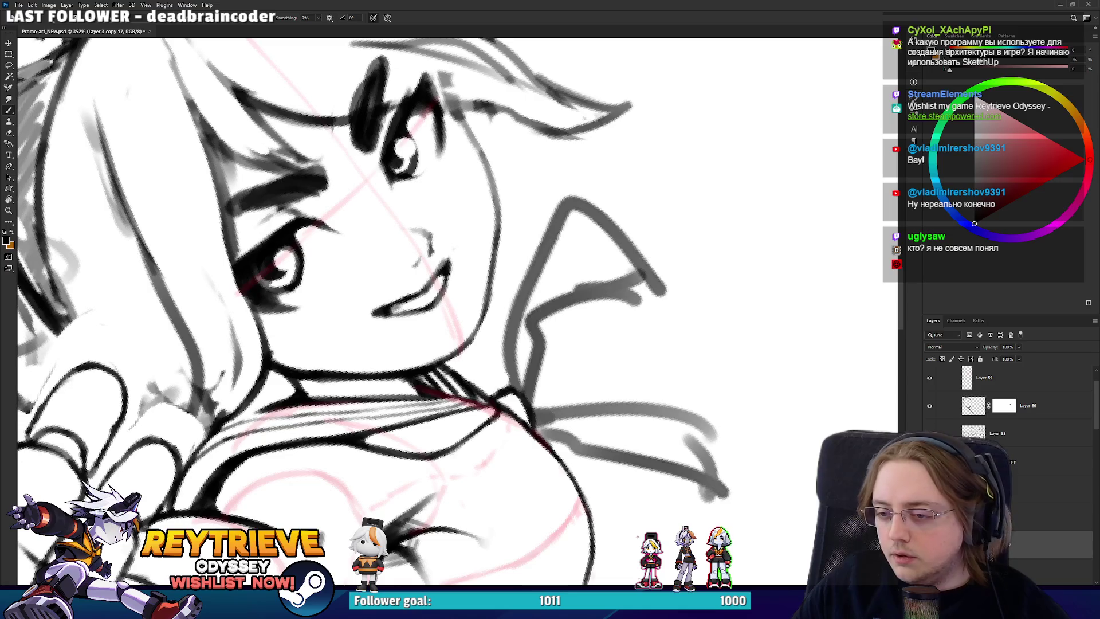
mouse_move(536, 270)
left_mouse_down()
mouse_move(499, 411)
mouse_move(562, 382)
mouse_move(574, 331)
left_mouse_up()
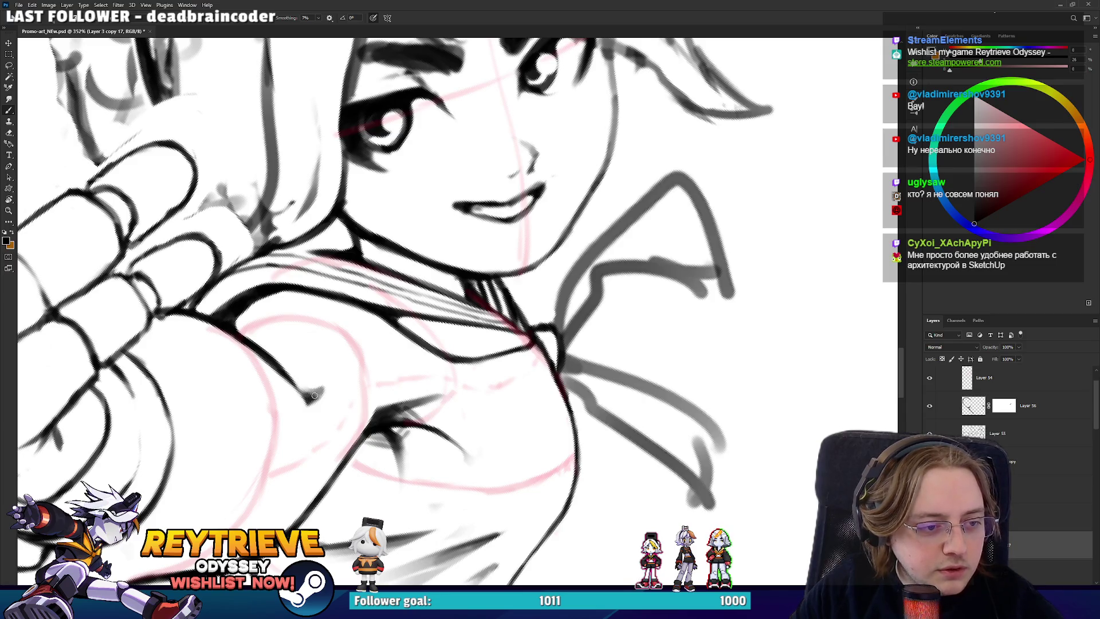
mouse_move(314, 397)
left_mouse_down()
mouse_move(331, 467)
mouse_move(424, 404)
left_mouse_up()
key("e")
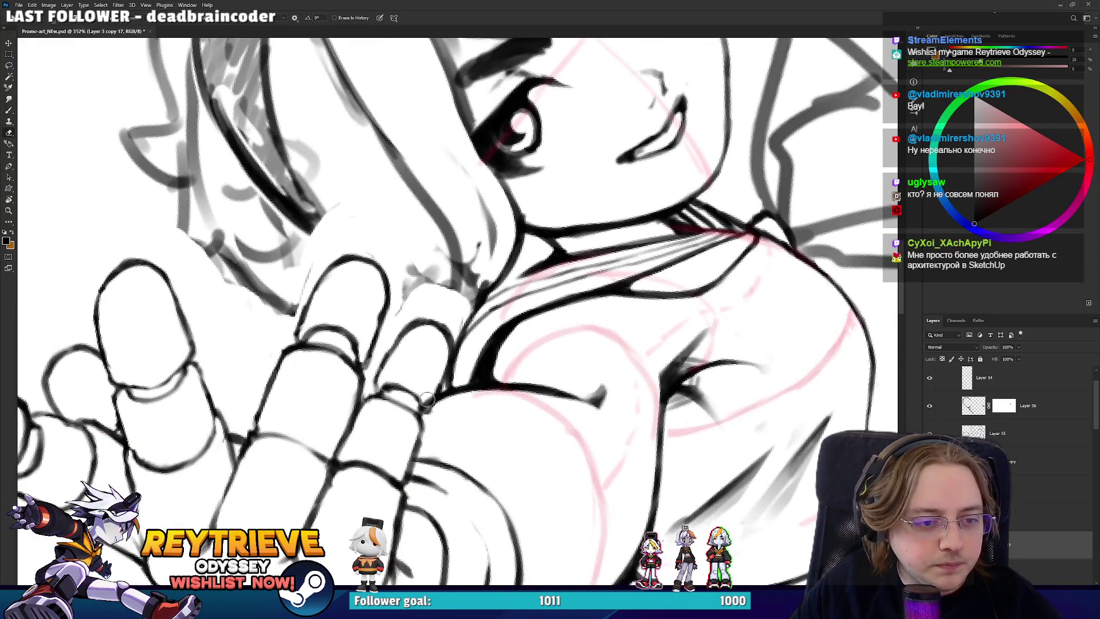
mouse_move(559, 230)
left_mouse_down()
mouse_move(495, 297)
mouse_move(507, 309)
mouse_move(470, 345)
mouse_move(483, 334)
left_mouse_up()
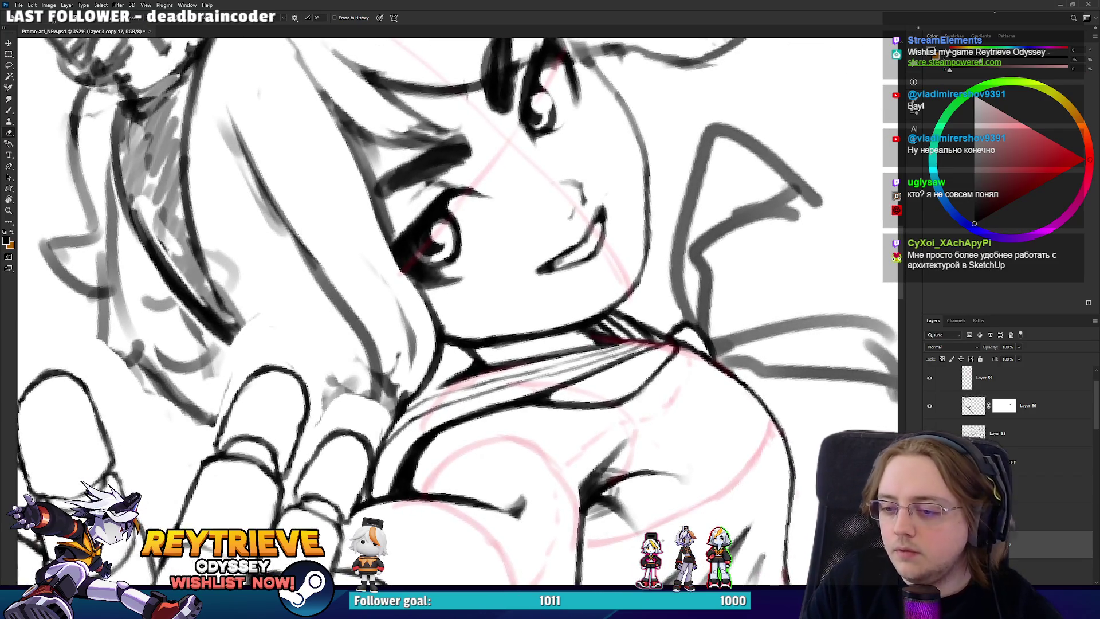
- Reset and turn the canvas, then add small ink strokes along the cheek
key("r")
key("Escape")
mouse_move(499, 295)
left_mouse_down()
mouse_move(492, 350)
mouse_move(459, 378)
mouse_move(475, 377)
mouse_move(477, 352)
left_mouse_up()
key("b")
mouse_move(484, 314)
left_mouse_down()
mouse_move(481, 339)
mouse_move(561, 281)
mouse_move(599, 384)
mouse_move(594, 343)
left_mouse_up()
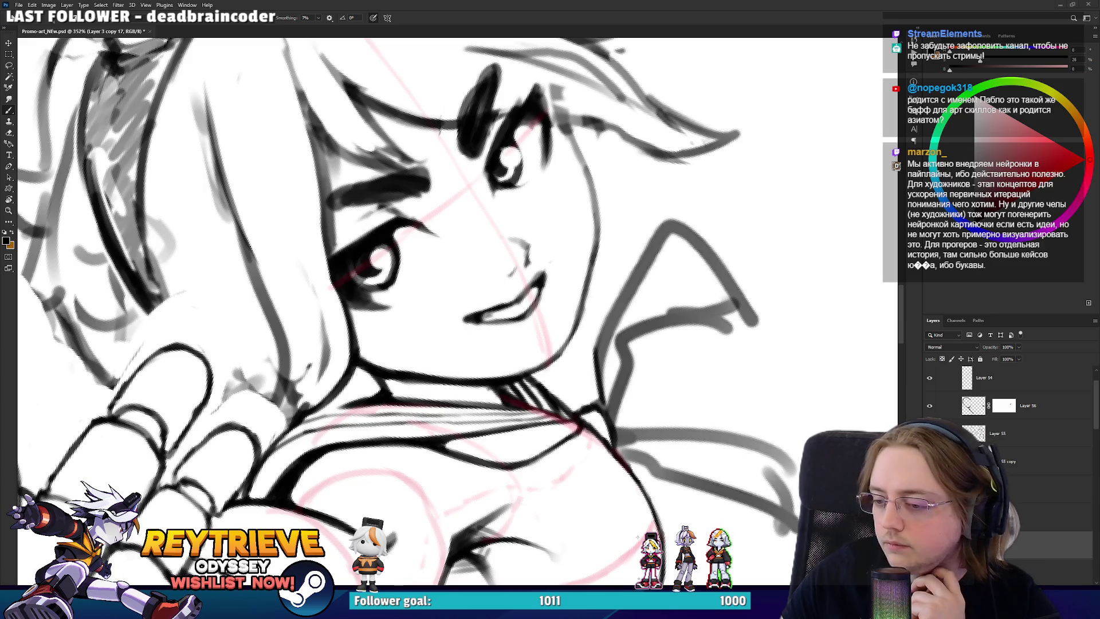
- Switch from Photoshop to the Miro 'Reytrieve' reference board with Alt+Tab
key("alt+Tab")
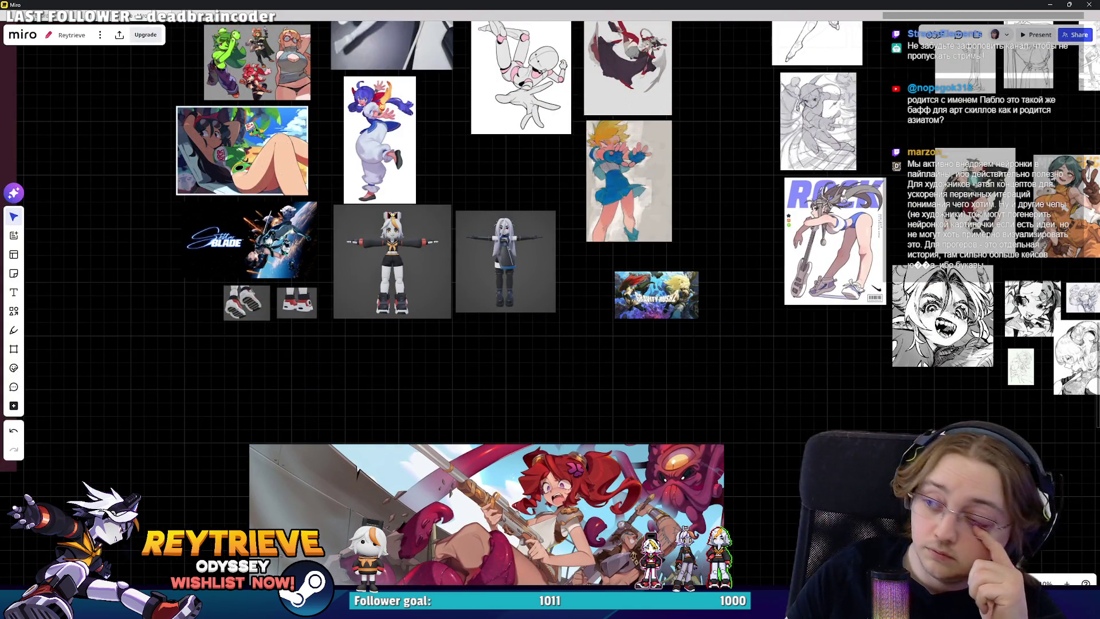
- Paste the scarf tutorial sheet below the 3D models and enlarge it
key("ctrl+v")
scroll(476, 344, "up", 5)
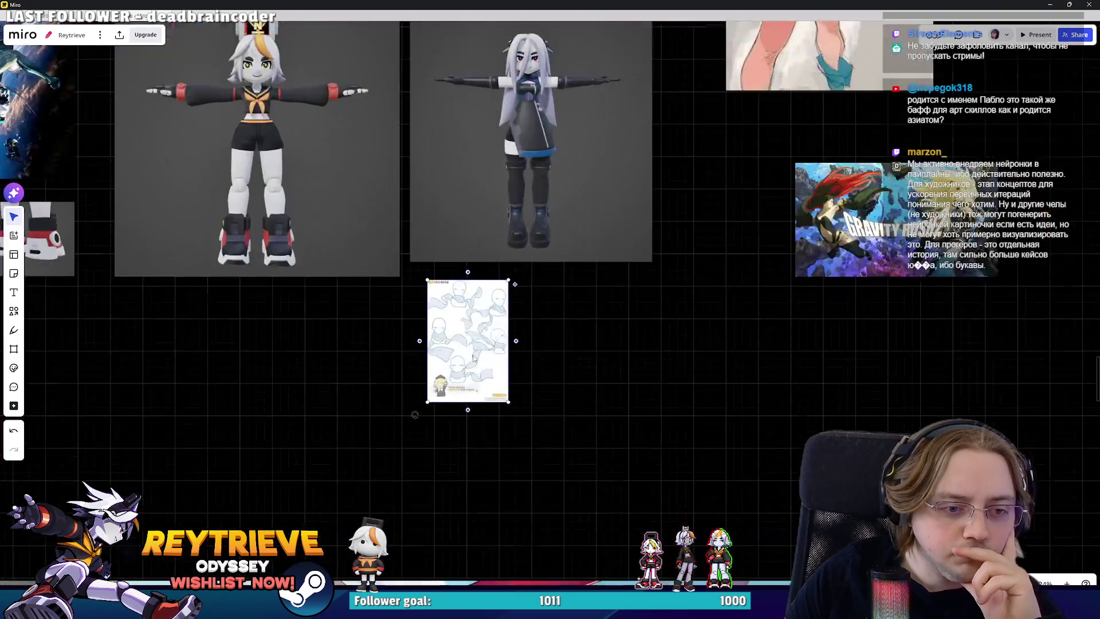
left_click_drag(534, 440, 601, 534)
scroll(602, 534, "down", 2)
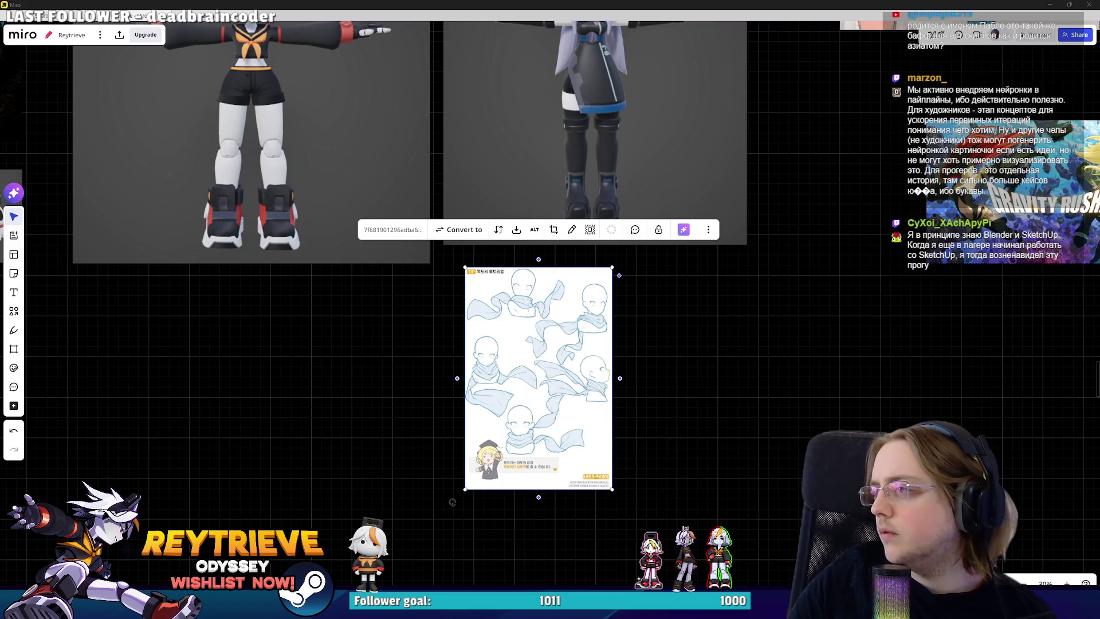
- Add purple scarf poses, a flowing-cloth sketch and a head sketch to the row
mouse_move(696, 473)
left_mouse_down()
mouse_move(806, 433)
mouse_move(730, 376)
left_mouse_up()
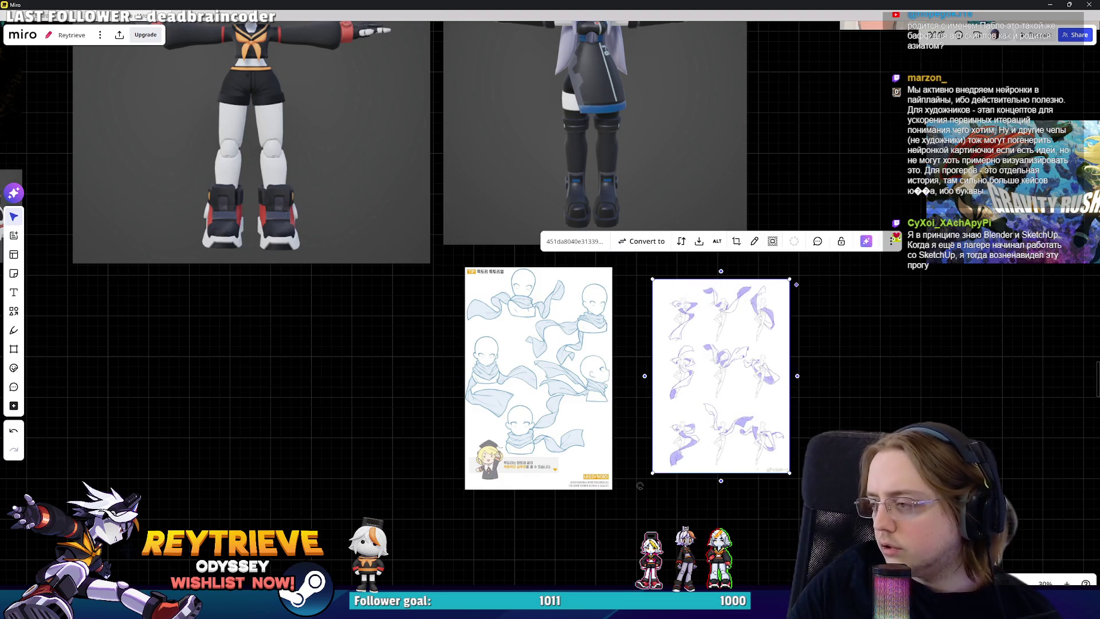
mouse_move(640, 486)
left_mouse_down()
mouse_move(916, 321)
mouse_move(857, 390)
left_mouse_up()
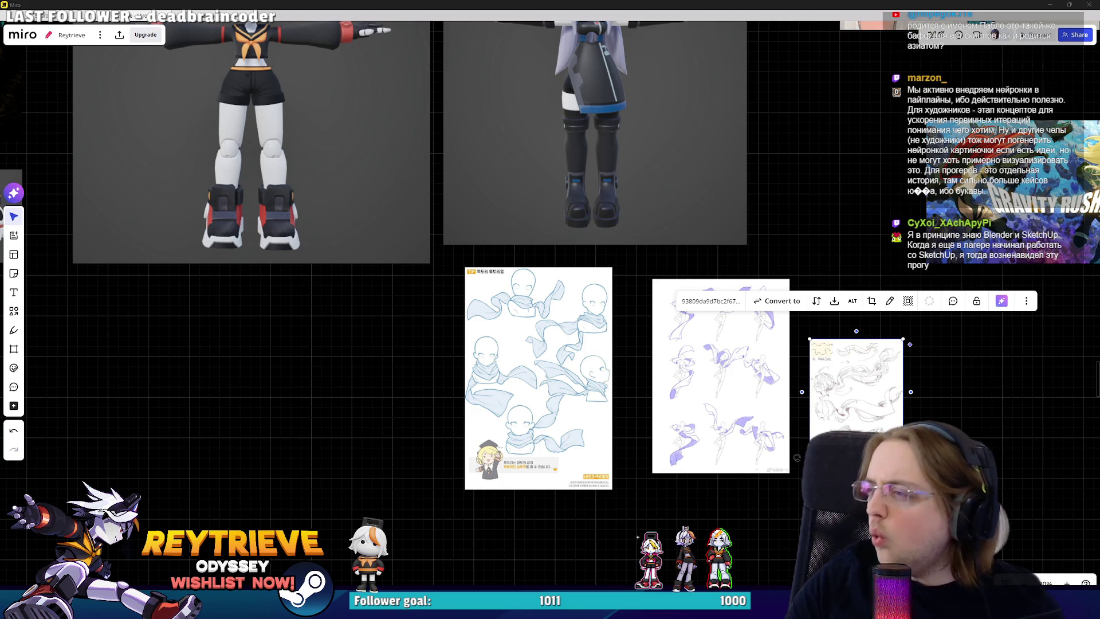
mouse_move(797, 458)
left_mouse_down()
mouse_move(859, 429)
mouse_move(987, 404)
left_mouse_up()
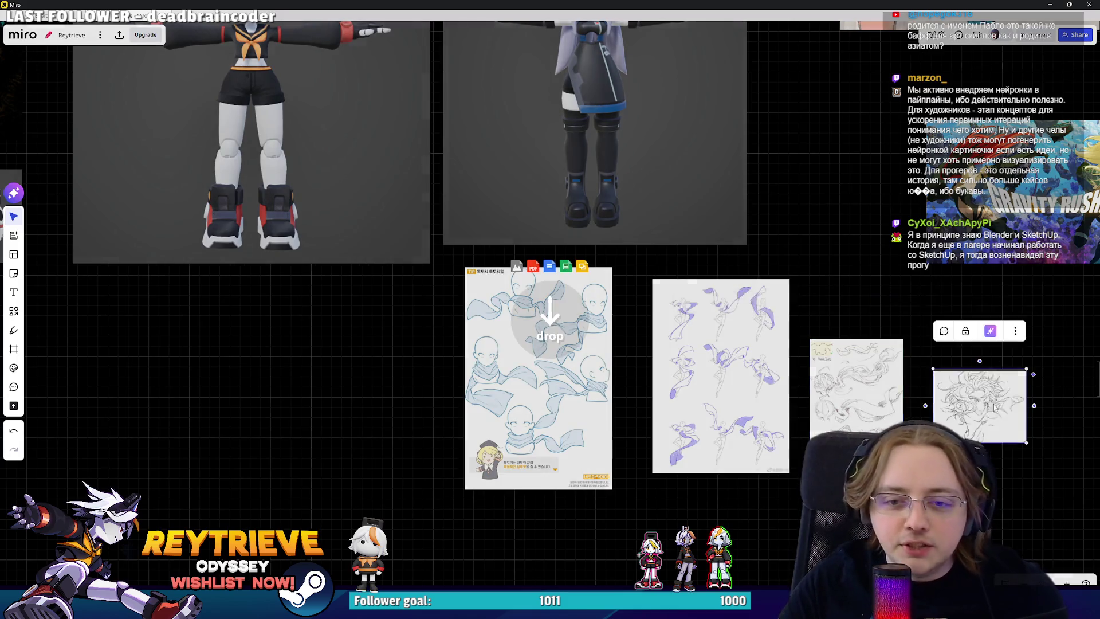
scroll(988, 405, "up", 3)
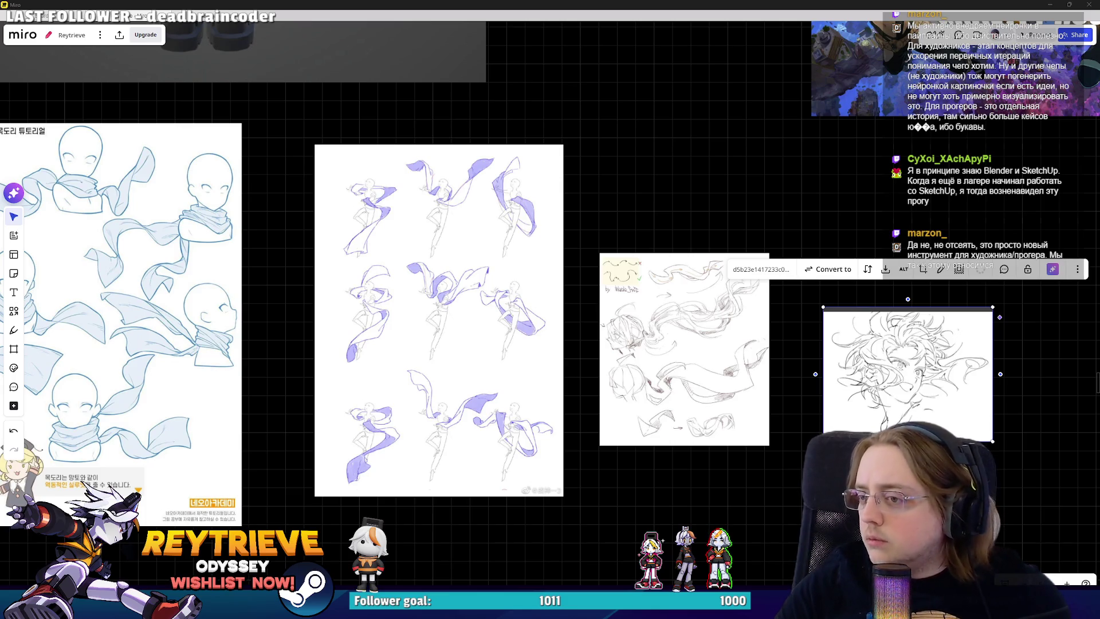
- Paste a star-surrounded figure sketch and move it off the head sketch
key("ctrl+v")
scroll(550, 310, "down", 3)
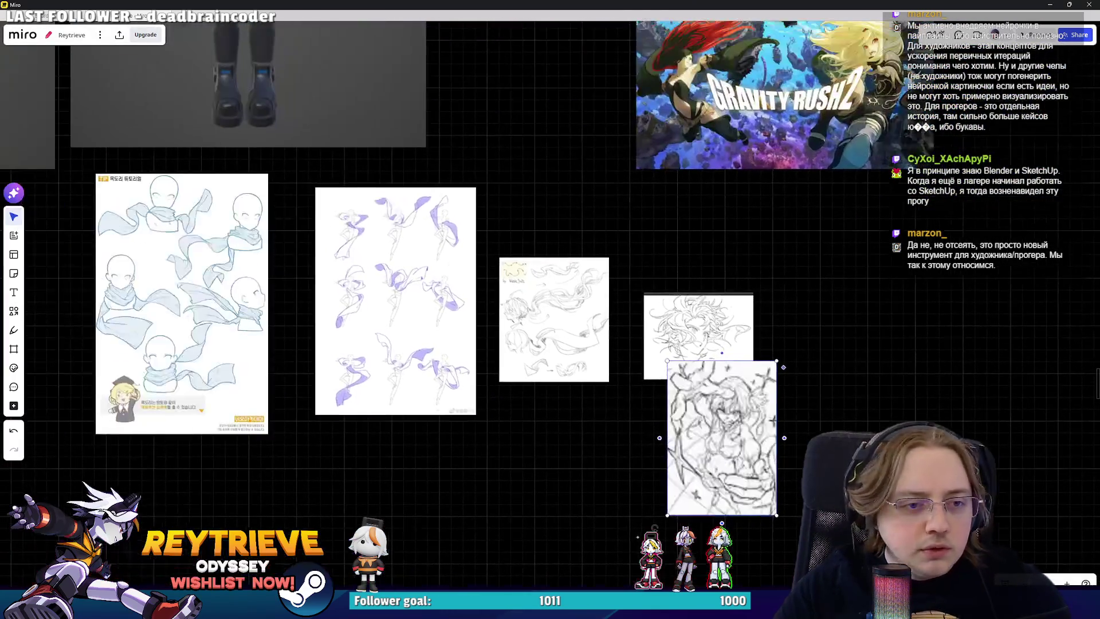
mouse_move(722, 438)
left_mouse_down()
mouse_move(828, 354)
mouse_move(819, 304)
left_mouse_up()
scroll(550, 310, "left", 3)
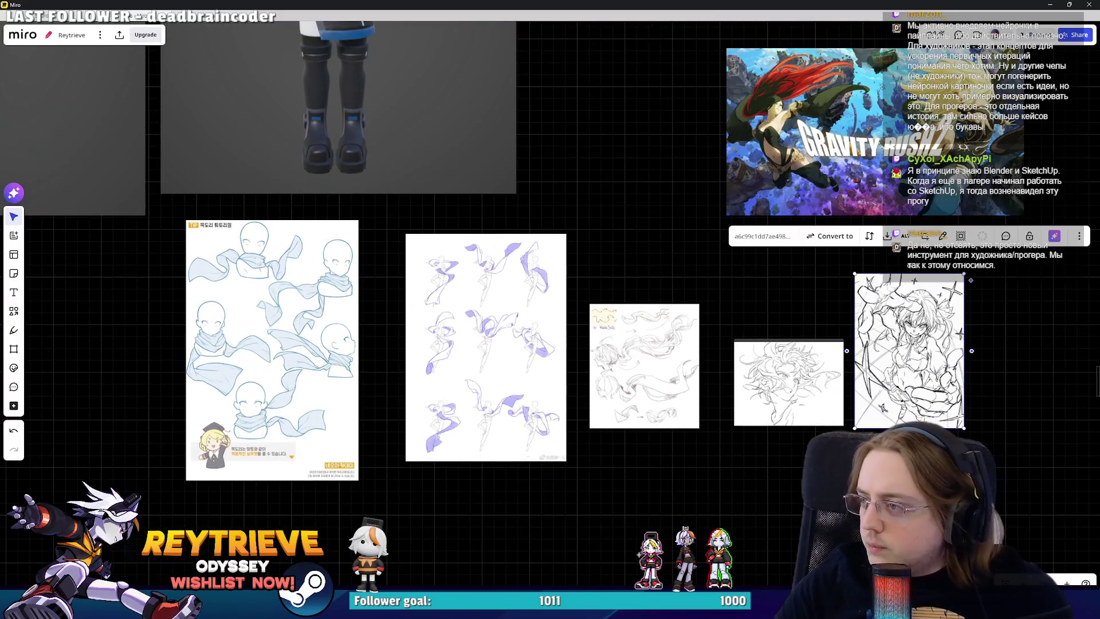